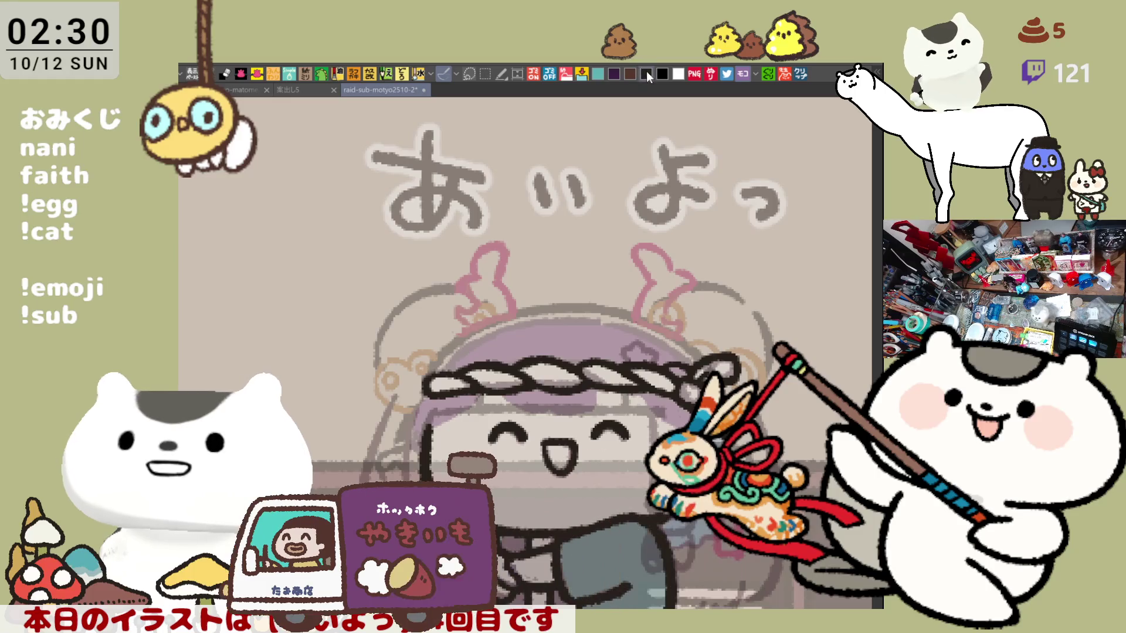
Ink the left hair outline arc, extending it up toward the horn.
{"action": "scroll", "coordinate": [486, 353], "scroll_direction": "up", "scroll_amount": 1}
{"action": "scroll", "coordinate": [486, 353], "scroll_direction": "up", "scroll_amount": 1}
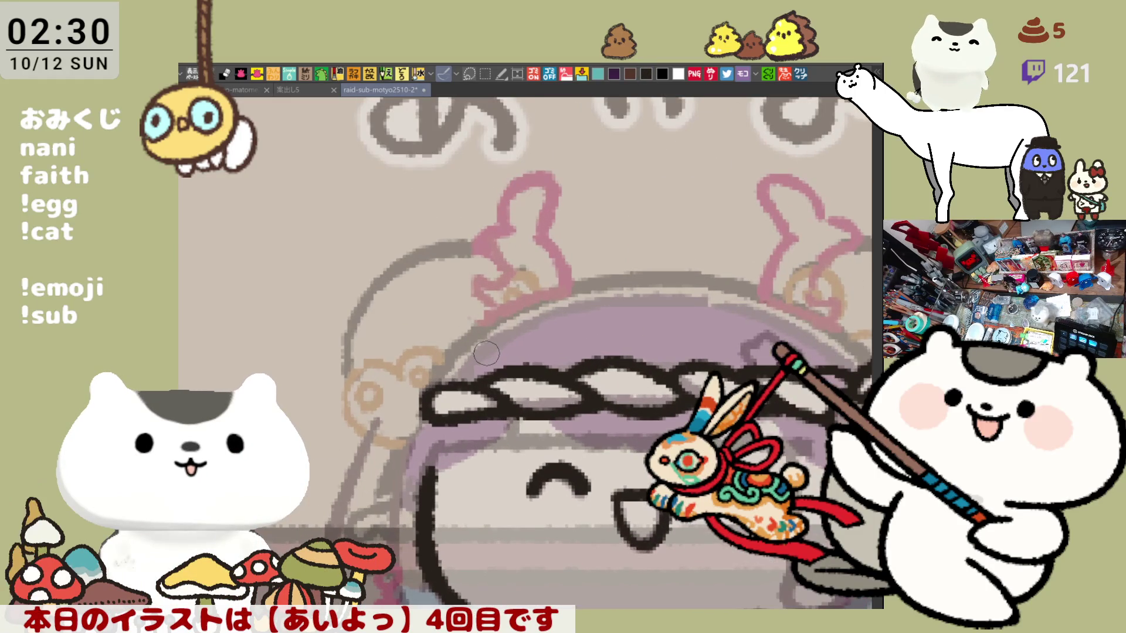
{"action": "left_click_drag", "start_coordinate": [393, 252], "coordinate": [333, 380]}
{"action": "key", "text": "ctrl+z"}
{"action": "left_click_drag", "start_coordinate": [392, 253], "coordinate": [329, 388]}
{"action": "key", "text": "ctrl+z"}
{"action": "left_click_drag", "start_coordinate": [387, 264], "coordinate": [335, 394]}
{"action": "key", "text": "ctrl+z"}
{"action": "left_click_drag", "start_coordinate": [385, 262], "coordinate": [332, 392]}
{"action": "key", "text": "ctrl+z"}
{"action": "left_click_drag", "start_coordinate": [385, 264], "coordinate": [338, 389]}
{"action": "left_click_drag", "start_coordinate": [359, 300], "coordinate": [479, 234]}
{"action": "key", "text": "ctrl+z"}
{"action": "mouse_move", "coordinate": [359, 296]}
{"action": "left_mouse_down"}
{"action": "mouse_move", "coordinate": [399, 258]}
{"action": "mouse_move", "coordinate": [492, 233]}
{"action": "left_mouse_up"}
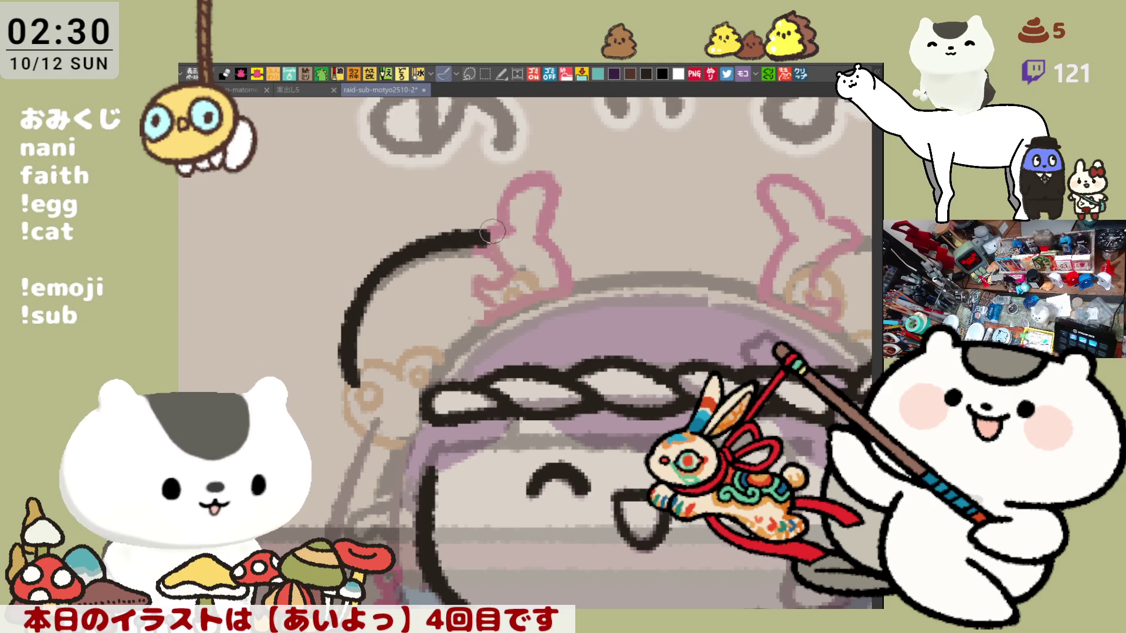
{"action": "left_click_drag", "start_coordinate": [486, 240], "coordinate": [499, 228]}
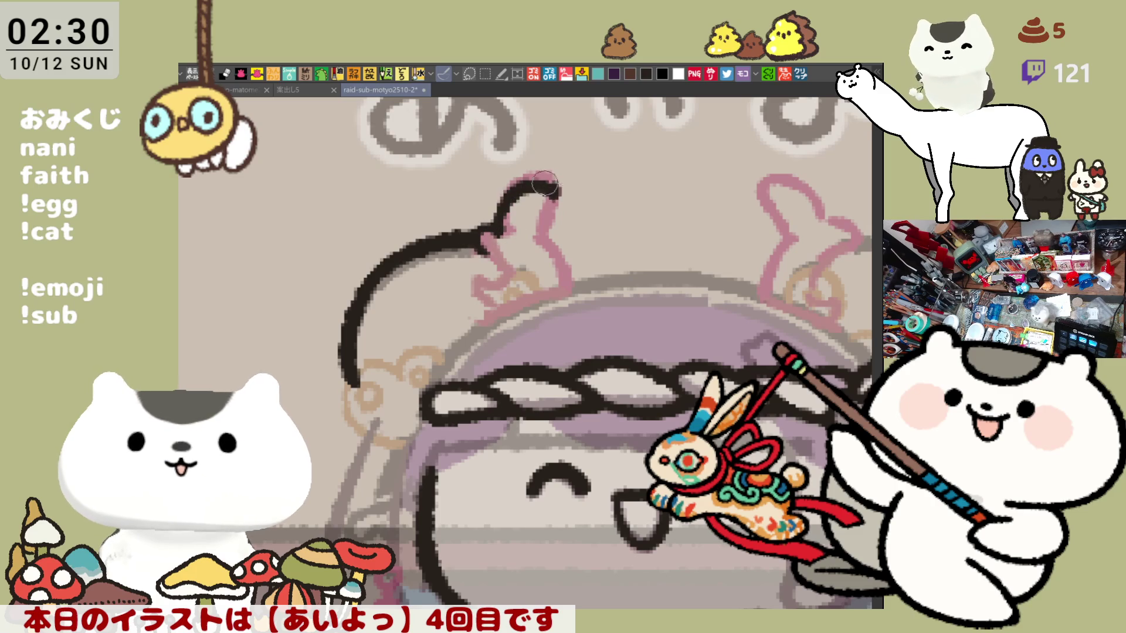
Ink a teardrop-shaped hair tuft above the headband.
{"action": "mouse_move", "coordinate": [645, 274]}
{"action": "left_mouse_down"}
{"action": "mouse_move", "coordinate": [614, 237]}
{"action": "mouse_move", "coordinate": [694, 199]}
{"action": "mouse_move", "coordinate": [643, 274]}
{"action": "left_mouse_up"}
{"action": "key", "text": "ctrl+z"}
{"action": "left_click_drag", "start_coordinate": [696, 195], "coordinate": [643, 274]}
Ink the left horn's hooked tip, right side and lower curl.
{"action": "mouse_move", "coordinate": [502, 225]}
{"action": "left_mouse_down"}
{"action": "mouse_move", "coordinate": [517, 173]}
{"action": "mouse_move", "coordinate": [549, 177]}
{"action": "left_mouse_up"}
{"action": "key", "text": "ctrl+z"}
{"action": "mouse_move", "coordinate": [503, 230]}
{"action": "left_mouse_down"}
{"action": "mouse_move", "coordinate": [519, 171]}
{"action": "mouse_move", "coordinate": [551, 200]}
{"action": "mouse_move", "coordinate": [544, 219]}
{"action": "mouse_move", "coordinate": [574, 275]}
{"action": "left_mouse_up"}
{"action": "key", "text": "ctrl+z"}
{"action": "left_click_drag", "start_coordinate": [535, 202], "coordinate": [539, 222]}
{"action": "key", "text": "ctrl+z"}
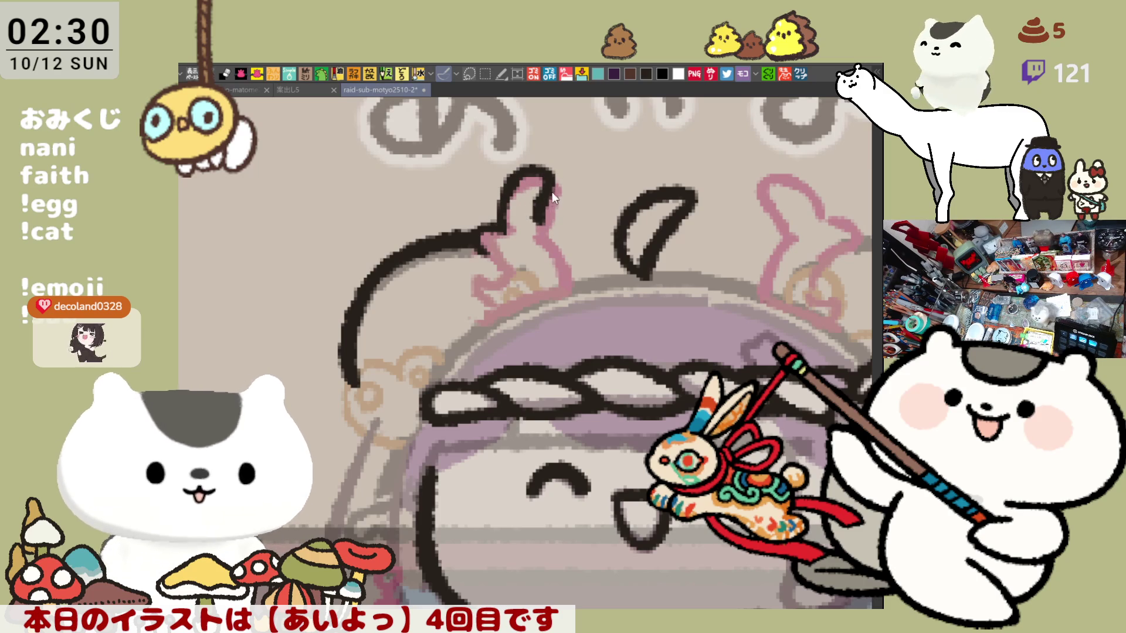
{"action": "mouse_move", "coordinate": [551, 183]}
{"action": "left_mouse_down"}
{"action": "mouse_move", "coordinate": [531, 237]}
{"action": "mouse_move", "coordinate": [567, 287]}
{"action": "left_mouse_up"}
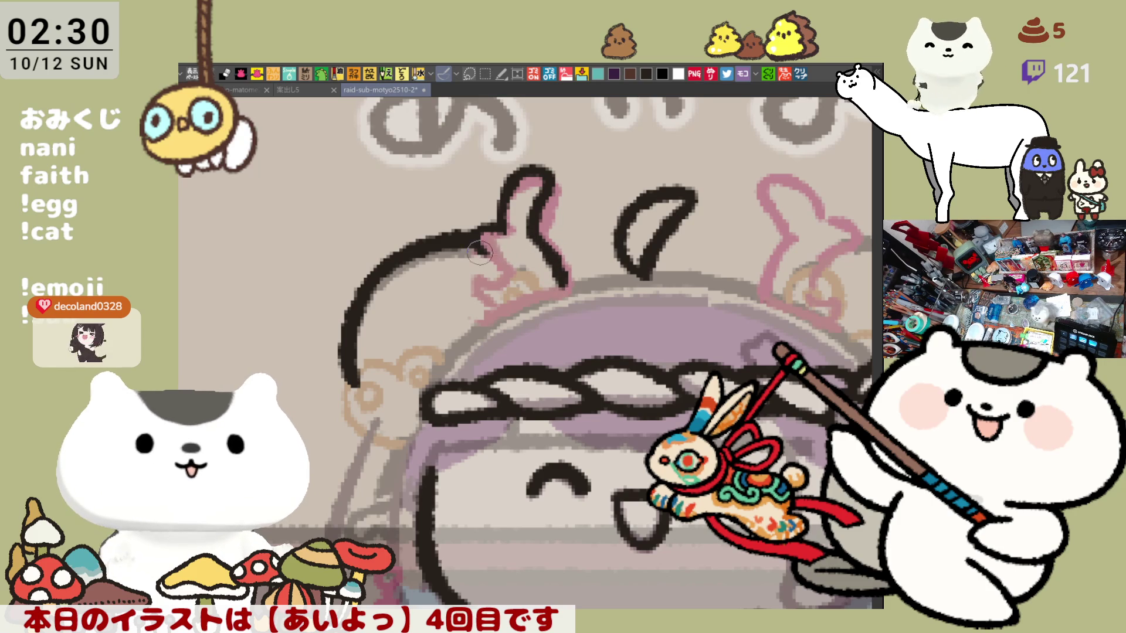
{"action": "mouse_move", "coordinate": [476, 248]}
{"action": "left_mouse_down"}
{"action": "mouse_move", "coordinate": [498, 278]}
{"action": "mouse_move", "coordinate": [466, 278]}
{"action": "mouse_move", "coordinate": [477, 308]}
{"action": "mouse_move", "coordinate": [500, 304]}
{"action": "left_mouse_up"}
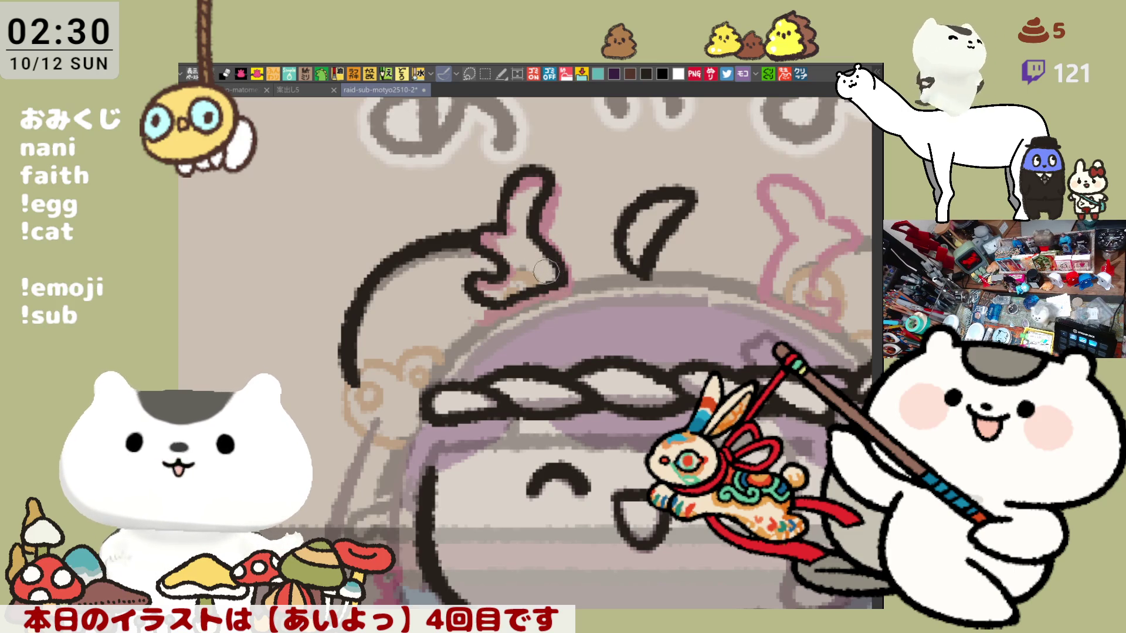
{"action": "left_click_drag", "start_coordinate": [578, 287], "coordinate": [506, 240]}
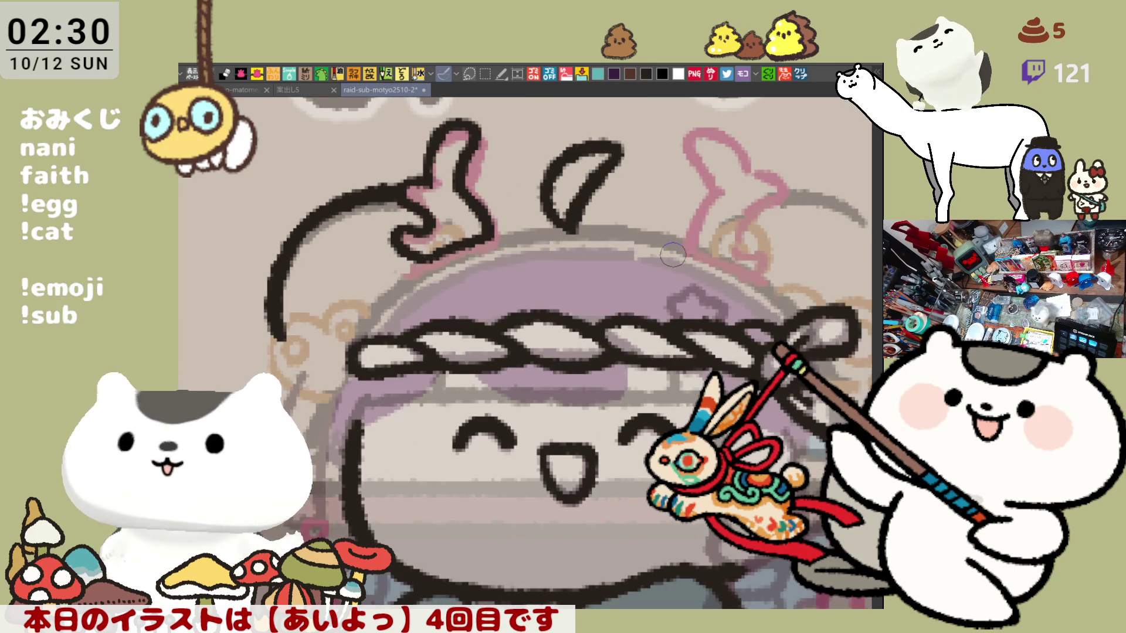
Ink the right horn's left edge, top tip and rounded lobe.
{"action": "left_click_drag", "start_coordinate": [681, 251], "coordinate": [600, 266]}
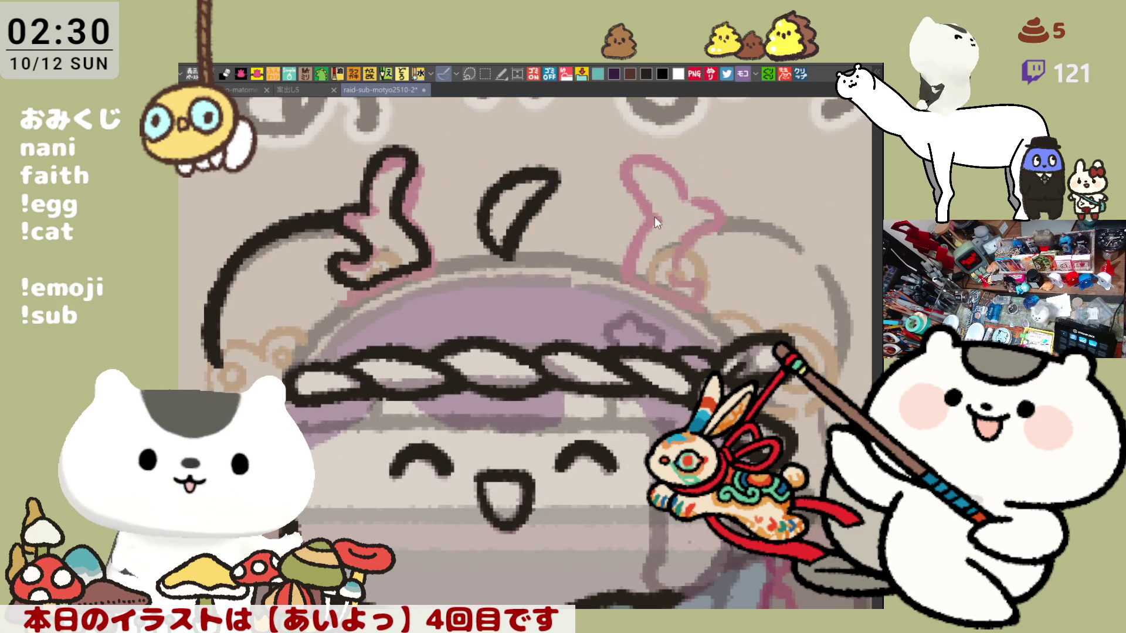
{"action": "left_click_drag", "start_coordinate": [655, 220], "coordinate": [625, 266]}
{"action": "mouse_move", "coordinate": [647, 212]}
{"action": "left_mouse_down"}
{"action": "mouse_move", "coordinate": [624, 170]}
{"action": "mouse_move", "coordinate": [648, 150]}
{"action": "mouse_move", "coordinate": [676, 177]}
{"action": "mouse_move", "coordinate": [680, 203]}
{"action": "mouse_move", "coordinate": [629, 236]}
{"action": "left_mouse_up"}
{"action": "mouse_move", "coordinate": [676, 201]}
{"action": "left_mouse_down"}
{"action": "mouse_move", "coordinate": [703, 194]}
{"action": "mouse_move", "coordinate": [717, 206]}
{"action": "mouse_move", "coordinate": [674, 266]}
{"action": "mouse_move", "coordinate": [701, 291]}
{"action": "mouse_move", "coordinate": [692, 304]}
{"action": "left_mouse_up"}
Ink the right horn's lower diagonal edge and patch gaps in its outline.
{"action": "left_click_drag", "start_coordinate": [618, 255], "coordinate": [702, 316]}
{"action": "key", "text": "ctrl+z"}
{"action": "left_click_drag", "start_coordinate": [618, 258], "coordinate": [720, 322]}
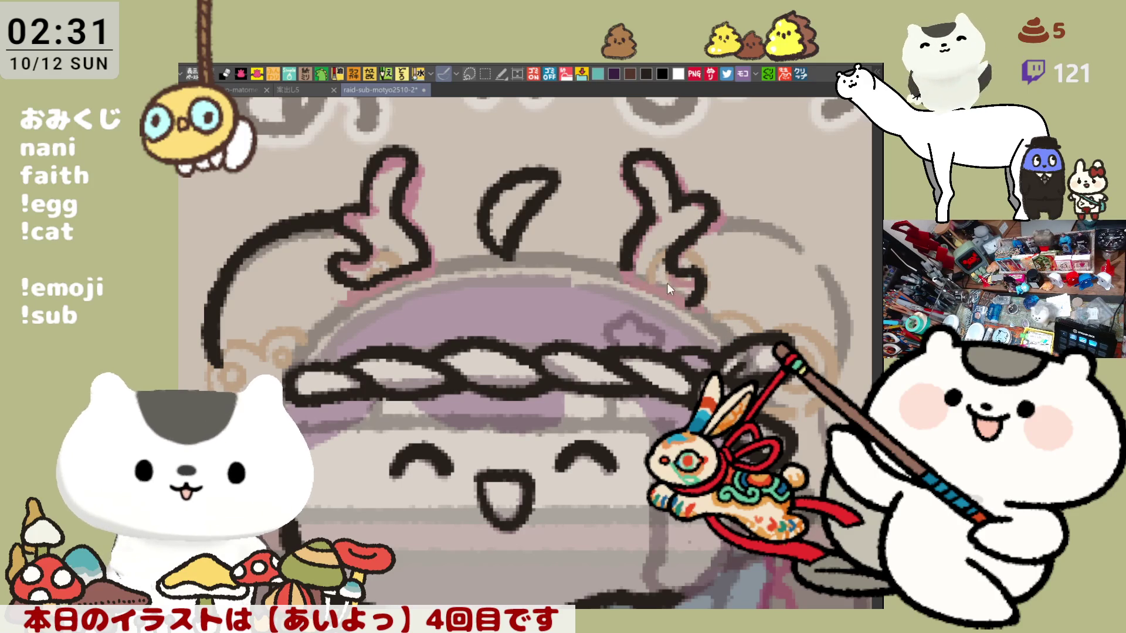
{"action": "left_click_drag", "start_coordinate": [625, 264], "coordinate": [720, 324]}
{"action": "key", "text": "ctrl+z"}
{"action": "left_click_drag", "start_coordinate": [620, 264], "coordinate": [739, 346]}
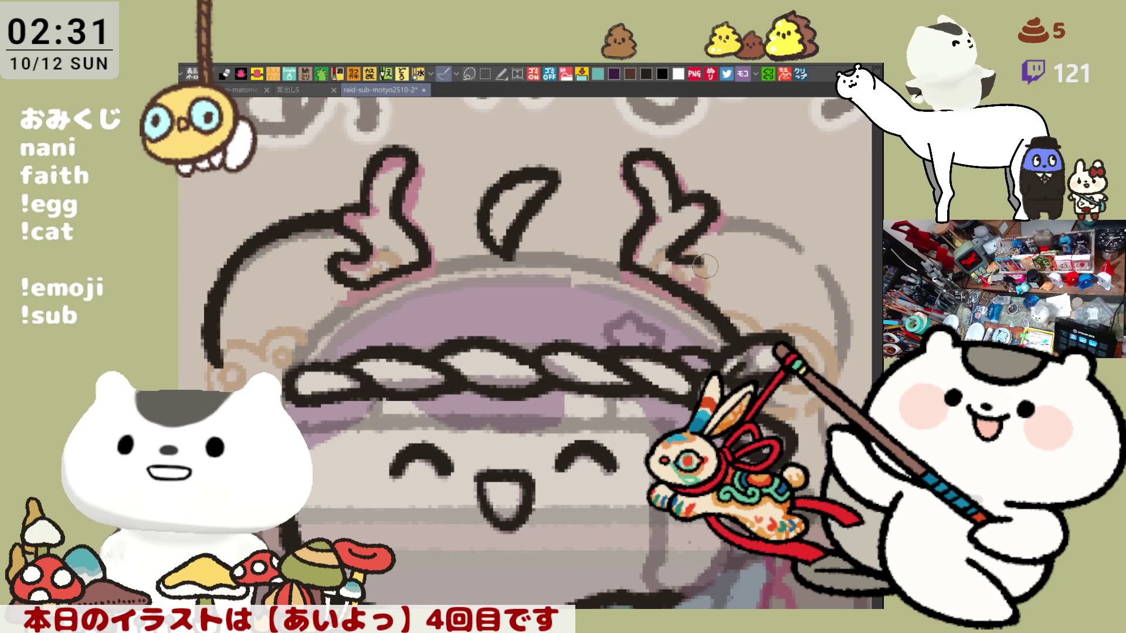
{"action": "left_click", "coordinate": [695, 265]}
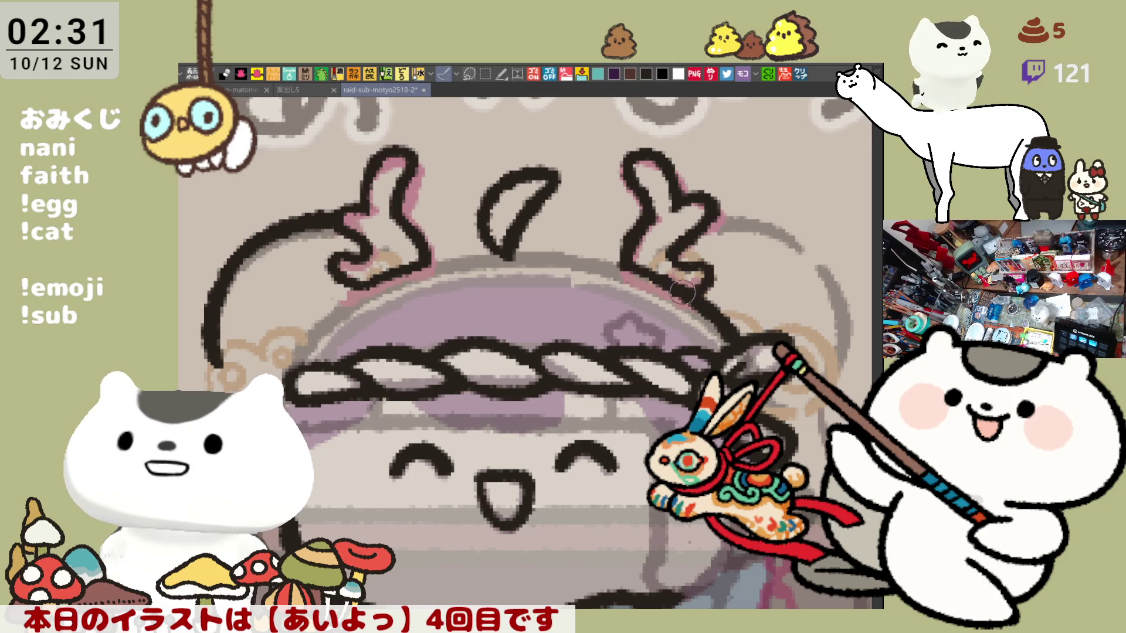
{"action": "left_click_drag", "start_coordinate": [697, 261], "coordinate": [683, 290]}
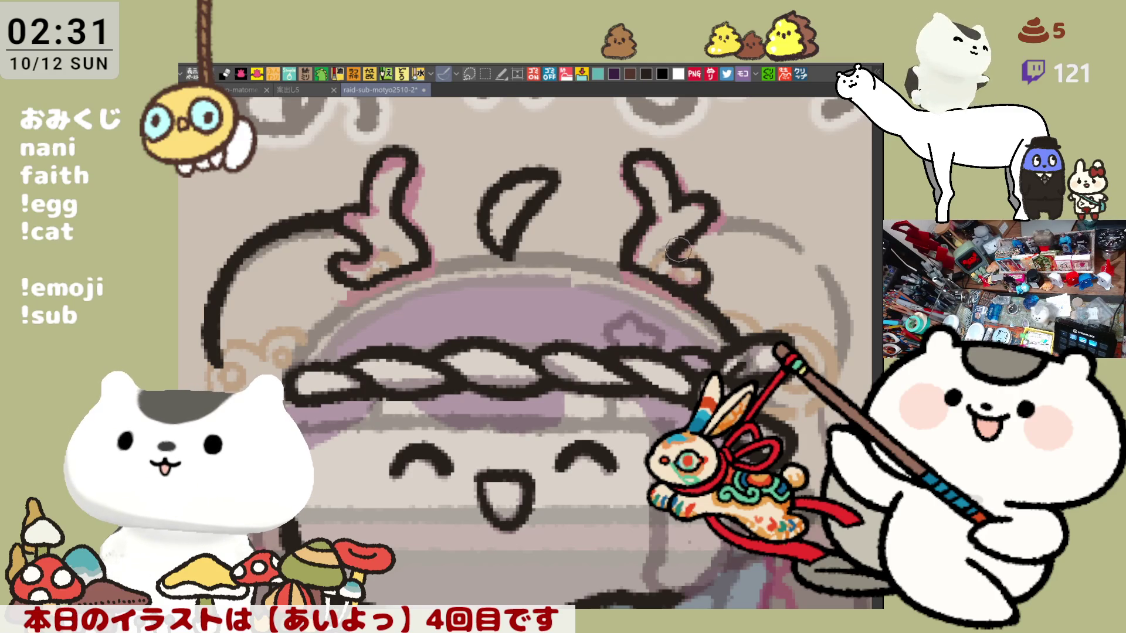
{"action": "left_click_drag", "start_coordinate": [416, 261], "coordinate": [597, 253]}
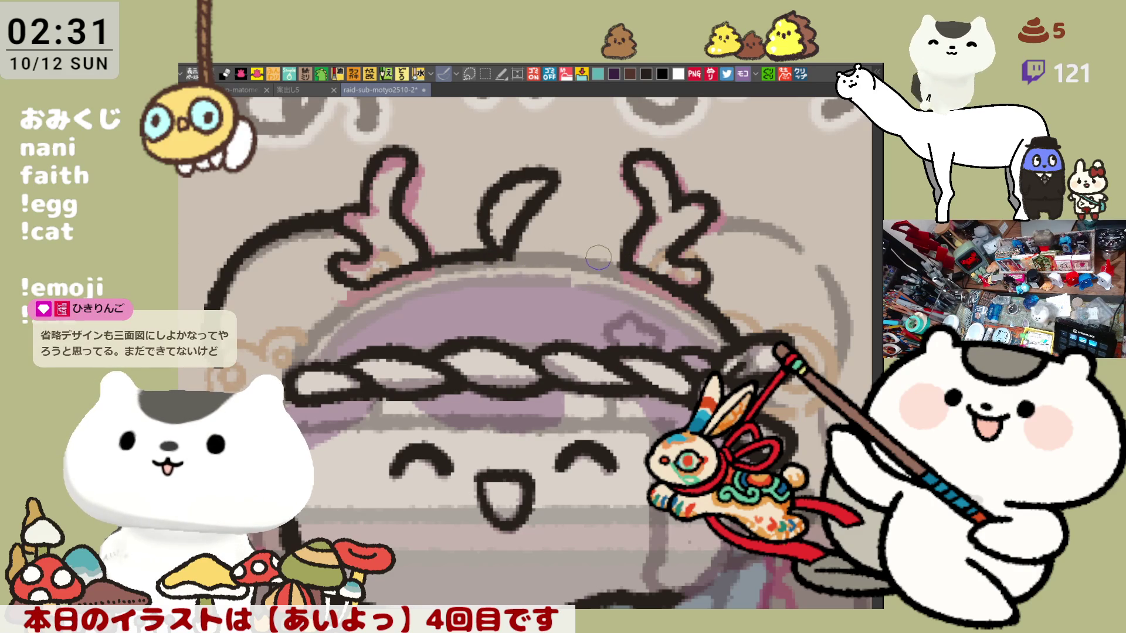
{"action": "key", "text": "ctrl+z"}
{"action": "key", "text": "ctrl+z"}
{"action": "key", "text": "ctrl+z"}
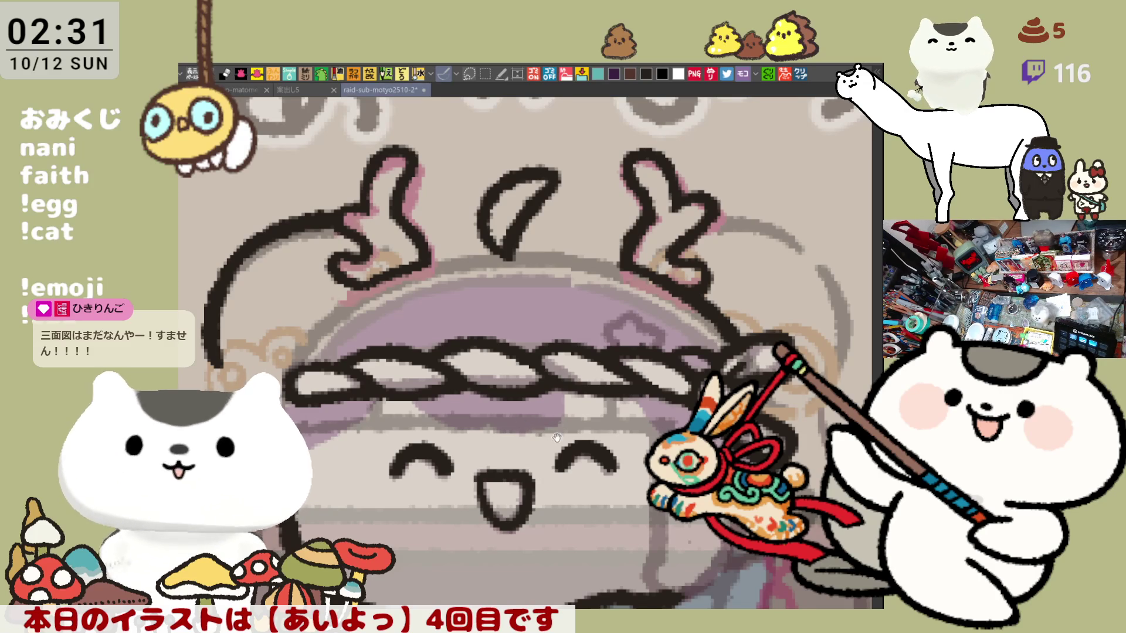
Ink the head-top outline arching between the horns, retrying strokes until it sits right.
{"action": "left_click_drag", "start_coordinate": [532, 454], "coordinate": [534, 393]}
{"action": "left_click_drag", "start_coordinate": [422, 199], "coordinate": [580, 186]}
{"action": "key", "text": "ctrl+z"}
{"action": "left_click_drag", "start_coordinate": [422, 199], "coordinate": [580, 186]}
{"action": "key", "text": "ctrl+z"}
{"action": "left_click_drag", "start_coordinate": [422, 199], "coordinate": [581, 186]}
{"action": "key", "text": "ctrl+z"}
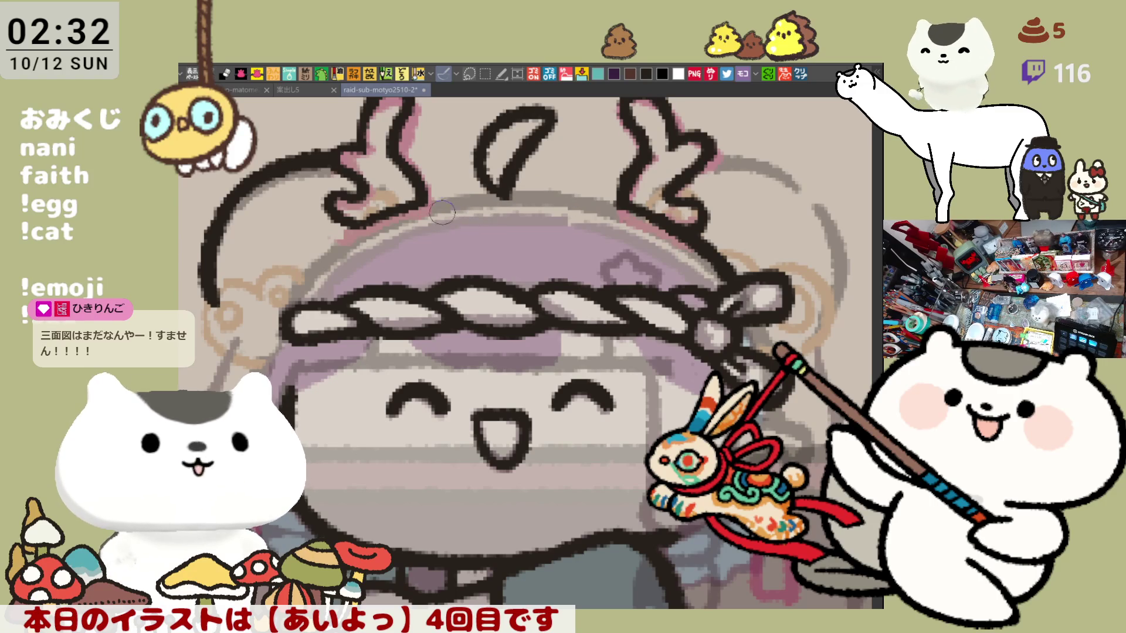
{"action": "left_click_drag", "start_coordinate": [418, 202], "coordinate": [565, 187]}
{"action": "key", "text": "ctrl+z"}
{"action": "left_click_drag", "start_coordinate": [418, 202], "coordinate": [578, 199]}
{"action": "key", "text": "ctrl+z"}
{"action": "left_click_drag", "start_coordinate": [510, 193], "coordinate": [619, 204]}
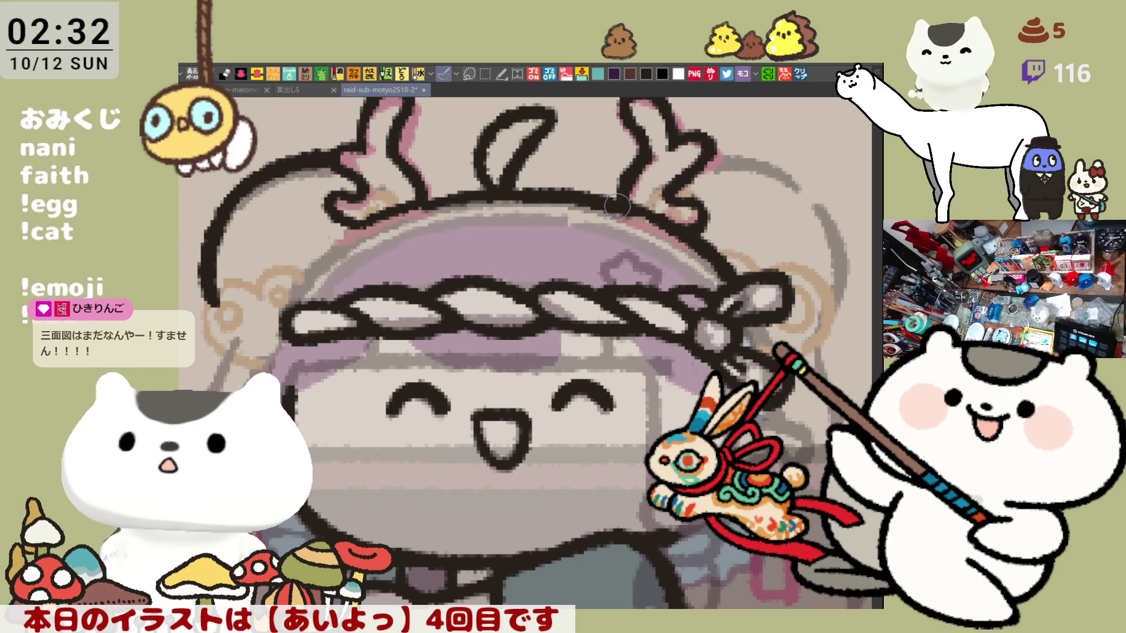
{"action": "key", "text": "ctrl+z"}
{"action": "key", "text": "ctrl+z"}
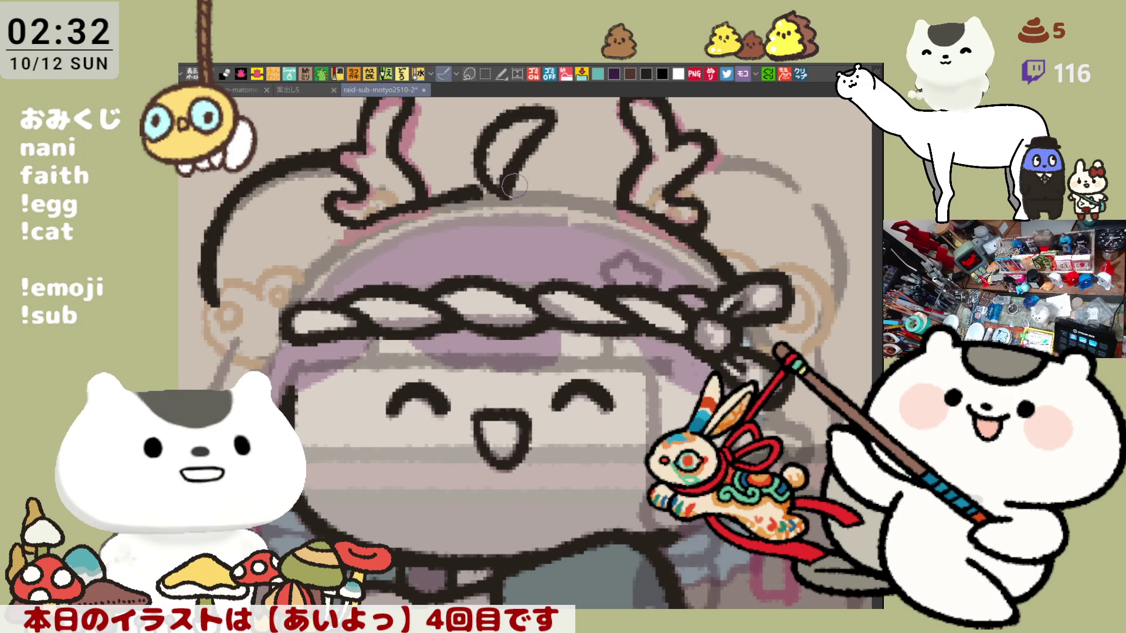
{"action": "left_click_drag", "start_coordinate": [419, 203], "coordinate": [557, 185]}
{"action": "key", "text": "ctrl+z"}
{"action": "left_click_drag", "start_coordinate": [414, 202], "coordinate": [556, 186]}
{"action": "key", "text": "ctrl+z"}
{"action": "left_click_drag", "start_coordinate": [416, 201], "coordinate": [651, 188]}
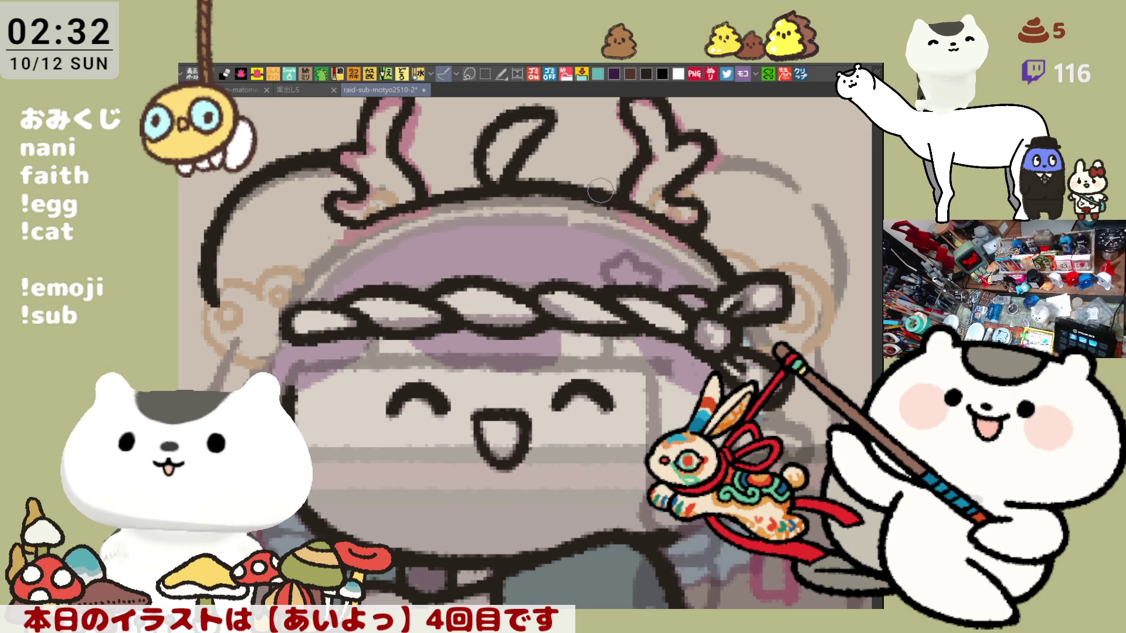
{"action": "key", "text": "ctrl+z"}
{"action": "left_click_drag", "start_coordinate": [531, 186], "coordinate": [631, 212]}
{"action": "key", "text": "ctrl+z"}
{"action": "left_click_drag", "start_coordinate": [505, 186], "coordinate": [638, 217]}
Flip the canvas view horizontally and extend the head outline down the side.
{"action": "key", "text": "h"}
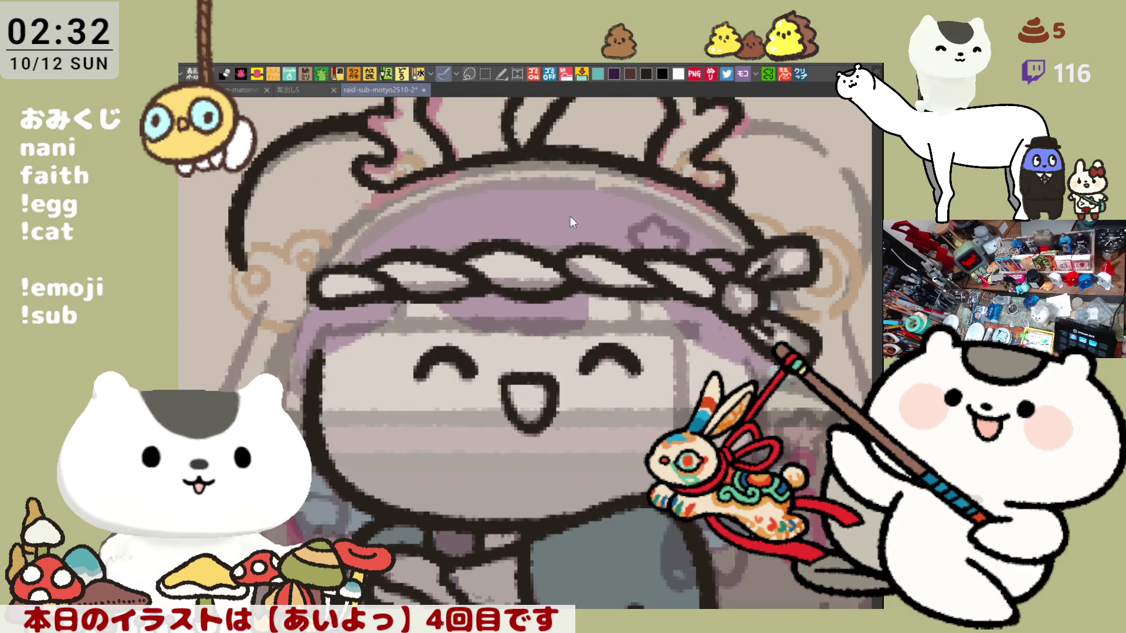
{"action": "left_click_drag", "start_coordinate": [623, 175], "coordinate": [703, 283]}
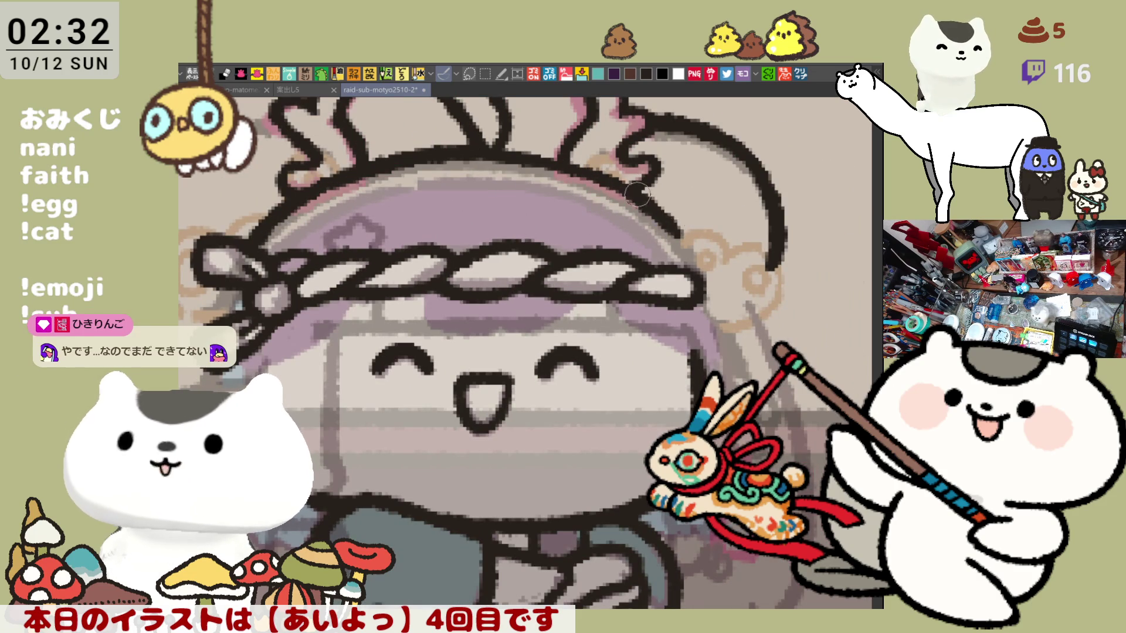
{"action": "left_click_drag", "start_coordinate": [540, 156], "coordinate": [657, 235]}
{"action": "key", "text": "ctrl+z"}
{"action": "left_click_drag", "start_coordinate": [540, 156], "coordinate": [654, 229]}
{"action": "key", "text": "ctrl+z"}
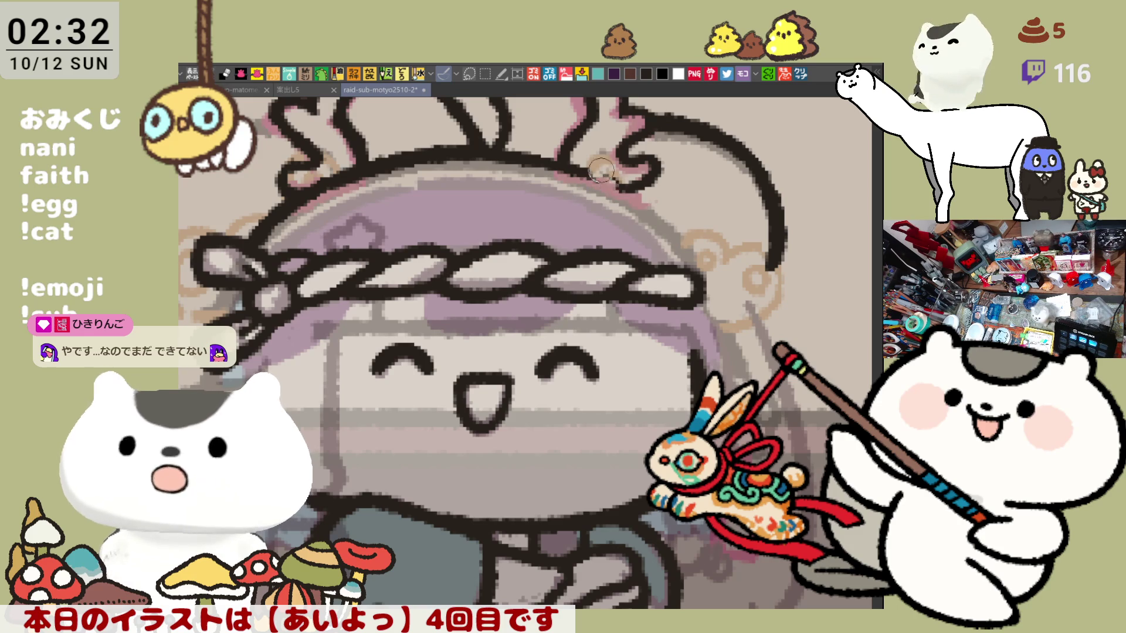
{"action": "mouse_move", "coordinate": [543, 158]}
{"action": "left_mouse_down"}
{"action": "mouse_move", "coordinate": [577, 171]}
{"action": "mouse_move", "coordinate": [683, 262]}
{"action": "mouse_move", "coordinate": [663, 227]}
{"action": "mouse_move", "coordinate": [683, 262]}
{"action": "left_mouse_up"}
{"action": "key", "text": "ctrl+z"}
{"action": "key", "text": "ctrl+z"}
{"action": "left_click_drag", "start_coordinate": [540, 156], "coordinate": [751, 305]}
{"action": "key", "text": "ctrl+z"}
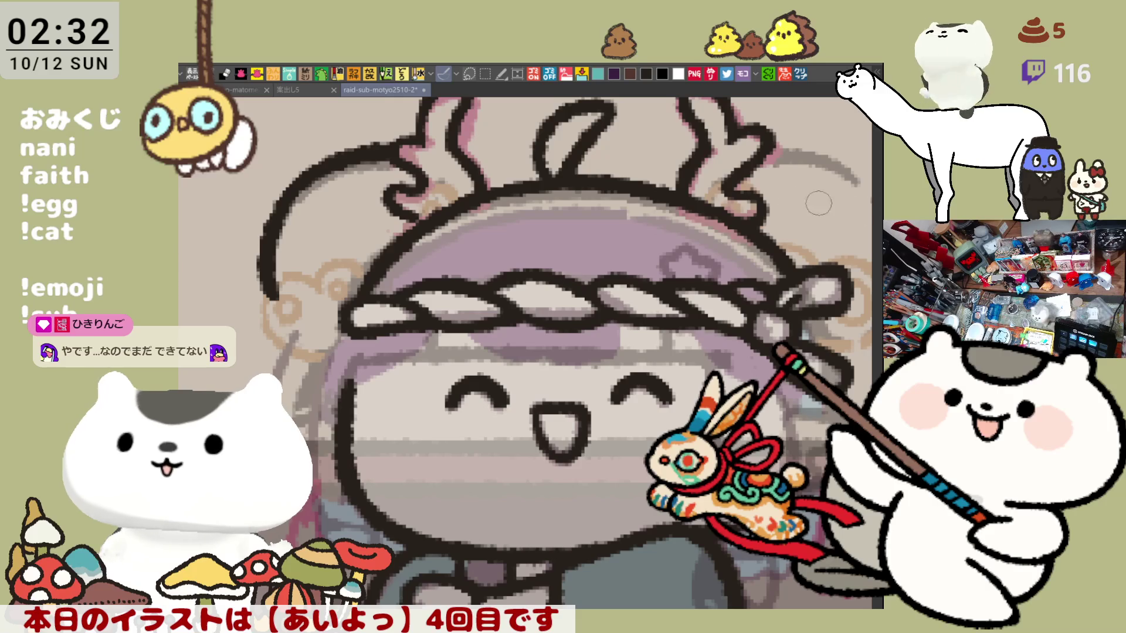
{"action": "scroll", "coordinate": [640, 252], "scroll_direction": "down", "scroll_amount": 3}
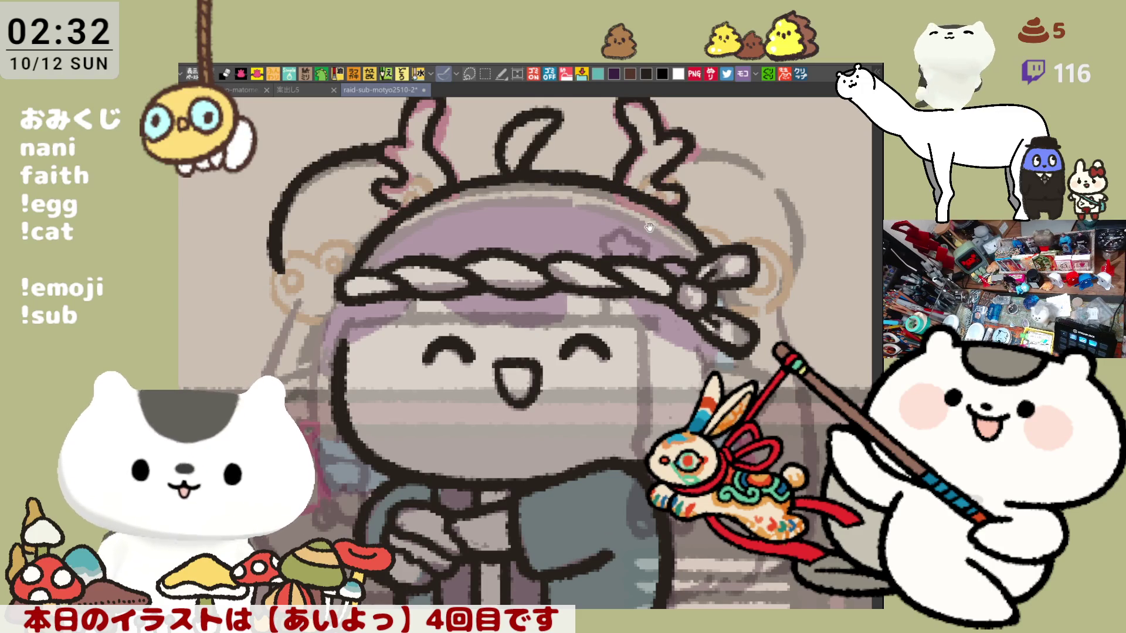
Ink a curve outward from the right antler tip.
{"action": "left_click_drag", "start_coordinate": [649, 227], "coordinate": [663, 211]}
{"action": "left_click_drag", "start_coordinate": [701, 138], "coordinate": [773, 159]}
{"action": "key", "text": "ctrl+z"}
{"action": "left_click_drag", "start_coordinate": [683, 138], "coordinate": [775, 160]}
{"action": "key", "text": "ctrl+z"}
{"action": "left_click_drag", "start_coordinate": [695, 132], "coordinate": [786, 175]}
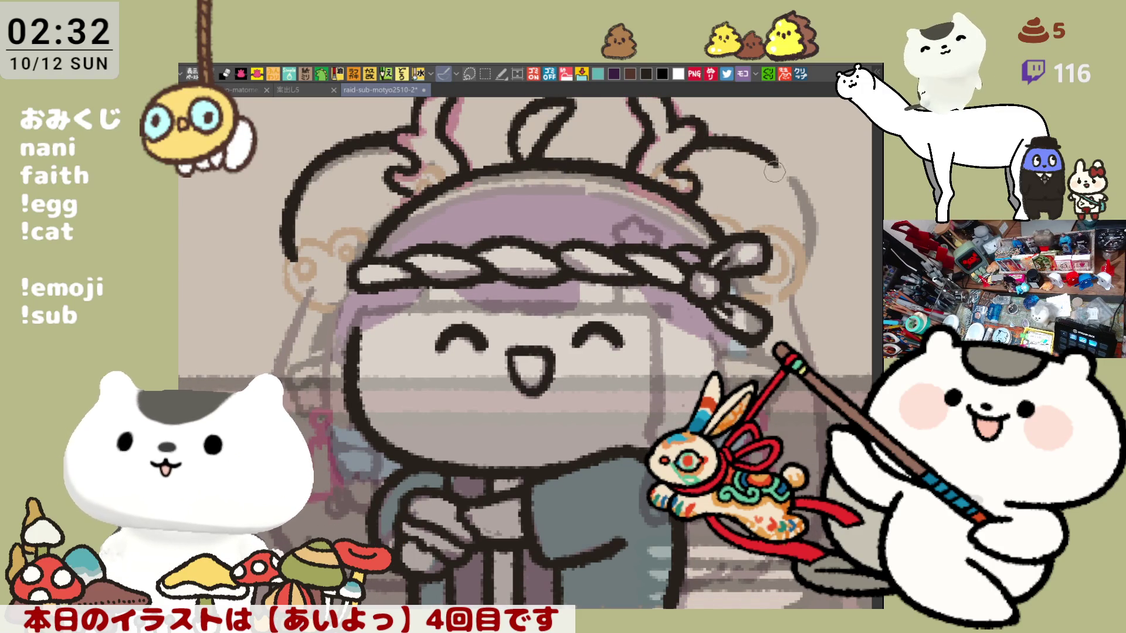
Flip the view and ink the head's side outline down toward the chin.
{"action": "key", "text": "h"}
{"action": "mouse_move", "coordinate": [495, 220]}
{"action": "left_mouse_down"}
{"action": "mouse_move", "coordinate": [613, 296]}
{"action": "mouse_move", "coordinate": [350, 282]}
{"action": "mouse_move", "coordinate": [314, 361]}
{"action": "left_mouse_up"}
{"action": "key", "text": "ctrl+z"}
{"action": "mouse_move", "coordinate": [328, 247]}
{"action": "left_mouse_down"}
{"action": "mouse_move", "coordinate": [317, 369]}
{"action": "mouse_move", "coordinate": [315, 280]}
{"action": "mouse_move", "coordinate": [317, 369]}
{"action": "left_mouse_up"}
{"action": "key", "text": "ctrl+z"}
{"action": "key", "text": "ctrl+z"}
{"action": "key", "text": "ctrl+z"}
{"action": "left_click_drag", "start_coordinate": [315, 275], "coordinate": [319, 368]}
{"action": "key", "text": "ctrl+z"}
{"action": "left_click_drag", "start_coordinate": [325, 258], "coordinate": [322, 364]}
{"action": "key", "text": "ctrl+z"}
{"action": "left_click_drag", "start_coordinate": [324, 252], "coordinate": [343, 369]}
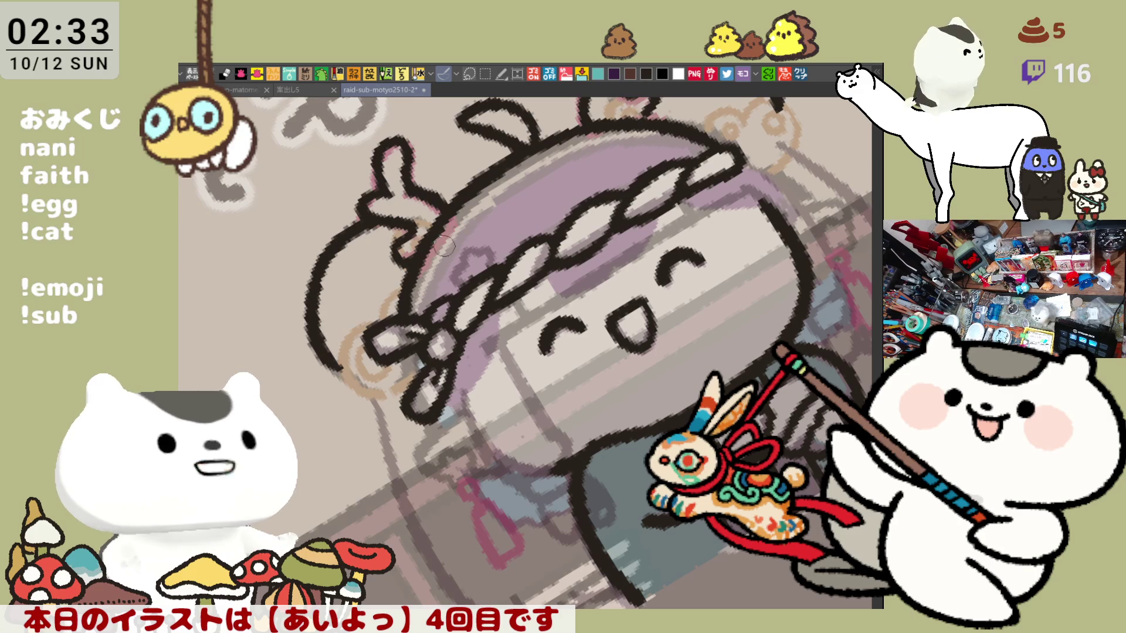
Rotate the view back upright and touch up the left antler's outline.
{"action": "key", "text": "asciicircum"}
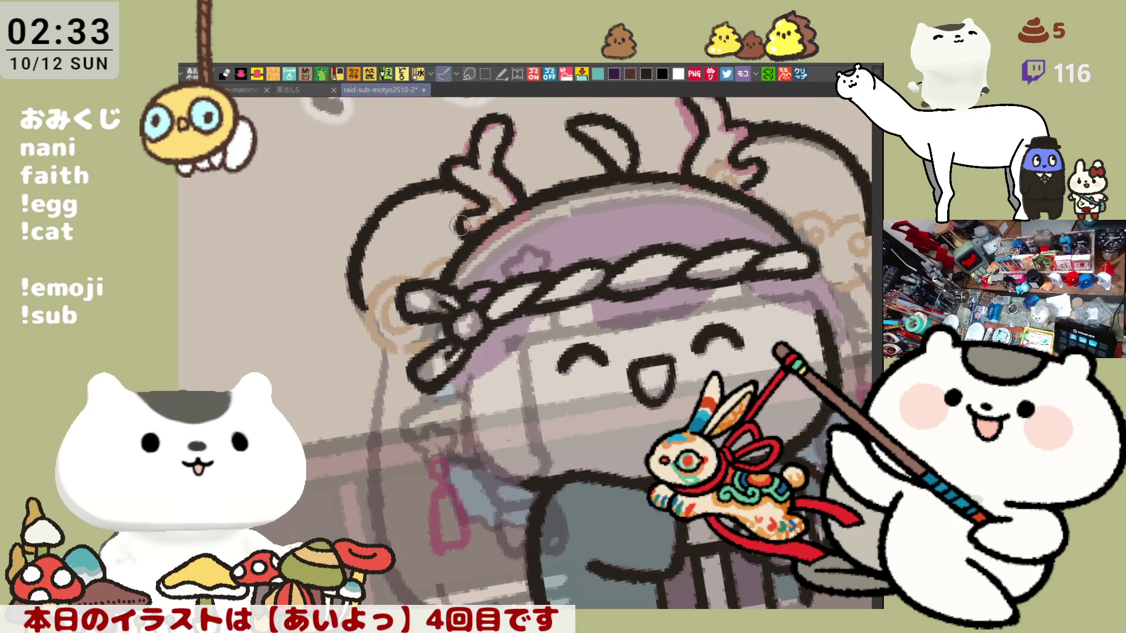
{"action": "key", "text": "asciicircum"}
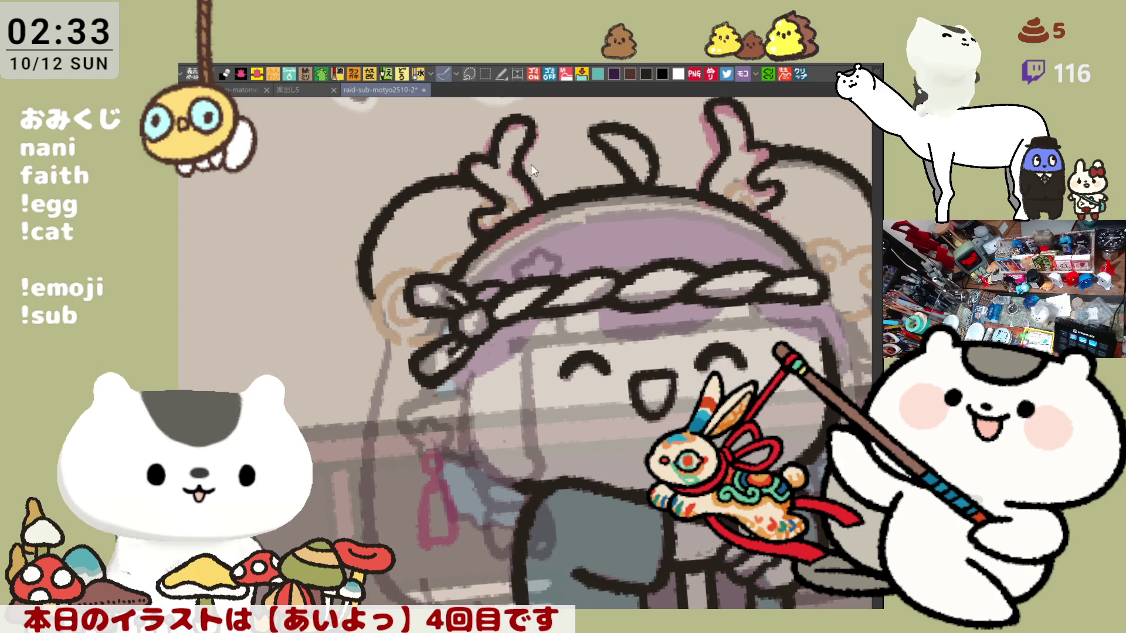
{"action": "key", "text": "asciicircum"}
{"action": "key", "text": "asciicircum"}
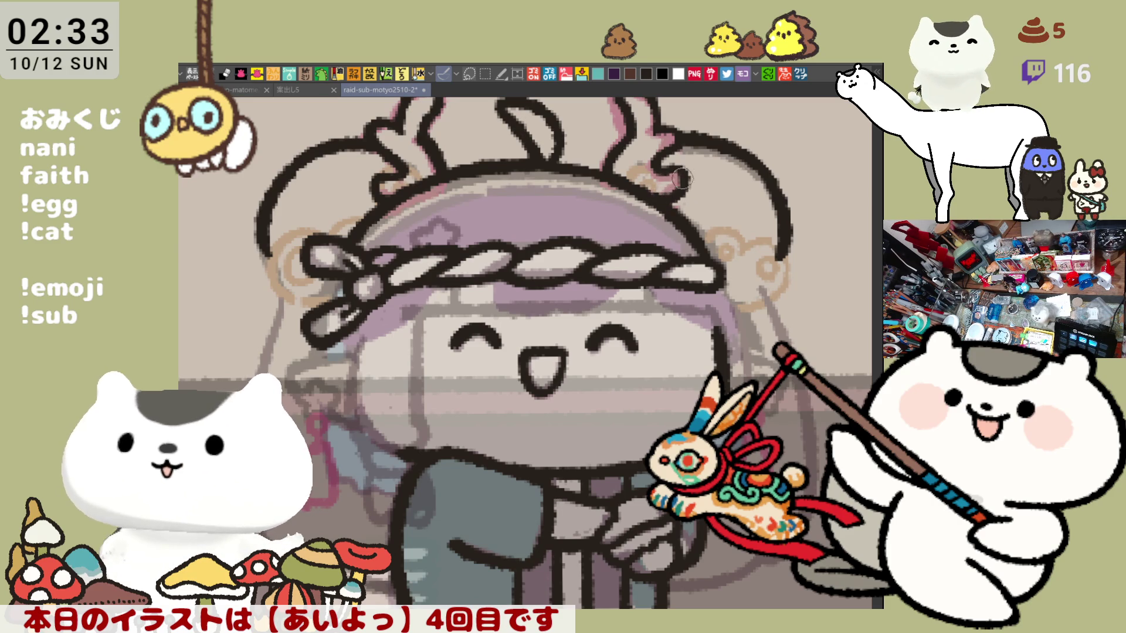
{"action": "left_click_drag", "start_coordinate": [703, 159], "coordinate": [687, 154]}
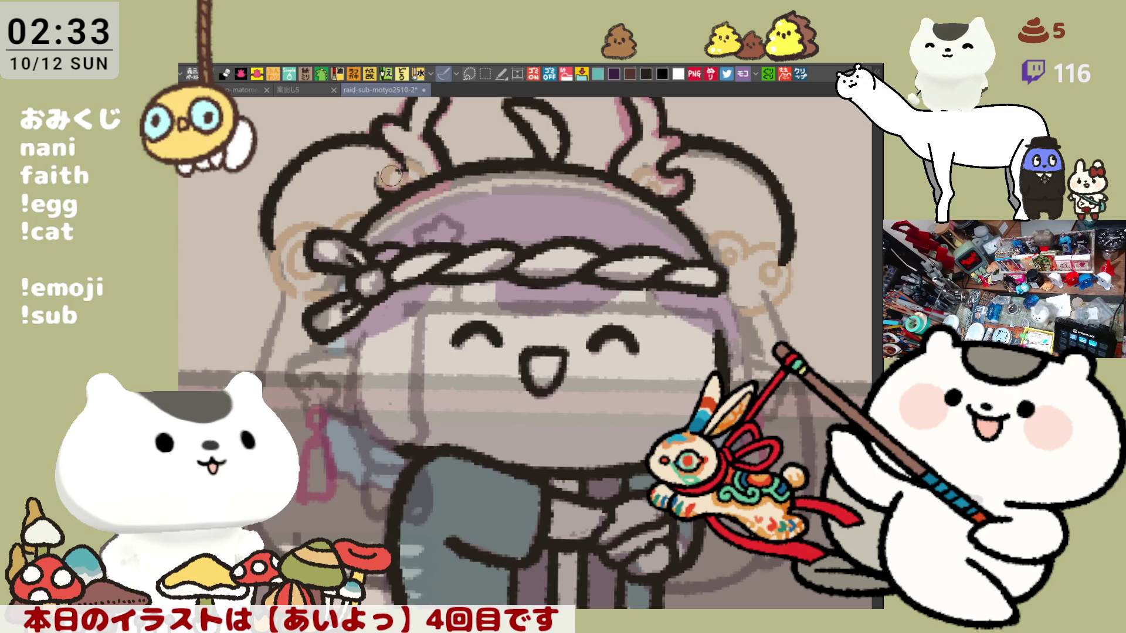
{"action": "mouse_move", "coordinate": [377, 173]}
{"action": "left_mouse_down"}
{"action": "mouse_move", "coordinate": [370, 185]}
{"action": "mouse_move", "coordinate": [384, 189]}
{"action": "mouse_move", "coordinate": [373, 171]}
{"action": "mouse_move", "coordinate": [405, 169]}
{"action": "mouse_move", "coordinate": [426, 150]}
{"action": "left_mouse_up"}
{"action": "left_click_drag", "start_coordinate": [491, 162], "coordinate": [453, 237]}
{"action": "left_click_drag", "start_coordinate": [351, 218], "coordinate": [346, 208]}
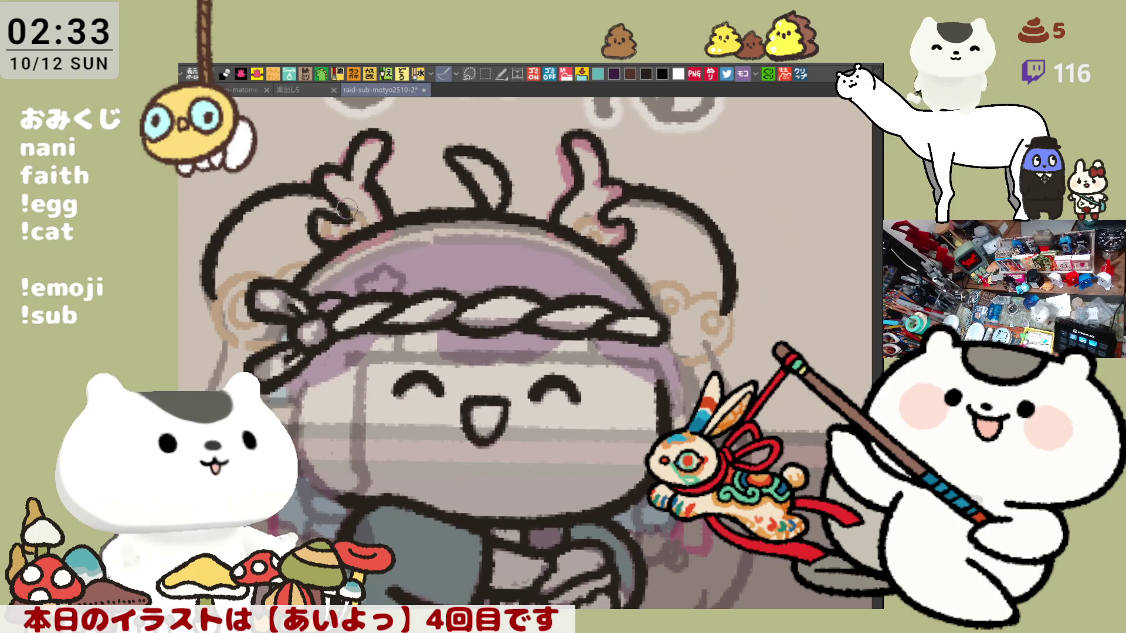
Mirror the view and ink the left head outline downward.
{"action": "mouse_move", "coordinate": [442, 259]}
{"action": "left_mouse_down"}
{"action": "mouse_move", "coordinate": [487, 258]}
{"action": "mouse_move", "coordinate": [431, 313]}
{"action": "left_mouse_up"}
{"action": "key", "text": "h"}
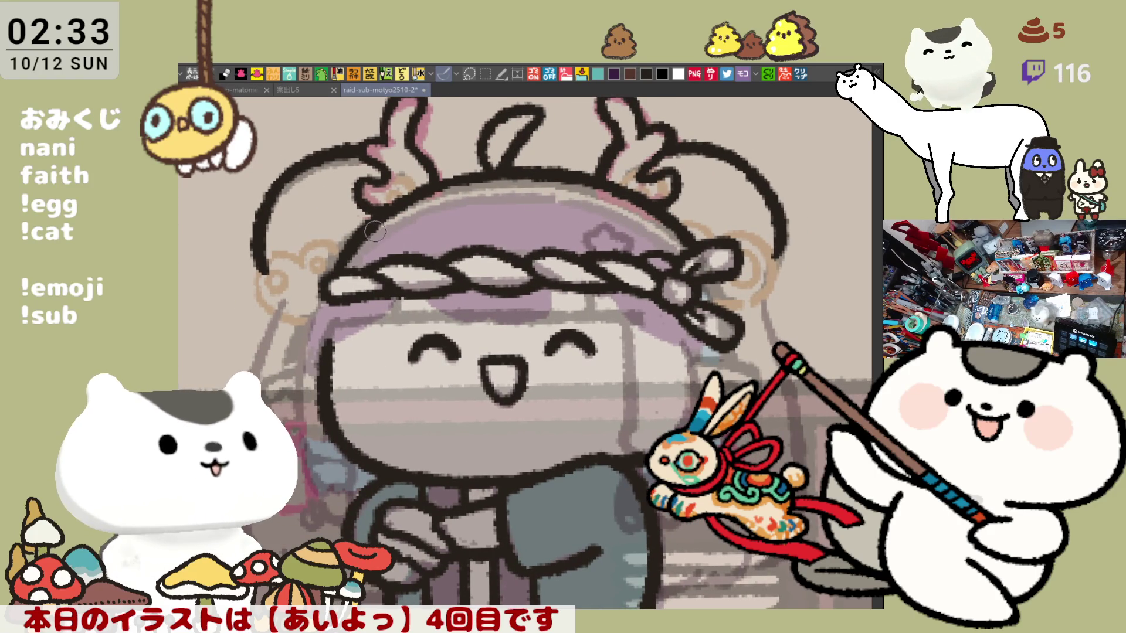
{"action": "left_click_drag", "start_coordinate": [312, 268], "coordinate": [390, 214]}
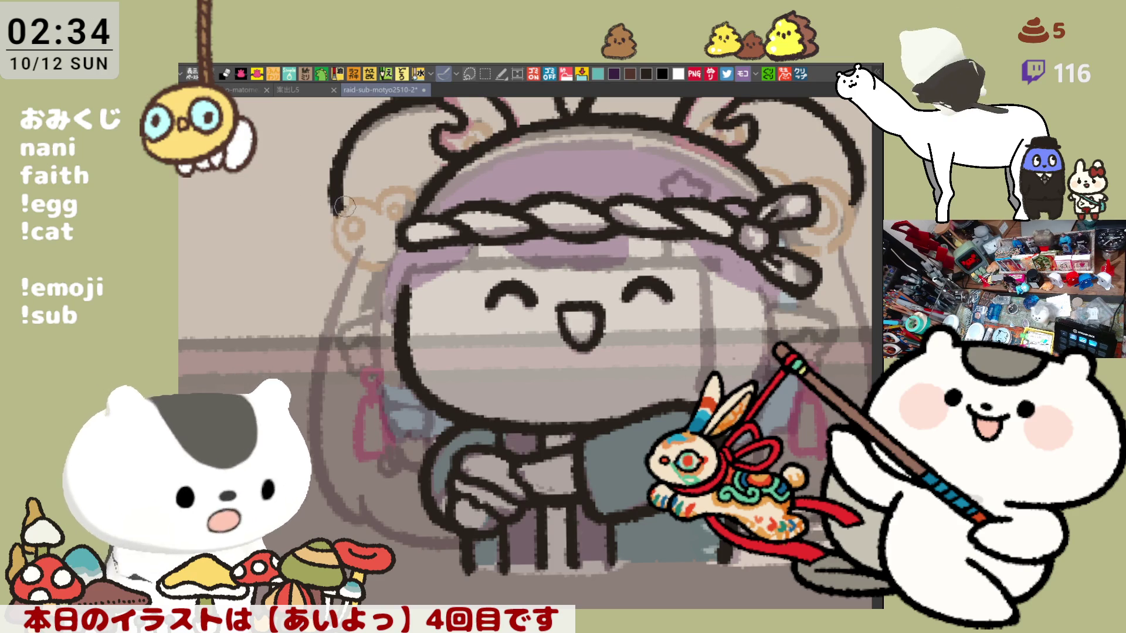
{"action": "left_click_drag", "start_coordinate": [338, 215], "coordinate": [360, 256]}
{"action": "key", "text": "ctrl+z"}
{"action": "left_click_drag", "start_coordinate": [338, 215], "coordinate": [359, 263]}
{"action": "key", "text": "ctrl+z"}
{"action": "left_click_drag", "start_coordinate": [337, 216], "coordinate": [359, 264]}
{"action": "key", "text": "ctrl+z"}
{"action": "key", "text": "ctrl+z"}
{"action": "left_click_drag", "start_coordinate": [337, 216], "coordinate": [358, 249]}
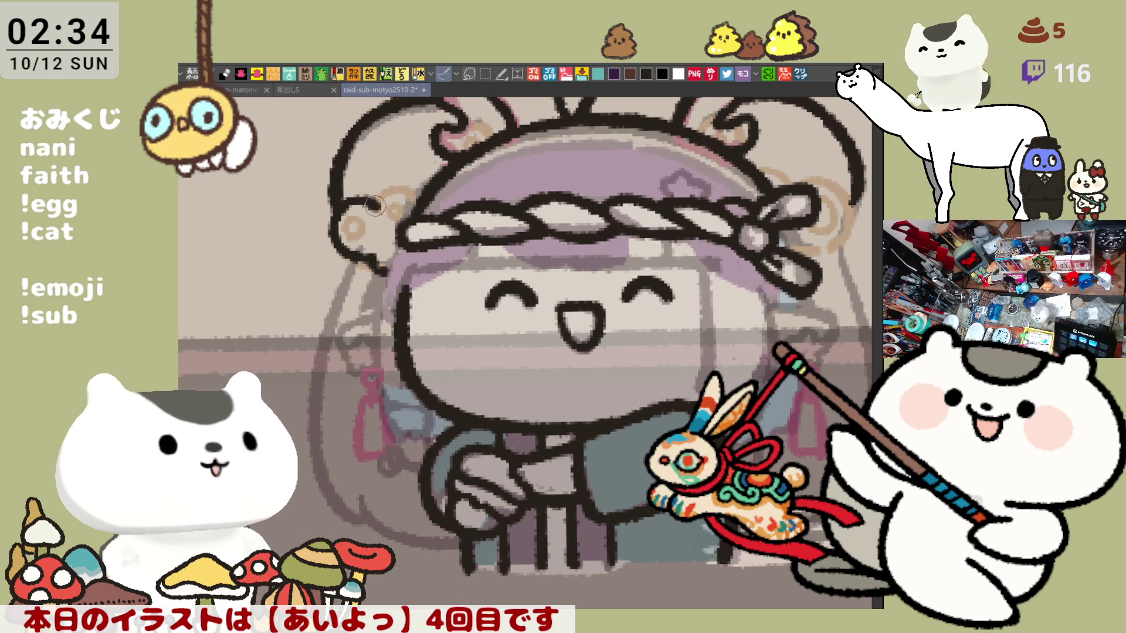
Ink the outline along the left hair bumps and a small ring on one bump.
{"action": "mouse_move", "coordinate": [340, 205]}
{"action": "left_mouse_down"}
{"action": "mouse_move", "coordinate": [419, 186]}
{"action": "mouse_move", "coordinate": [407, 192]}
{"action": "mouse_move", "coordinate": [434, 170]}
{"action": "left_mouse_up"}
{"action": "key", "text": "ctrl+z"}
{"action": "key", "text": "ctrl+z"}
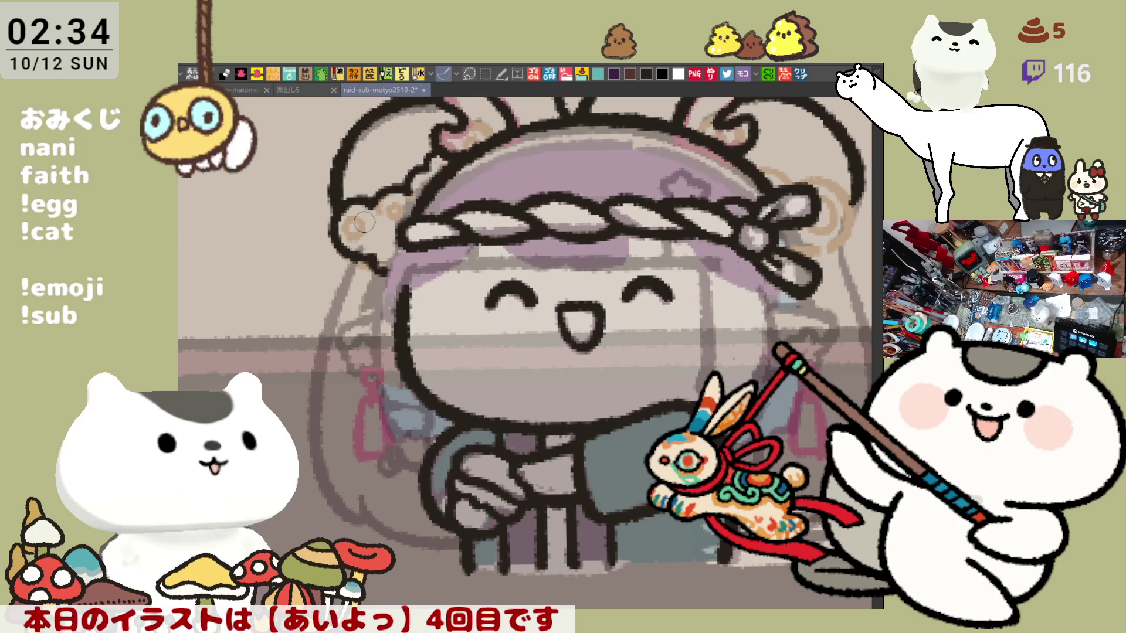
{"action": "mouse_move", "coordinate": [355, 234]}
{"action": "left_mouse_down"}
{"action": "mouse_move", "coordinate": [393, 211]}
{"action": "mouse_move", "coordinate": [397, 223]}
{"action": "left_mouse_up"}
{"action": "key", "text": "ctrl+z"}
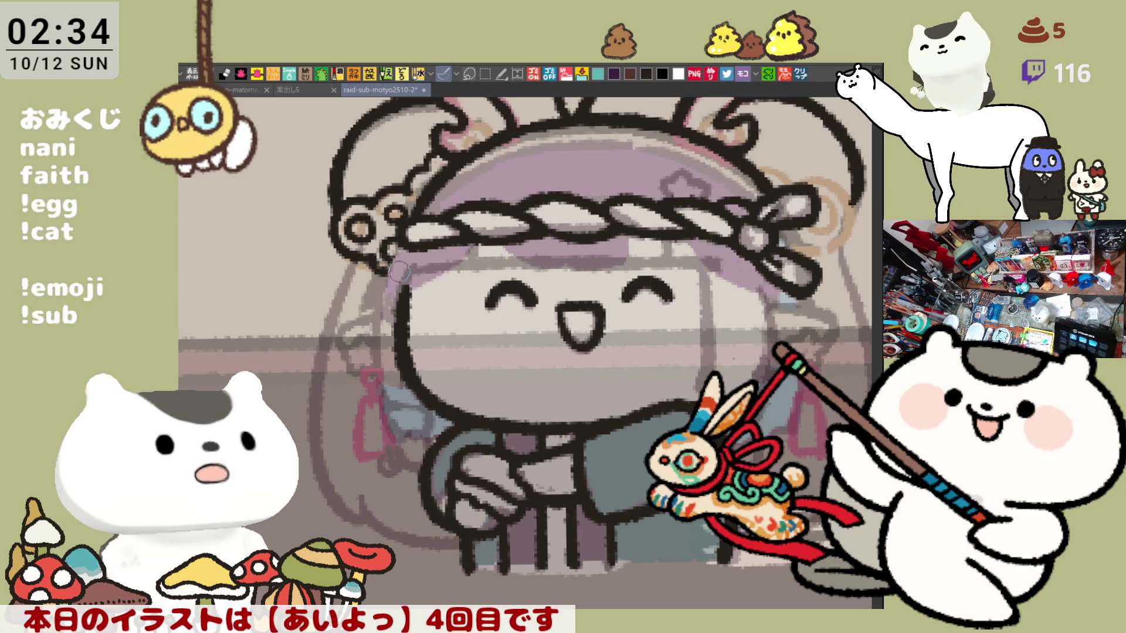
Draw a line down the hair's left edge below the headband.
{"action": "scroll", "coordinate": [400, 268], "scroll_direction": "down", "scroll_amount": 2}
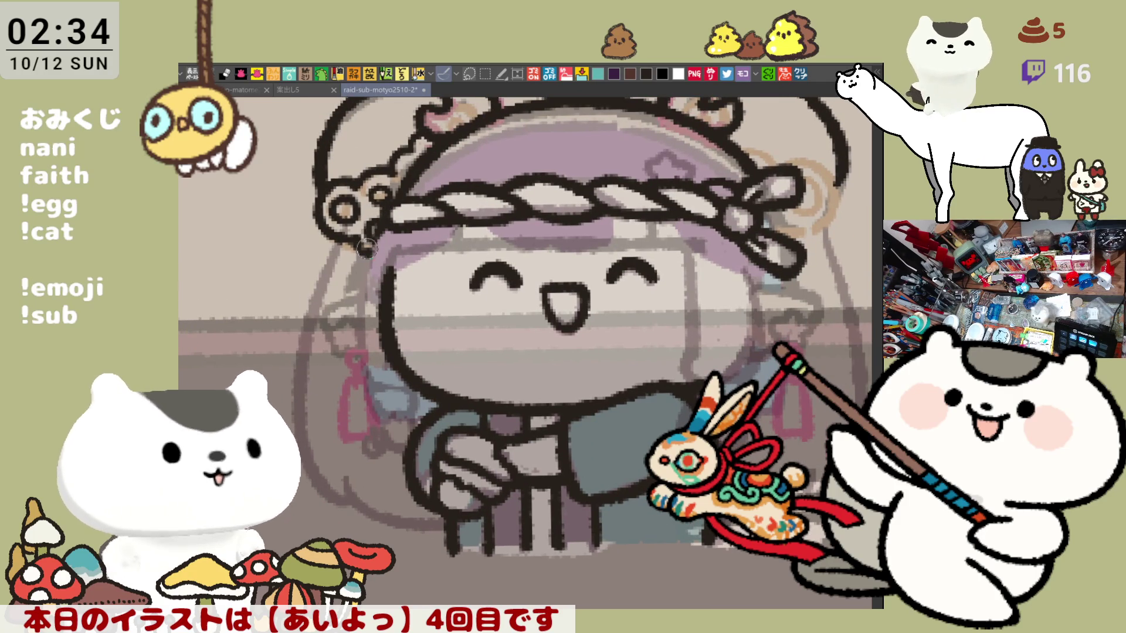
{"action": "left_click_drag", "start_coordinate": [384, 224], "coordinate": [354, 303]}
{"action": "key", "text": "ctrl+z"}
{"action": "left_click_drag", "start_coordinate": [382, 223], "coordinate": [354, 305]}
{"action": "key", "text": "ctrl+z"}
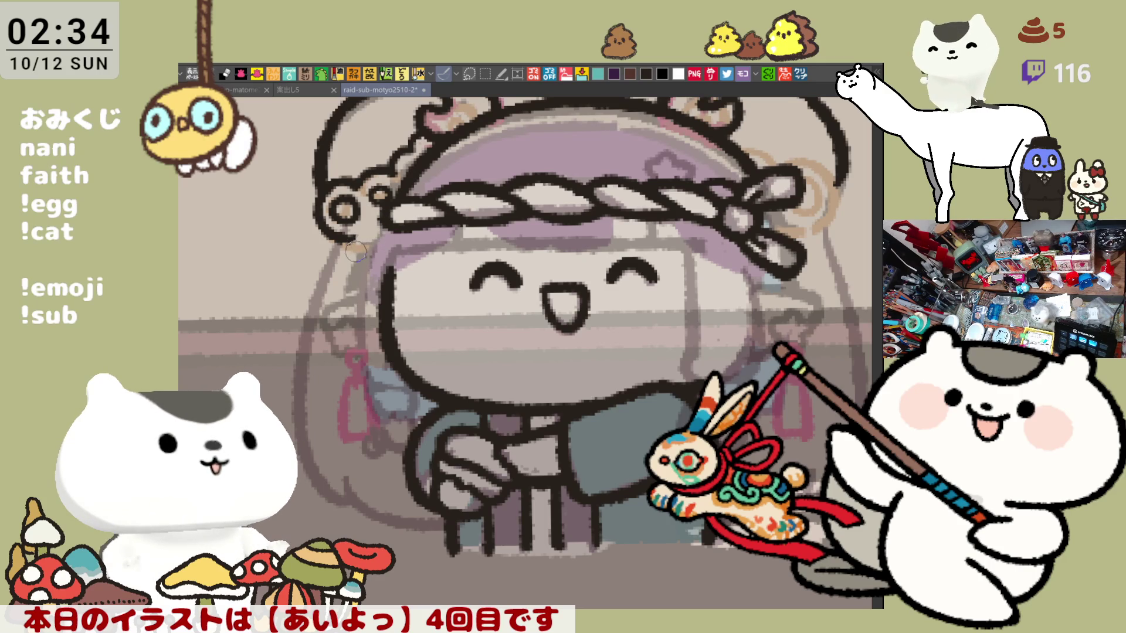
{"action": "left_click_drag", "start_coordinate": [355, 236], "coordinate": [367, 255]}
{"action": "key", "text": "ctrl+z"}
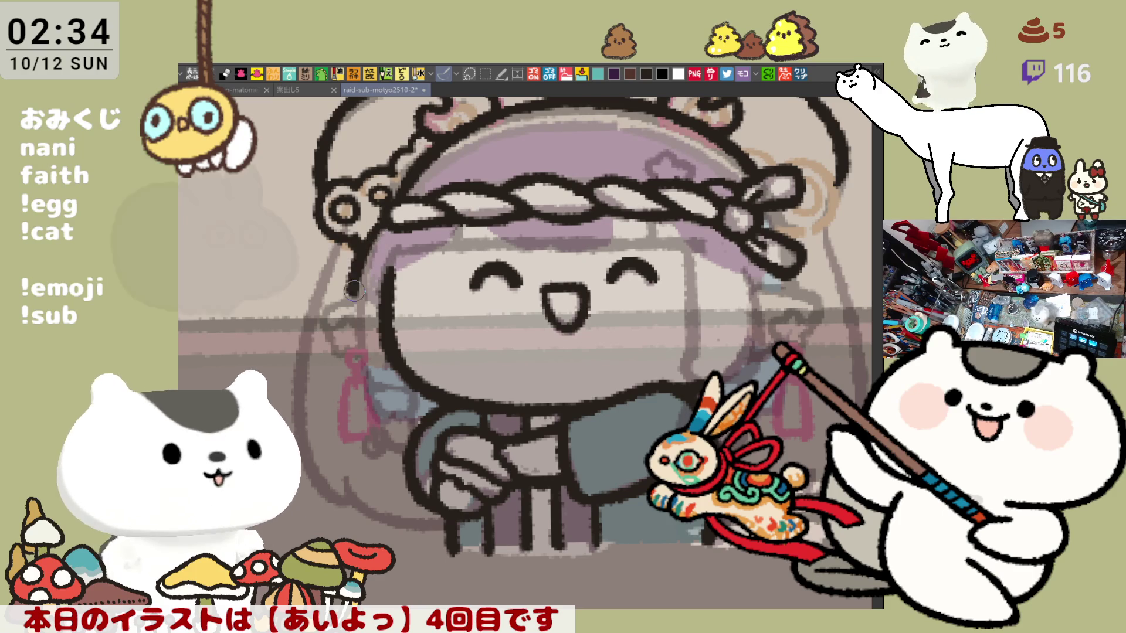
{"action": "left_click_drag", "start_coordinate": [375, 232], "coordinate": [356, 302]}
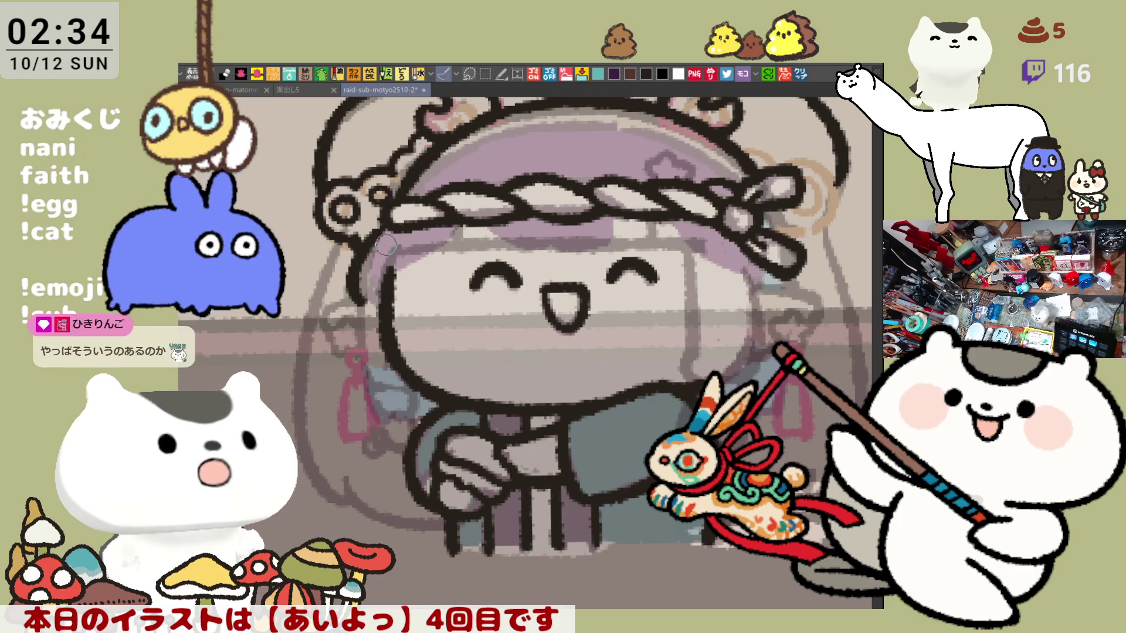
{"action": "key", "text": "ctrl+z"}
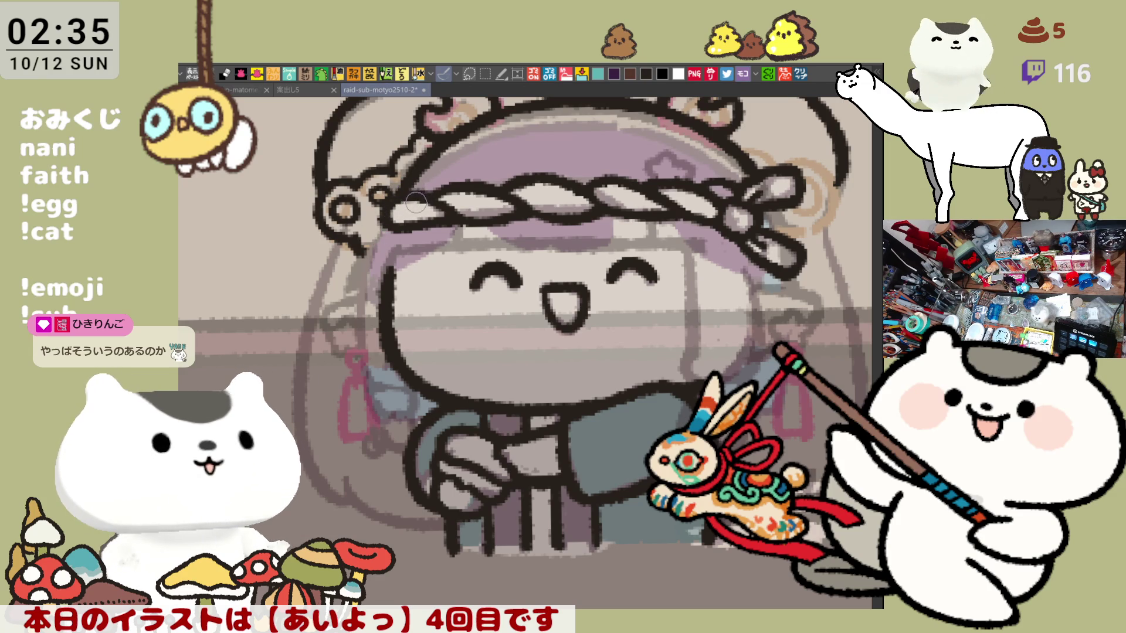
Redraw the hair's left edge line until it sits cleanly, then save the illustration.
{"action": "key", "text": "ctrl+z"}
{"action": "left_click_drag", "start_coordinate": [375, 232], "coordinate": [350, 302]}
{"action": "key", "text": "ctrl+z"}
{"action": "key", "text": "ctrl+z"}
{"action": "left_click_drag", "start_coordinate": [375, 235], "coordinate": [359, 290]}
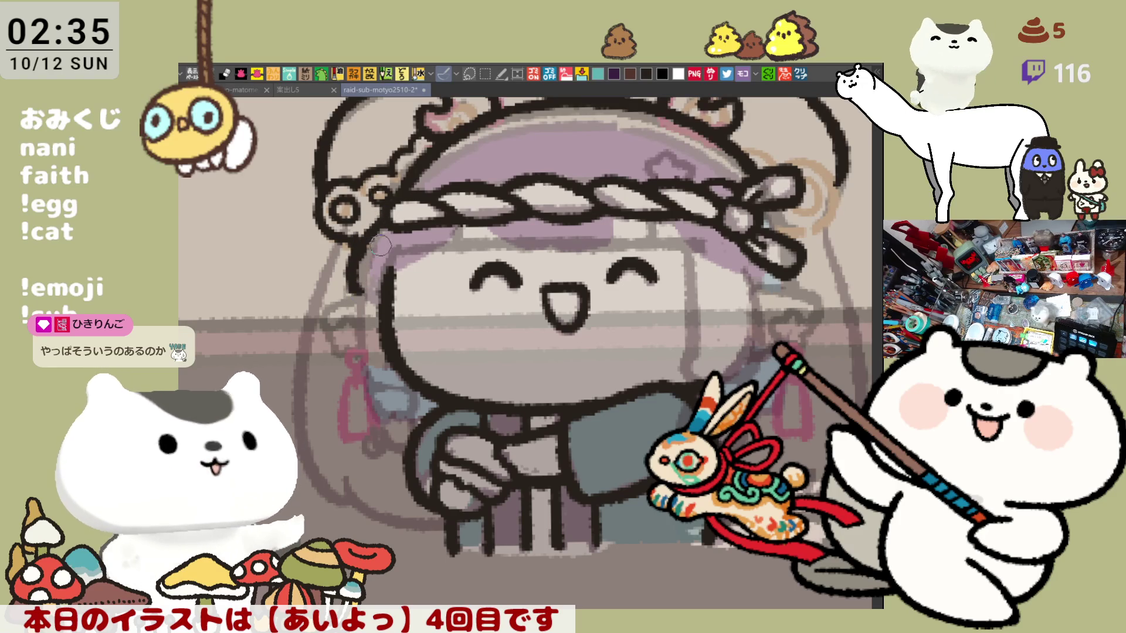
{"action": "key", "text": "ctrl+z"}
{"action": "left_click_drag", "start_coordinate": [381, 226], "coordinate": [352, 305]}
{"action": "key", "text": "ctrl+z"}
{"action": "left_click_drag", "start_coordinate": [384, 218], "coordinate": [352, 305]}
{"action": "key", "text": "ctrl+z"}
{"action": "left_click_drag", "start_coordinate": [381, 226], "coordinate": [351, 305]}
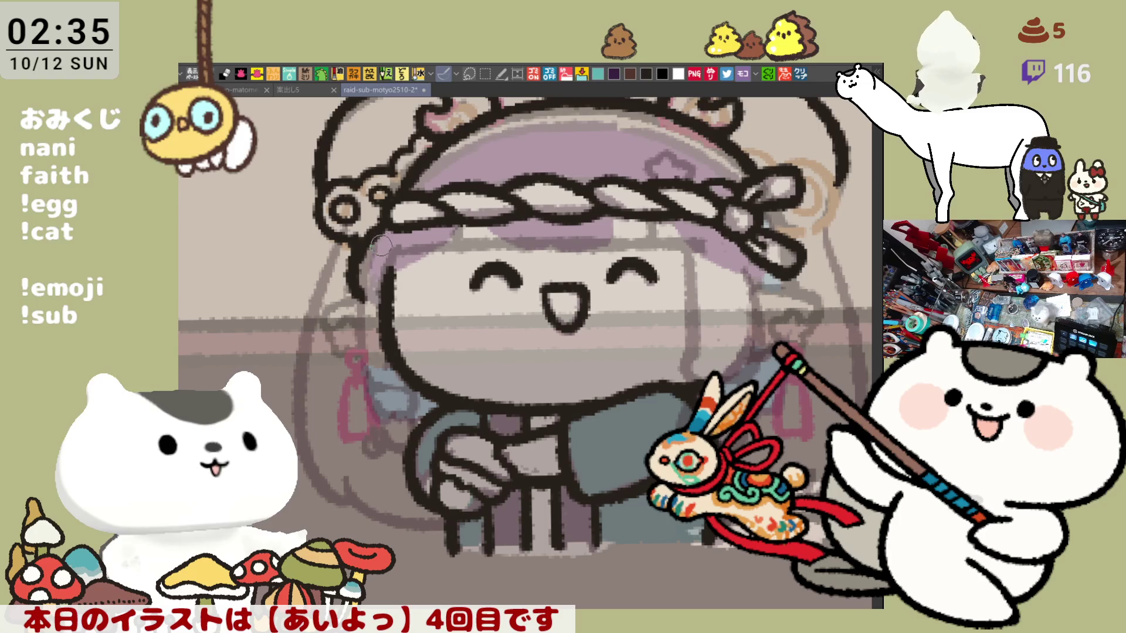
{"action": "key", "text": "ctrl+z"}
{"action": "mouse_move", "coordinate": [384, 218]}
{"action": "left_mouse_down"}
{"action": "mouse_move", "coordinate": [352, 305]}
{"action": "mouse_move", "coordinate": [358, 250]}
{"action": "mouse_move", "coordinate": [351, 299]}
{"action": "left_mouse_up"}
{"action": "key", "text": "ctrl+z"}
{"action": "key", "text": "ctrl+z"}
{"action": "left_click_drag", "start_coordinate": [384, 218], "coordinate": [352, 302]}
{"action": "key", "text": "ctrl+s"}
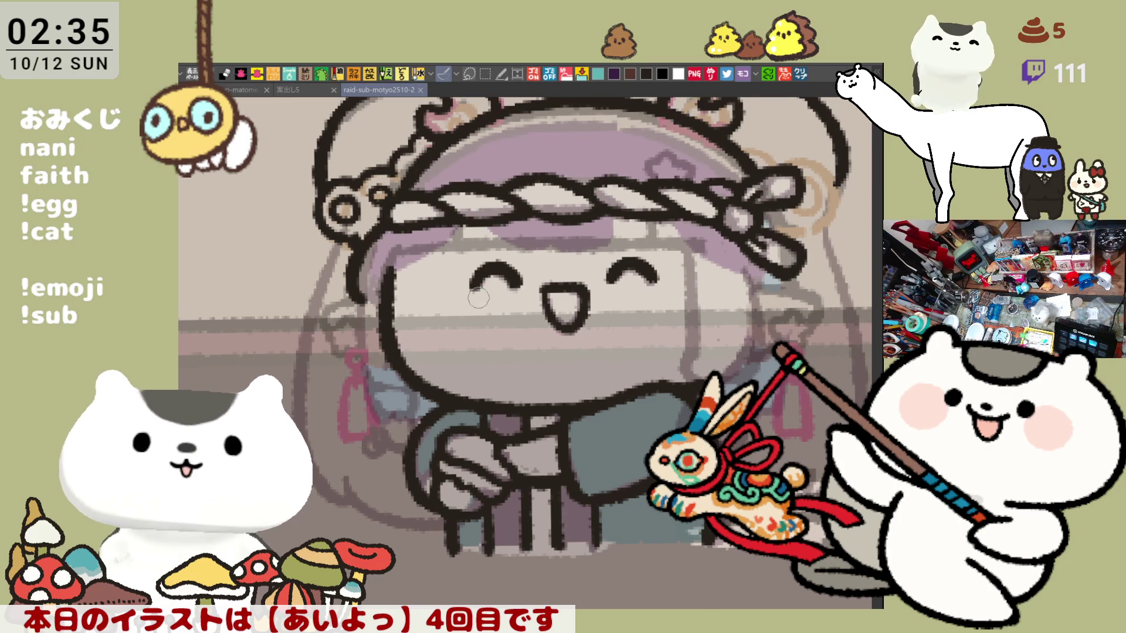
Ink the headband ornament's outline and nearby band, then mirror the view to check it.
{"action": "scroll", "coordinate": [468, 301], "scroll_direction": "up", "scroll_amount": 3}
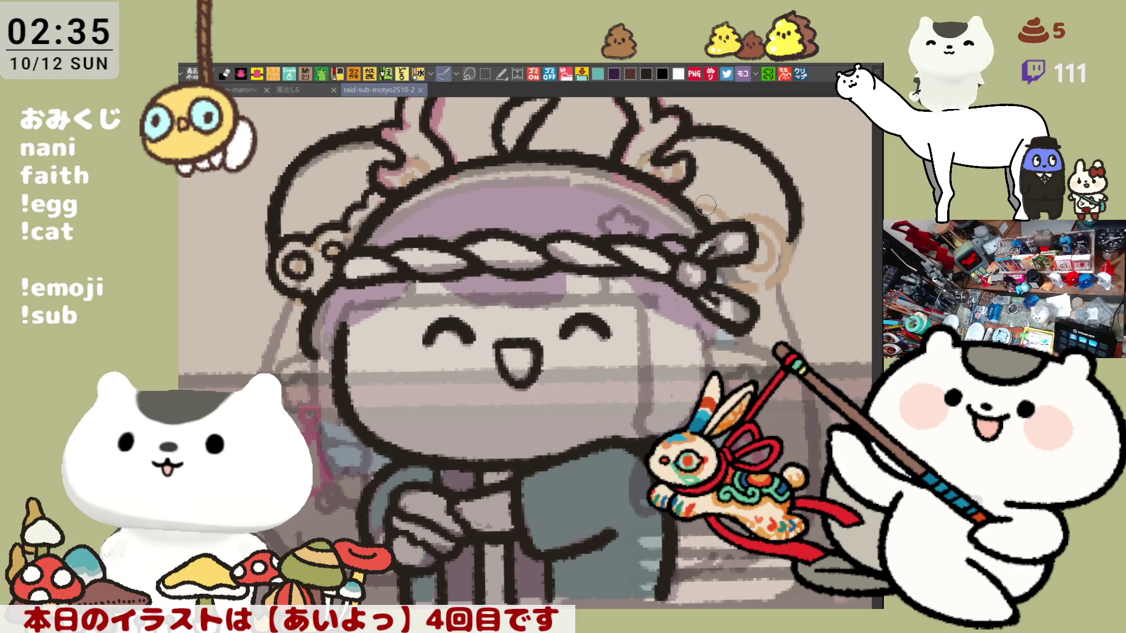
{"action": "left_click_drag", "start_coordinate": [696, 198], "coordinate": [721, 215]}
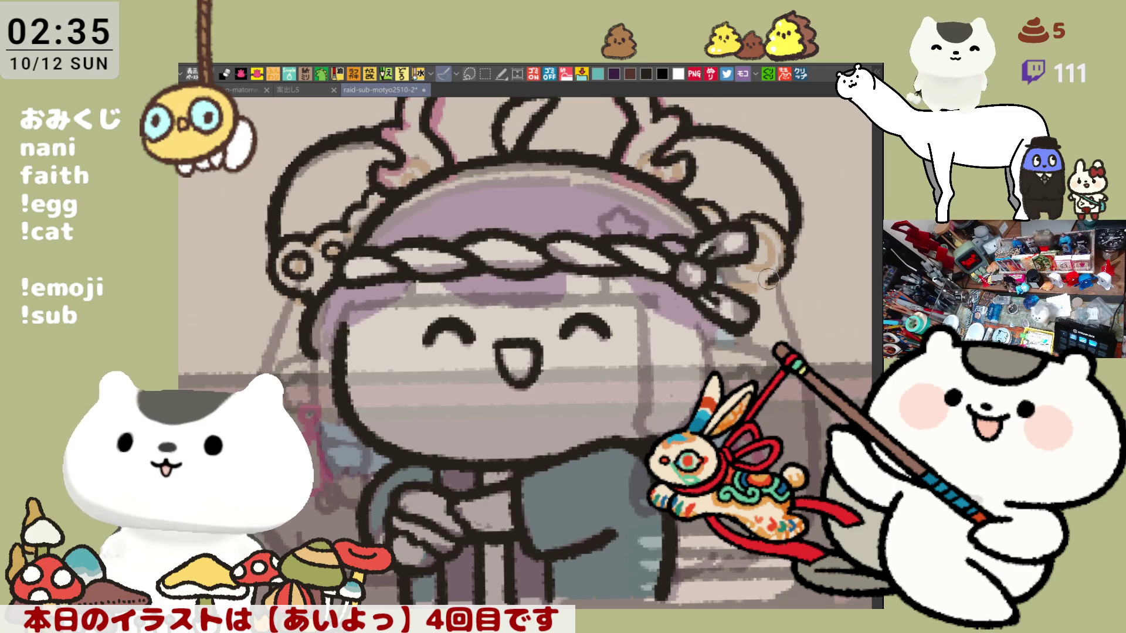
{"action": "mouse_move", "coordinate": [743, 221]}
{"action": "left_mouse_down"}
{"action": "mouse_move", "coordinate": [767, 282]}
{"action": "mouse_move", "coordinate": [778, 231]}
{"action": "mouse_move", "coordinate": [763, 218]}
{"action": "mouse_move", "coordinate": [768, 269]}
{"action": "mouse_move", "coordinate": [758, 215]}
{"action": "mouse_move", "coordinate": [771, 273]}
{"action": "mouse_move", "coordinate": [780, 235]}
{"action": "mouse_move", "coordinate": [762, 220]}
{"action": "mouse_move", "coordinate": [767, 276]}
{"action": "left_mouse_up"}
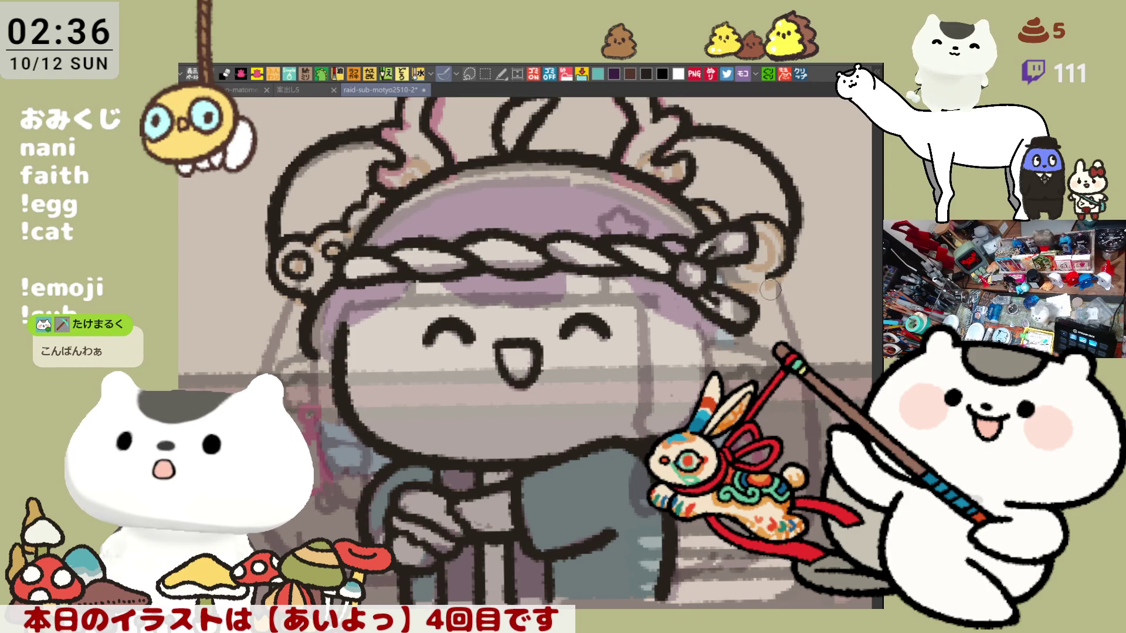
{"action": "key", "text": "h"}
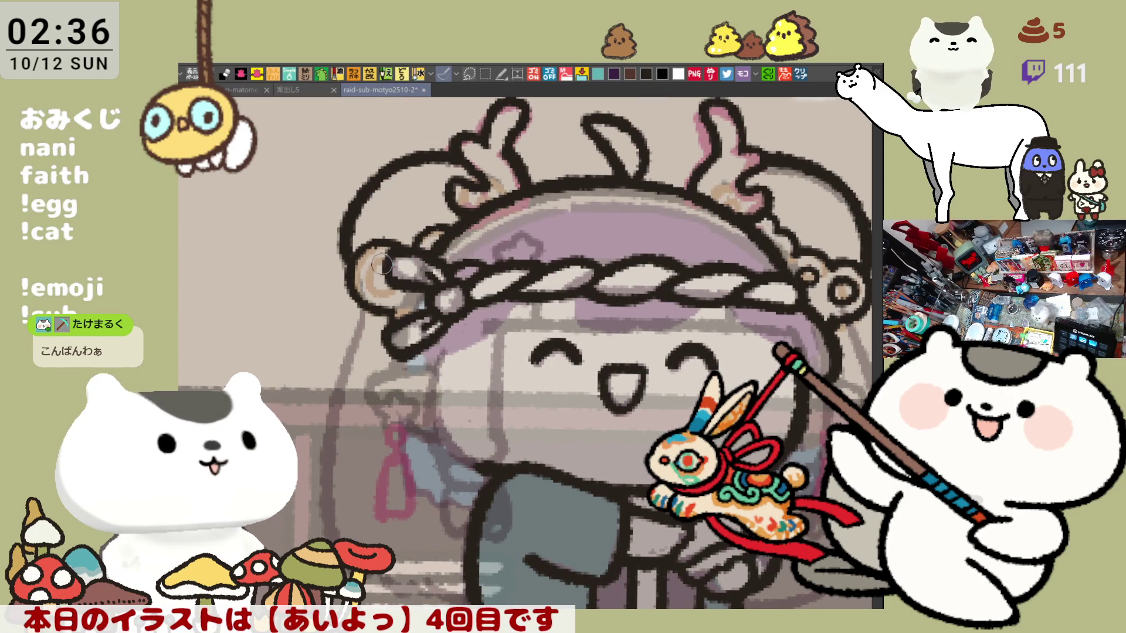
Darken the headband ring's outline and repaint its white highlight, then unflip the view.
{"action": "mouse_move", "coordinate": [375, 272]}
{"action": "left_mouse_down"}
{"action": "mouse_move", "coordinate": [398, 281]}
{"action": "mouse_move", "coordinate": [378, 261]}
{"action": "mouse_move", "coordinate": [392, 287]}
{"action": "left_mouse_up"}
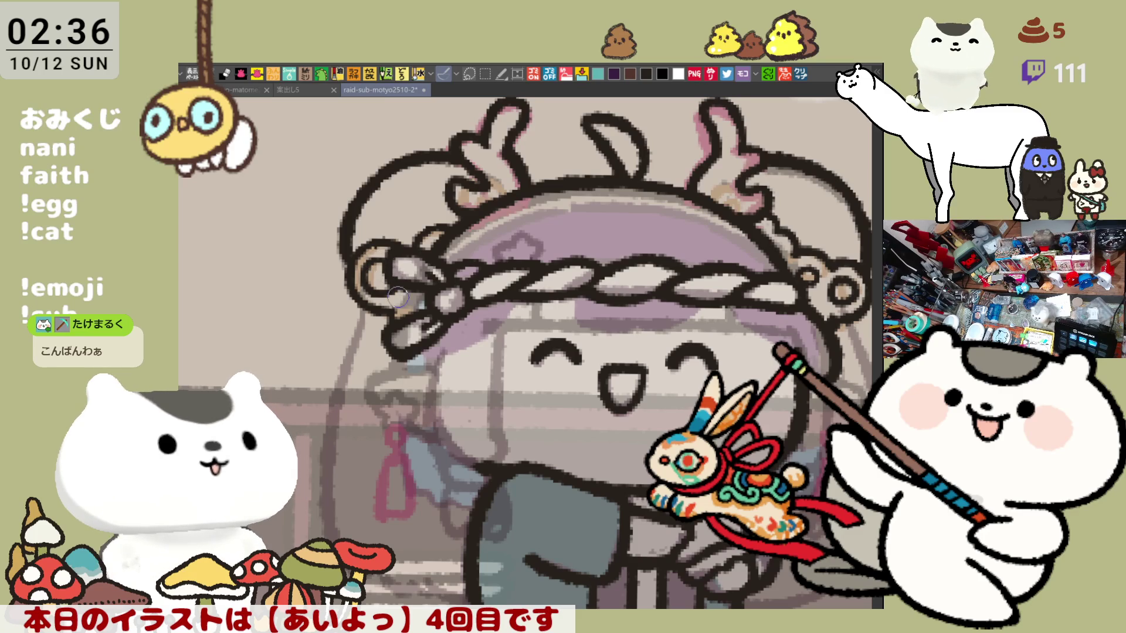
{"action": "key", "text": "h"}
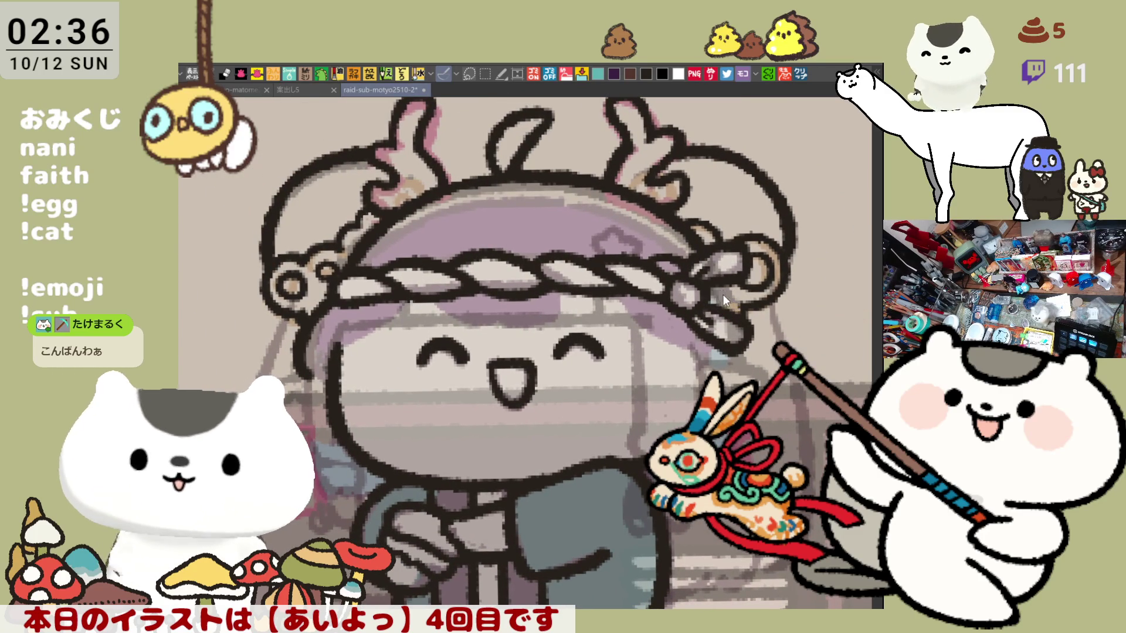
{"action": "left_click_drag", "start_coordinate": [733, 305], "coordinate": [721, 252]}
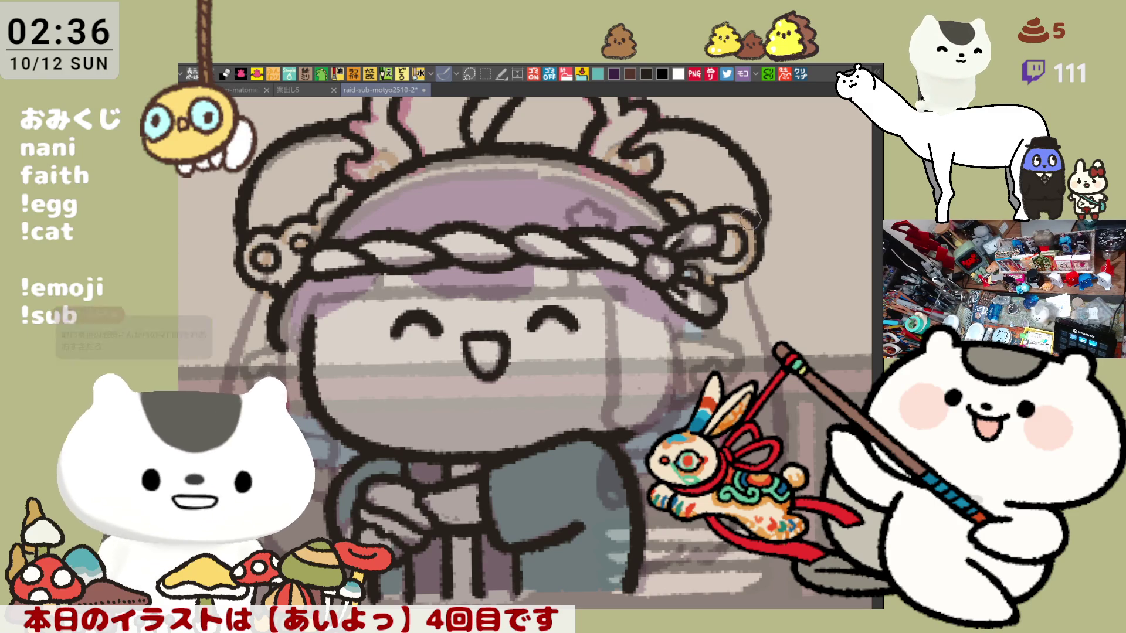
Save the inked dragon-girl illustration, then switch to the Japanese letter text document.
{"action": "key", "text": "ctrl+s"}
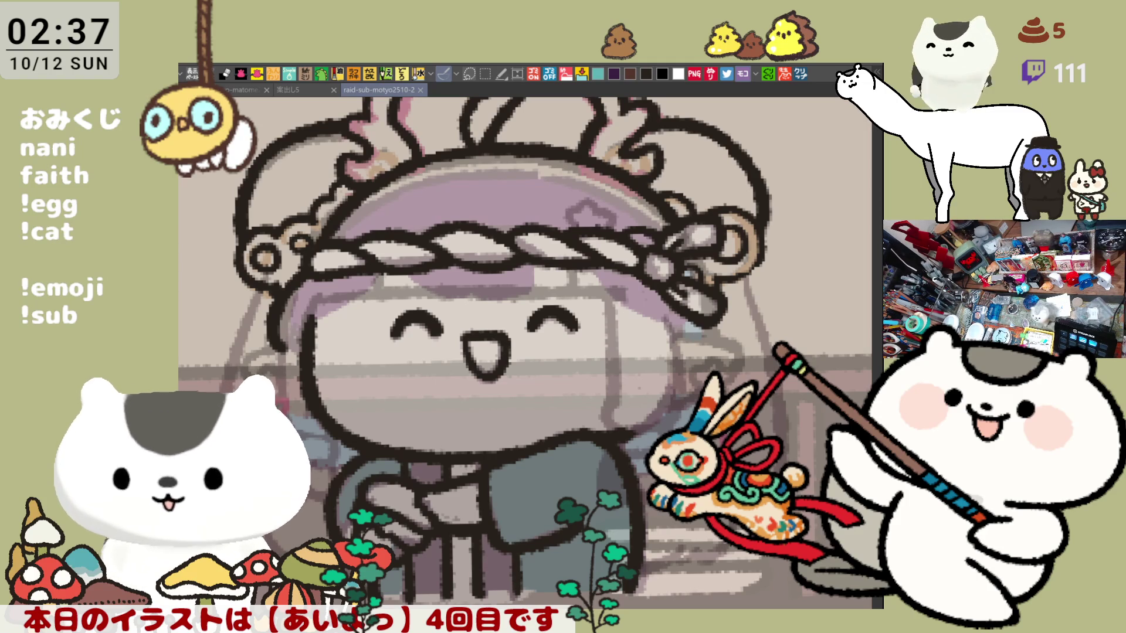
{"action": "left_click", "coordinate": [800, 74]}
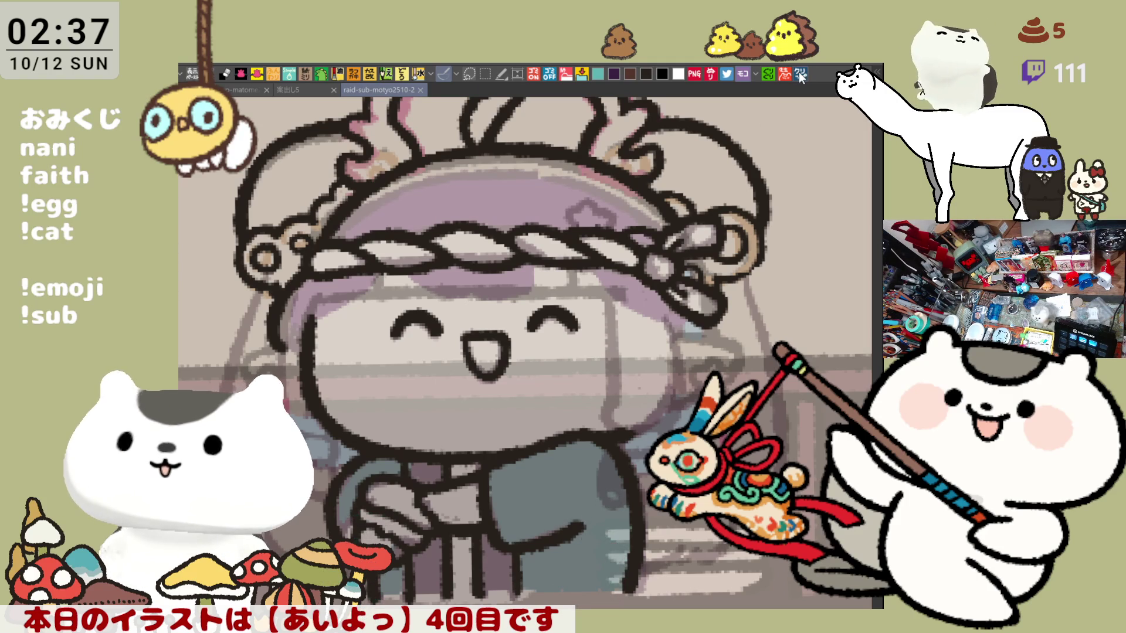
{"action": "scroll", "coordinate": [427, 258], "scroll_direction": "up", "scroll_amount": 3}
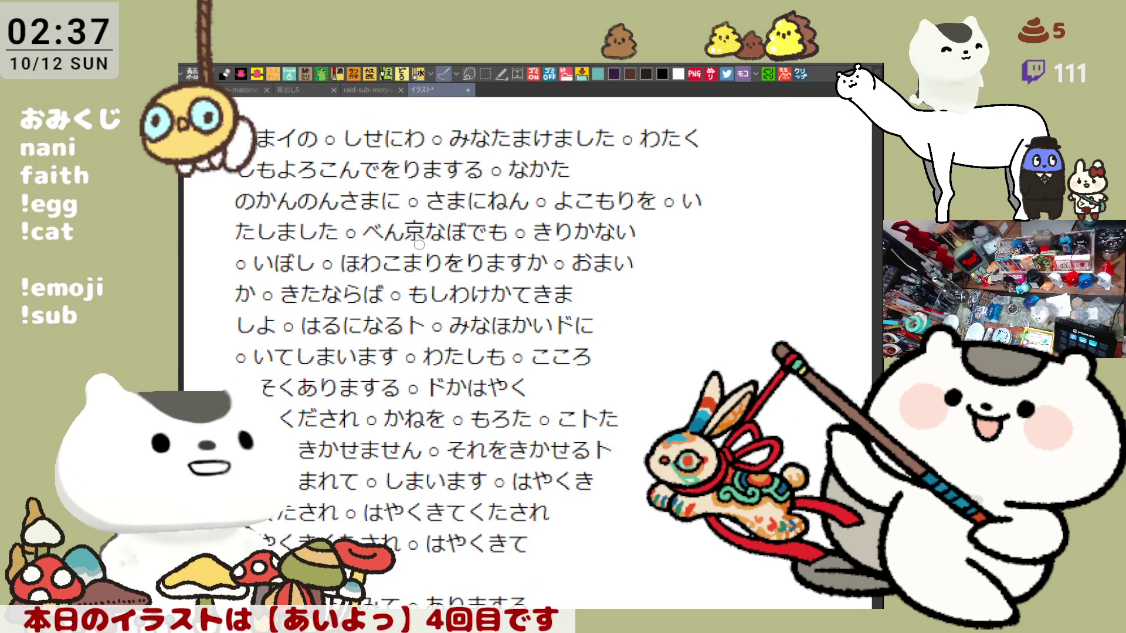
{"action": "left_click_drag", "start_coordinate": [527, 333], "coordinate": [567, 346]}
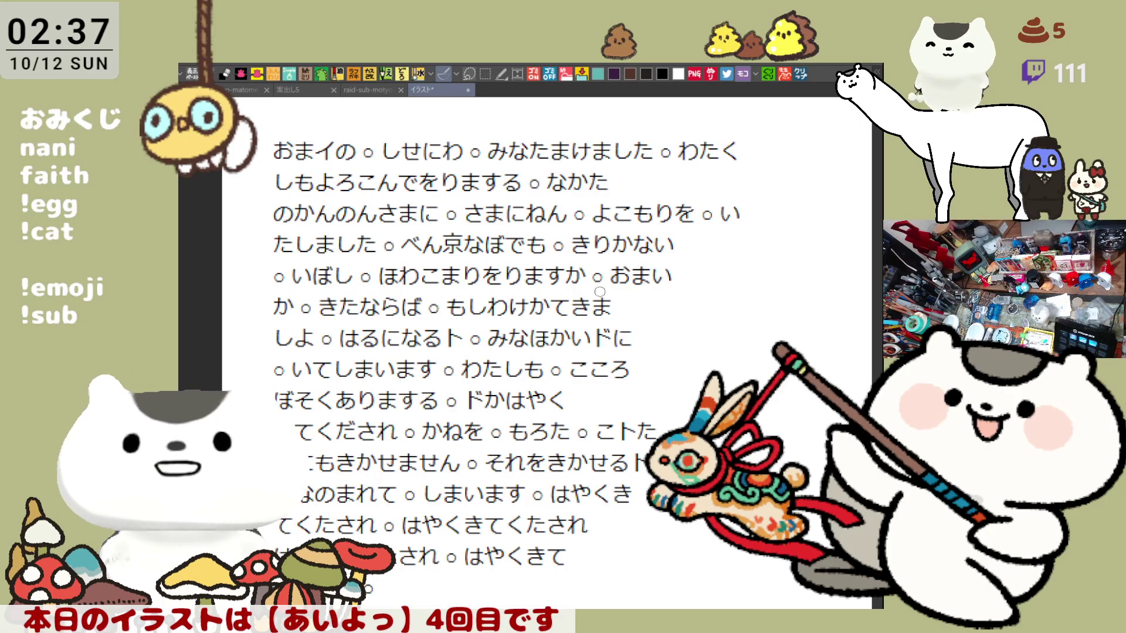
{"action": "scroll", "coordinate": [493, 264], "scroll_direction": "down", "scroll_amount": 8}
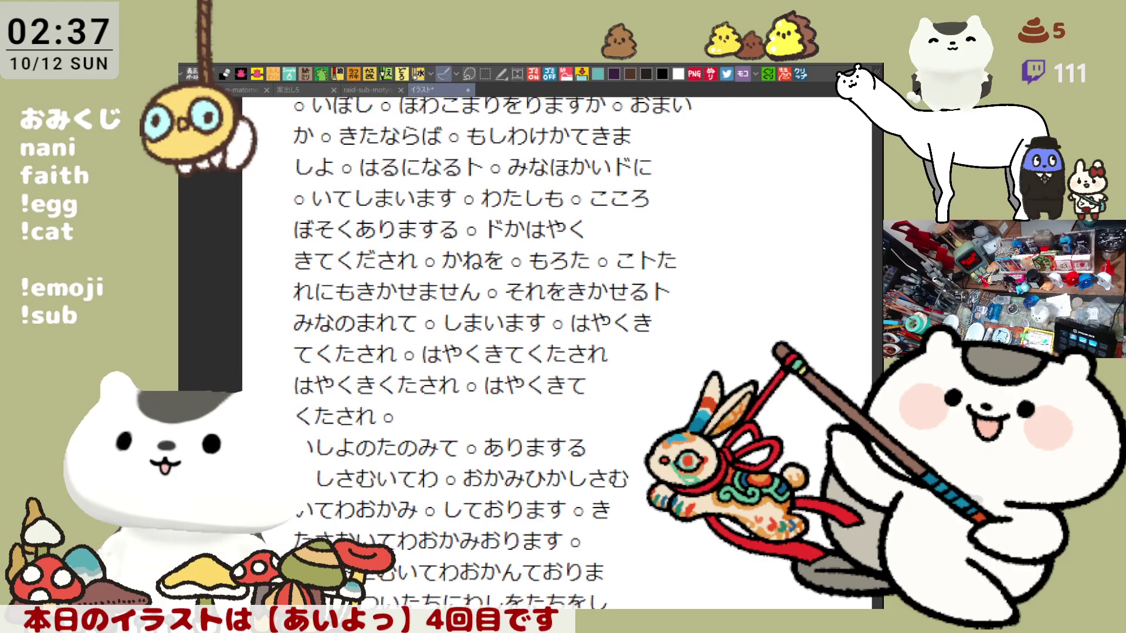
{"action": "scroll", "coordinate": [443, 375], "scroll_direction": "down", "scroll_amount": 2}
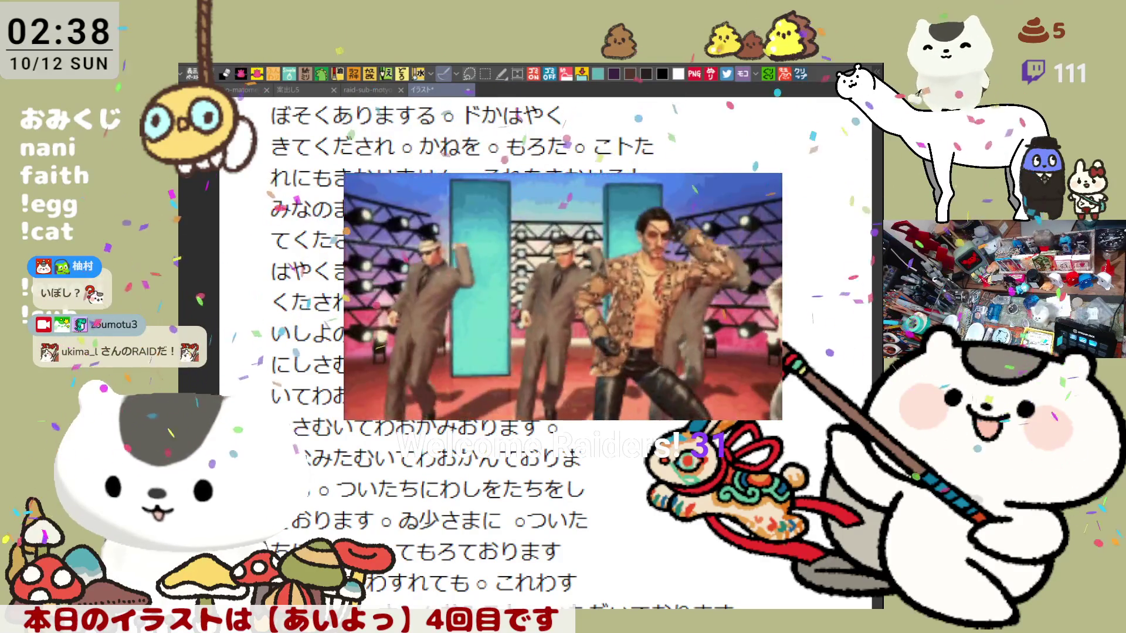
{"action": "scroll", "coordinate": [528, 352], "scroll_direction": "up", "scroll_amount": 10}
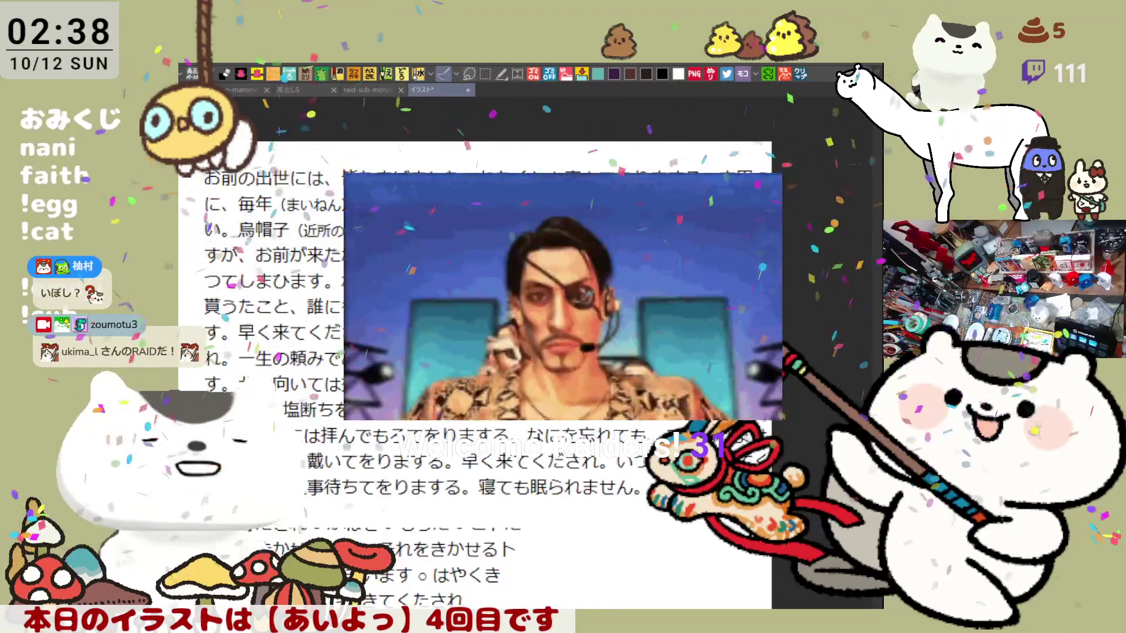
{"action": "scroll", "coordinate": [475, 375], "scroll_direction": "up", "scroll_amount": 5}
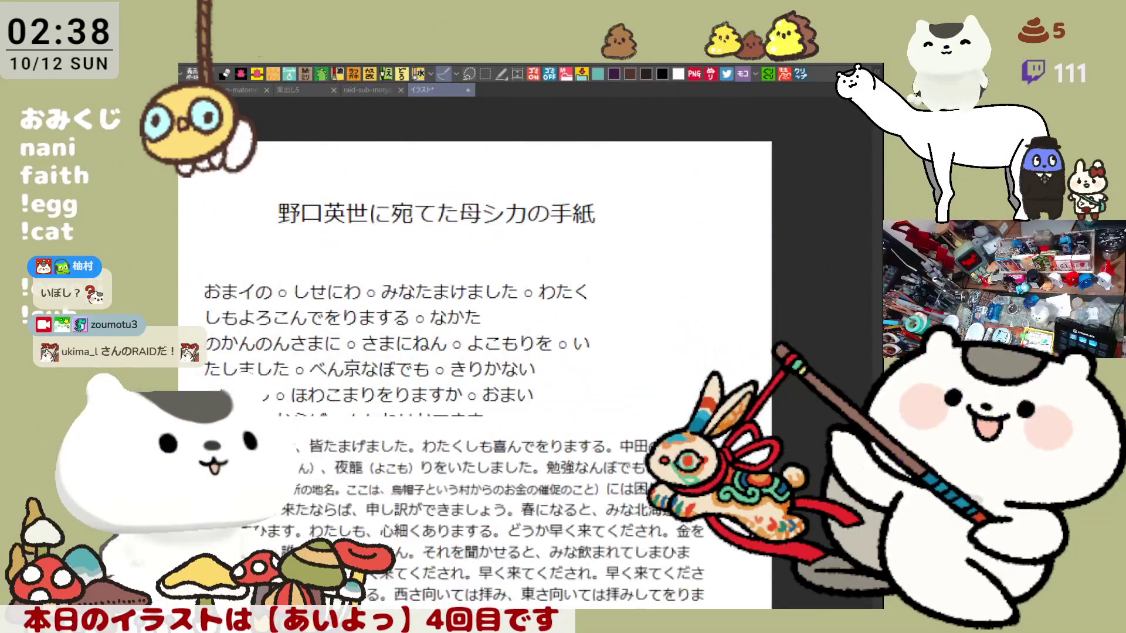
{"action": "scroll", "coordinate": [469, 352], "scroll_direction": "down", "scroll_amount": 5}
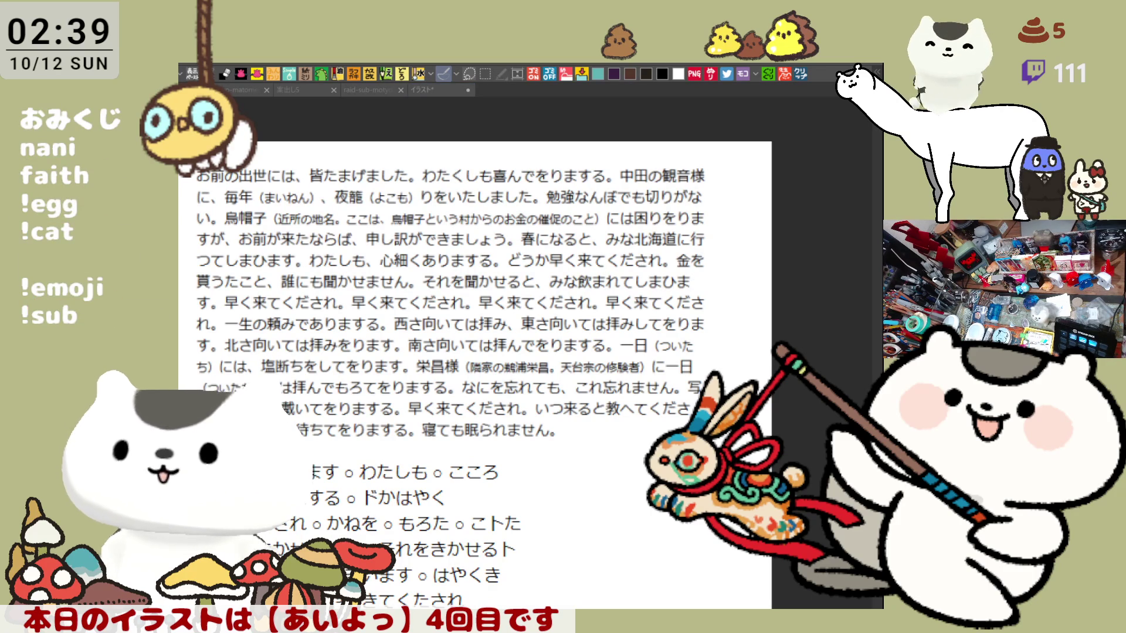
{"action": "scroll", "coordinate": [326, 367], "scroll_direction": "down", "scroll_amount": 1}
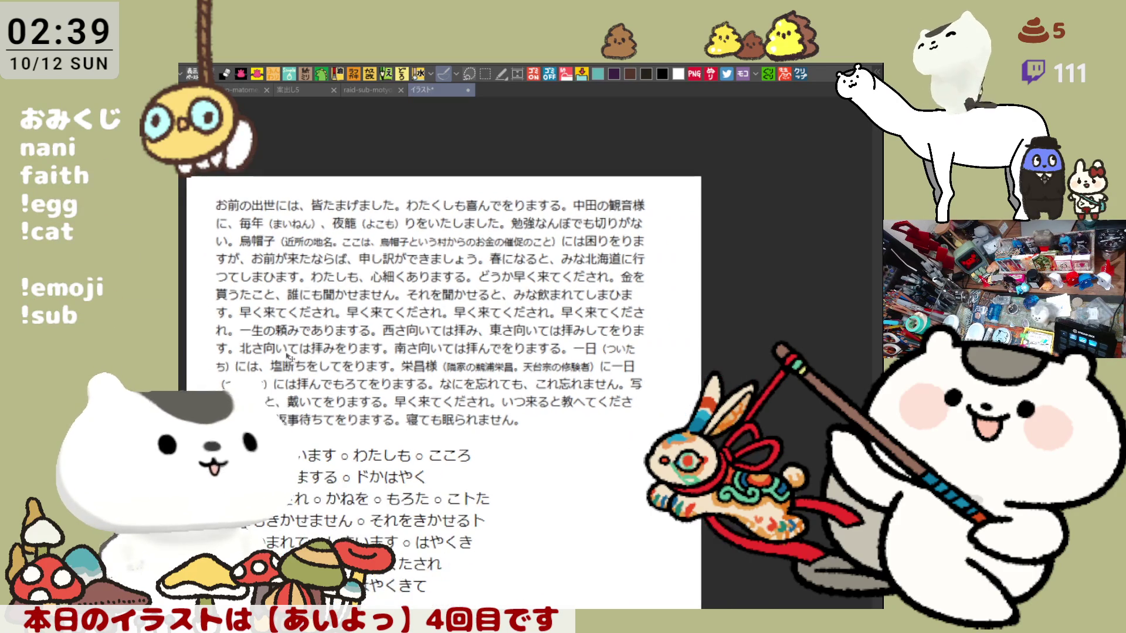
{"action": "scroll", "coordinate": [287, 359], "scroll_direction": "up", "scroll_amount": 2}
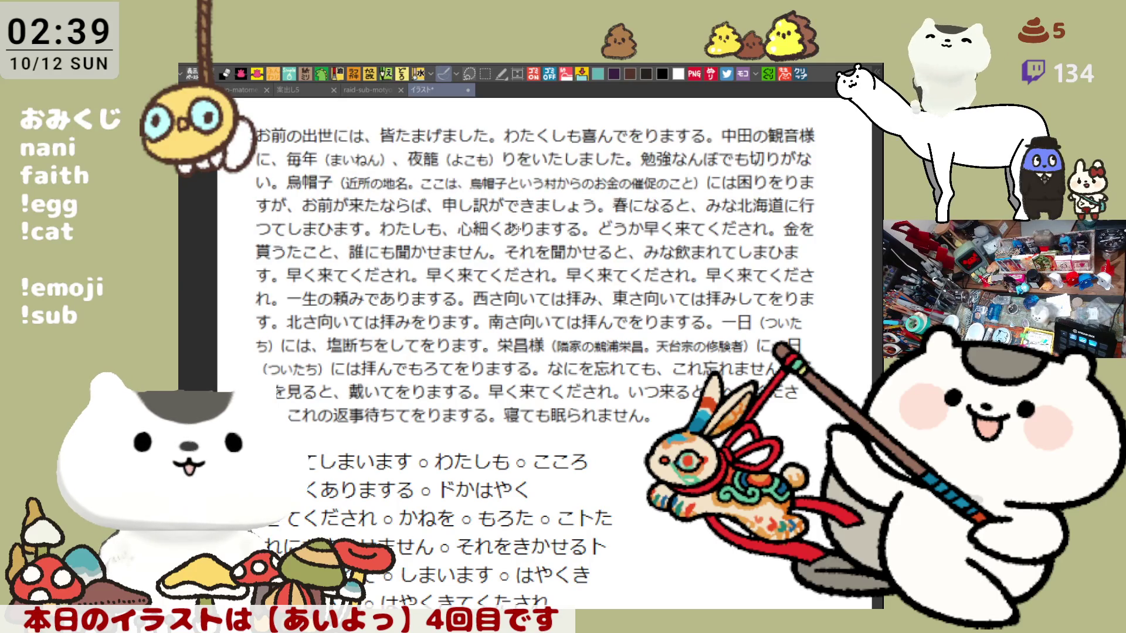
{"action": "scroll", "coordinate": [295, 200], "scroll_direction": "up", "scroll_amount": 1}
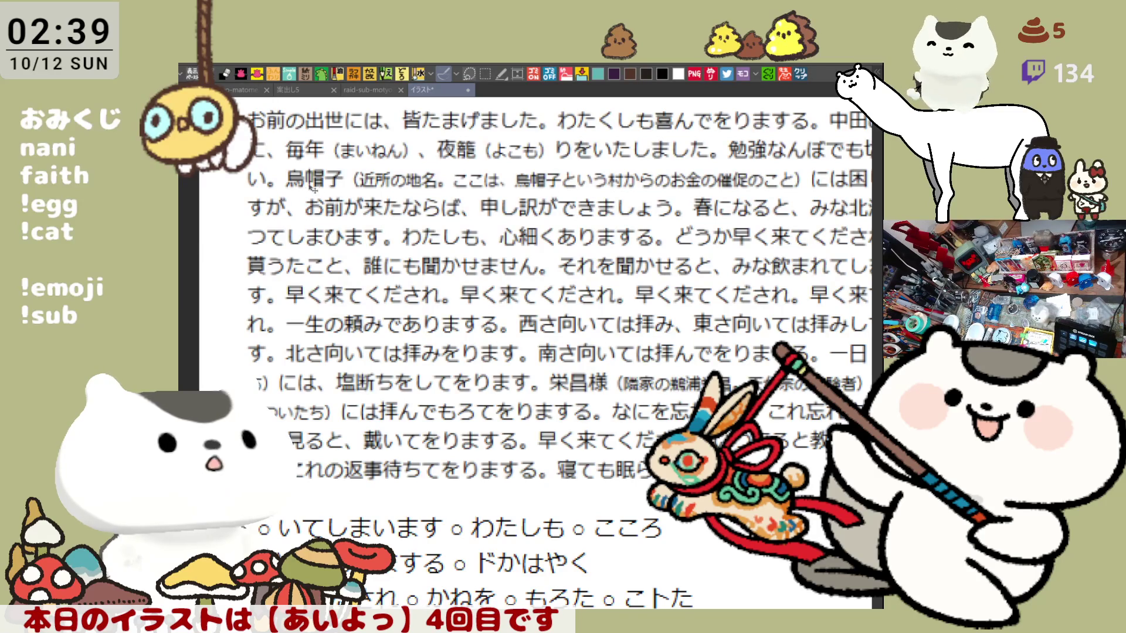
{"action": "scroll", "coordinate": [366, 191], "scroll_direction": "down", "scroll_amount": 1}
{"action": "scroll", "coordinate": [368, 202], "scroll_direction": "down", "scroll_amount": 1}
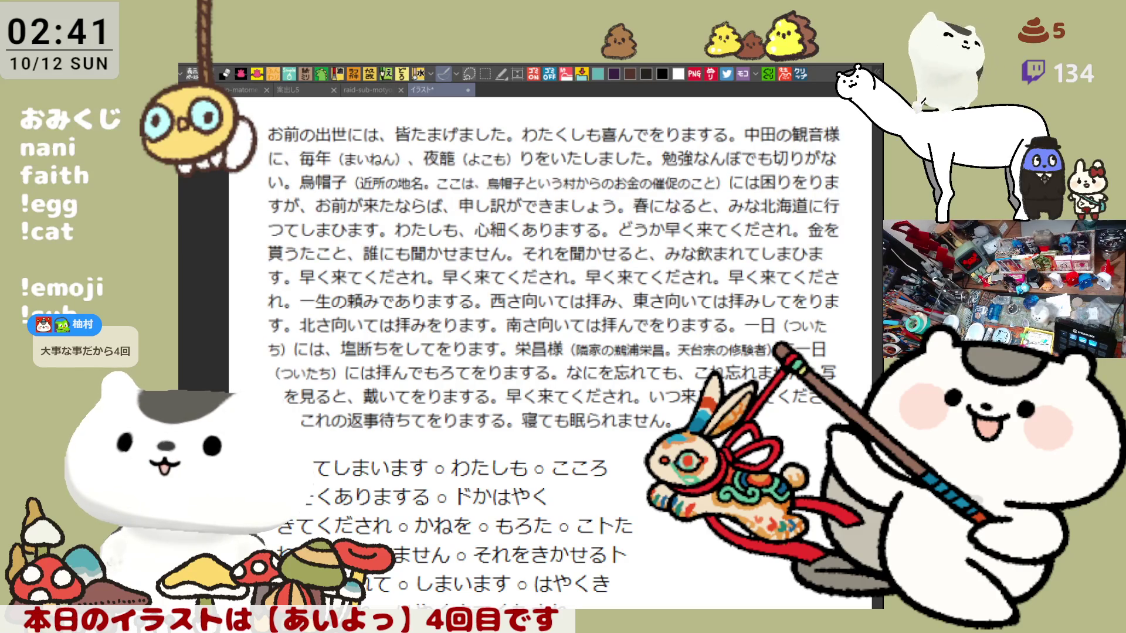
{"action": "scroll", "coordinate": [551, 352], "scroll_direction": "down", "scroll_amount": 2}
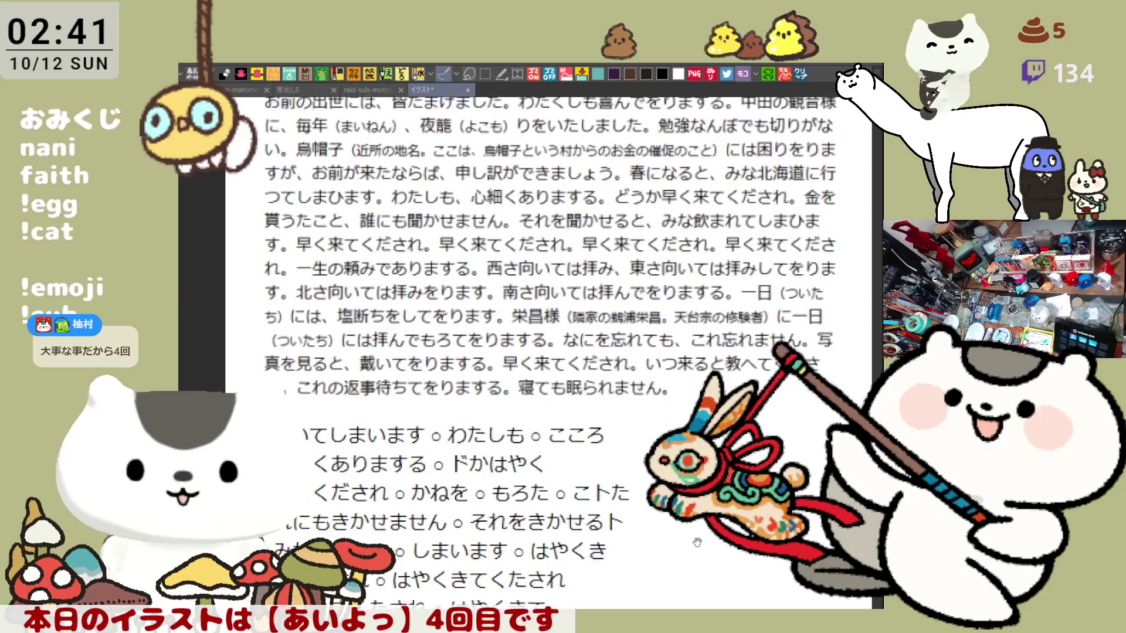
{"action": "scroll", "coordinate": [517, 166], "scroll_direction": "up", "scroll_amount": 2}
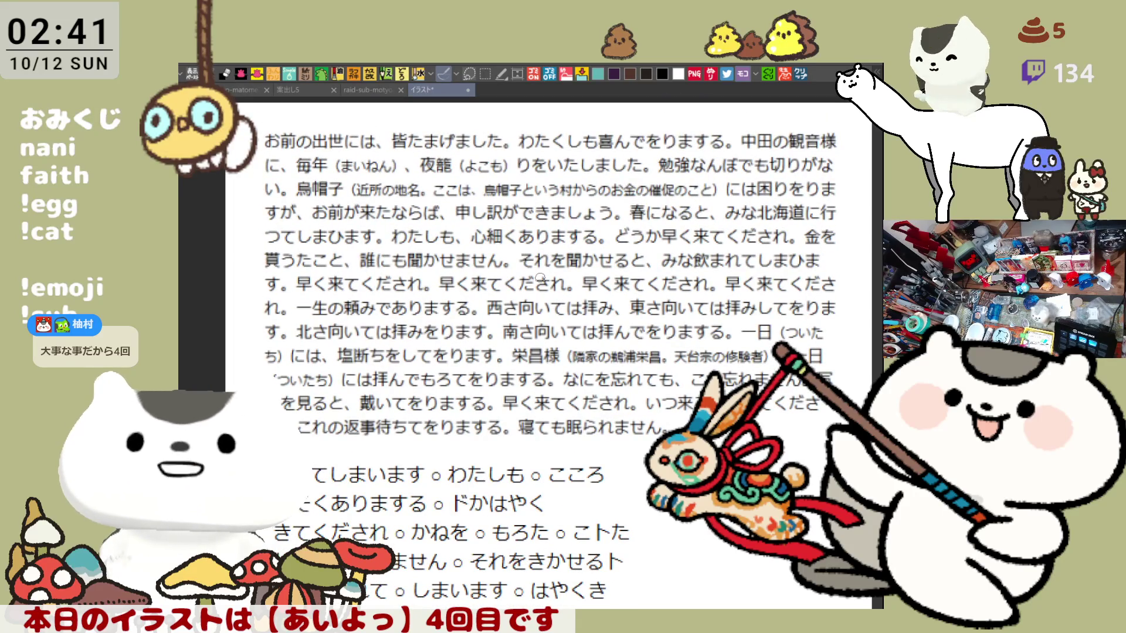
{"action": "scroll", "coordinate": [540, 277], "scroll_direction": "down", "scroll_amount": 3}
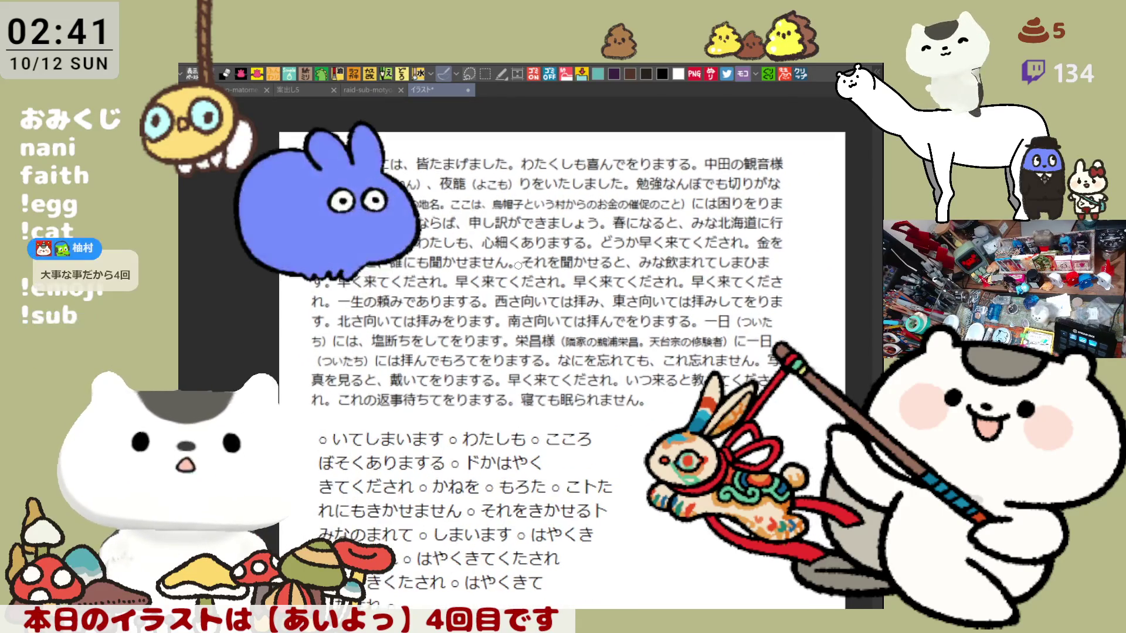
{"action": "scroll", "coordinate": [517, 265], "scroll_direction": "up", "scroll_amount": 3}
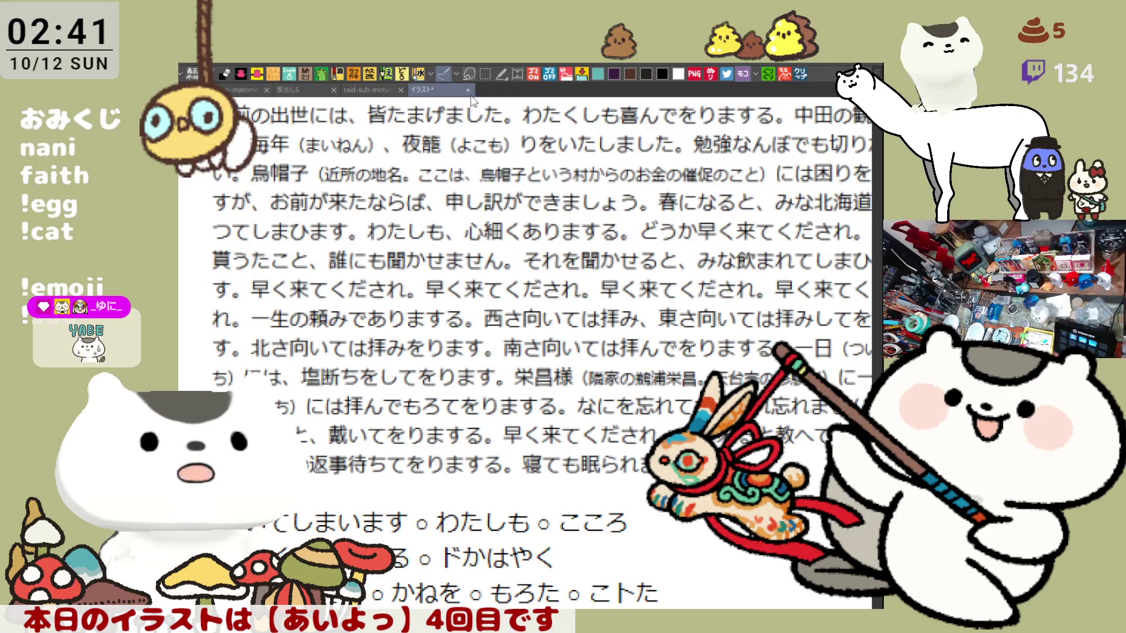
{"action": "key", "text": "ctrl+w"}
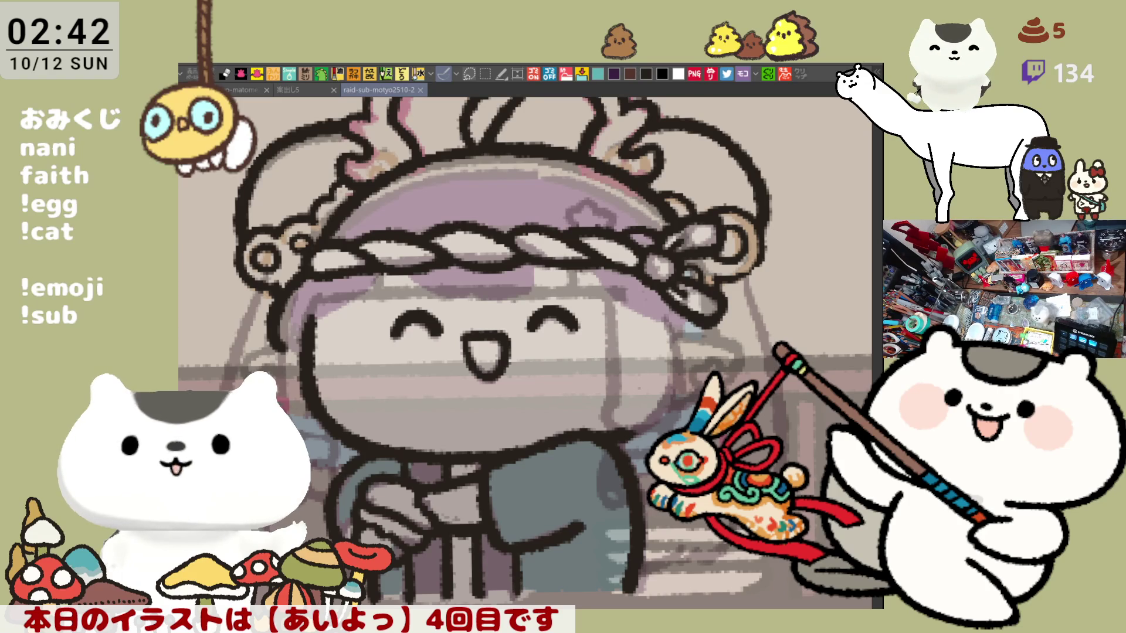
Redraw the face outline as one dark line running up to the headband.
{"action": "left_click_drag", "start_coordinate": [551, 416], "coordinate": [601, 427]}
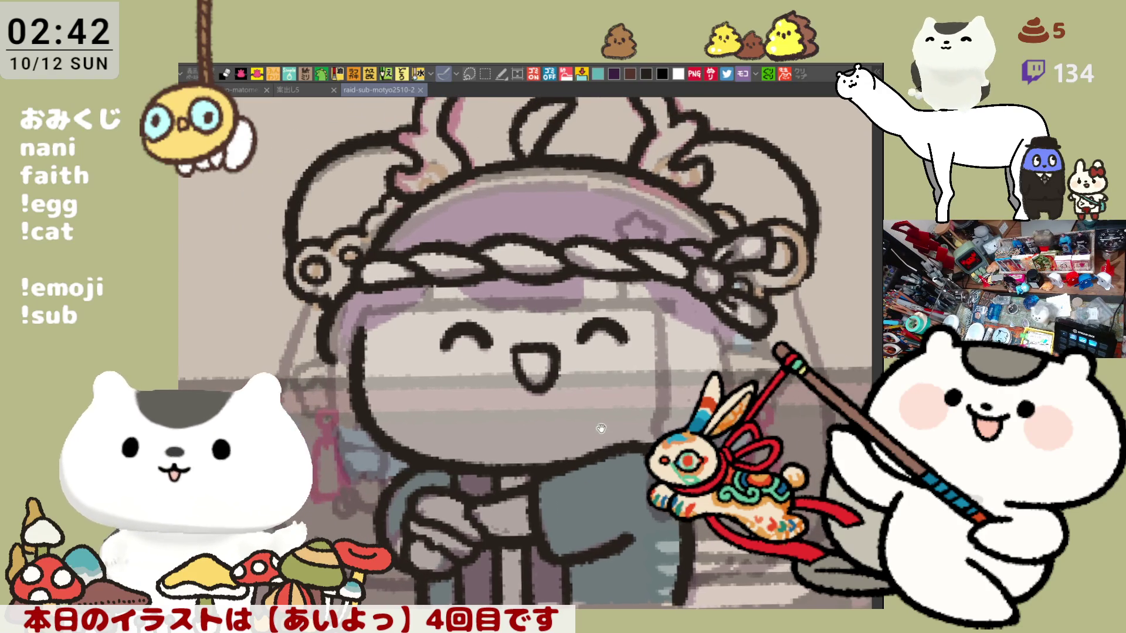
{"action": "mouse_move", "coordinate": [369, 330]}
{"action": "left_mouse_down"}
{"action": "mouse_move", "coordinate": [363, 340]}
{"action": "mouse_move", "coordinate": [367, 330]}
{"action": "left_mouse_up"}
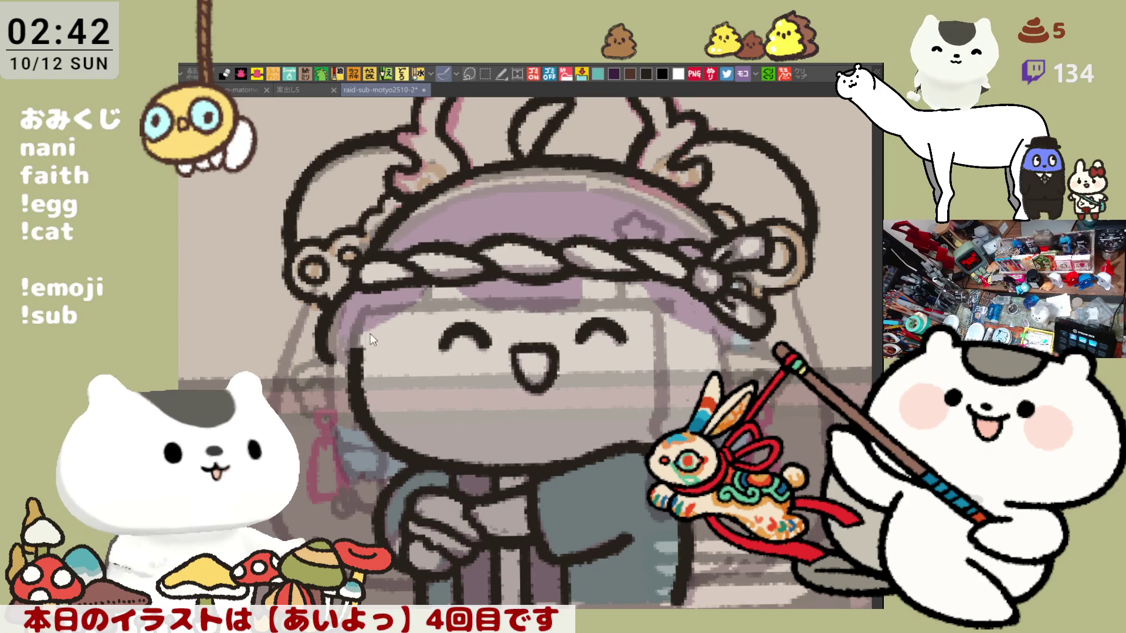
{"action": "mouse_move", "coordinate": [431, 281]}
{"action": "left_mouse_down"}
{"action": "mouse_move", "coordinate": [357, 334]}
{"action": "mouse_move", "coordinate": [415, 284]}
{"action": "left_mouse_up"}
{"action": "key", "text": "ctrl+z"}
{"action": "mouse_move", "coordinate": [354, 331]}
{"action": "left_mouse_down"}
{"action": "mouse_move", "coordinate": [433, 276]}
{"action": "mouse_move", "coordinate": [519, 305]}
{"action": "mouse_move", "coordinate": [579, 302]}
{"action": "left_mouse_up"}
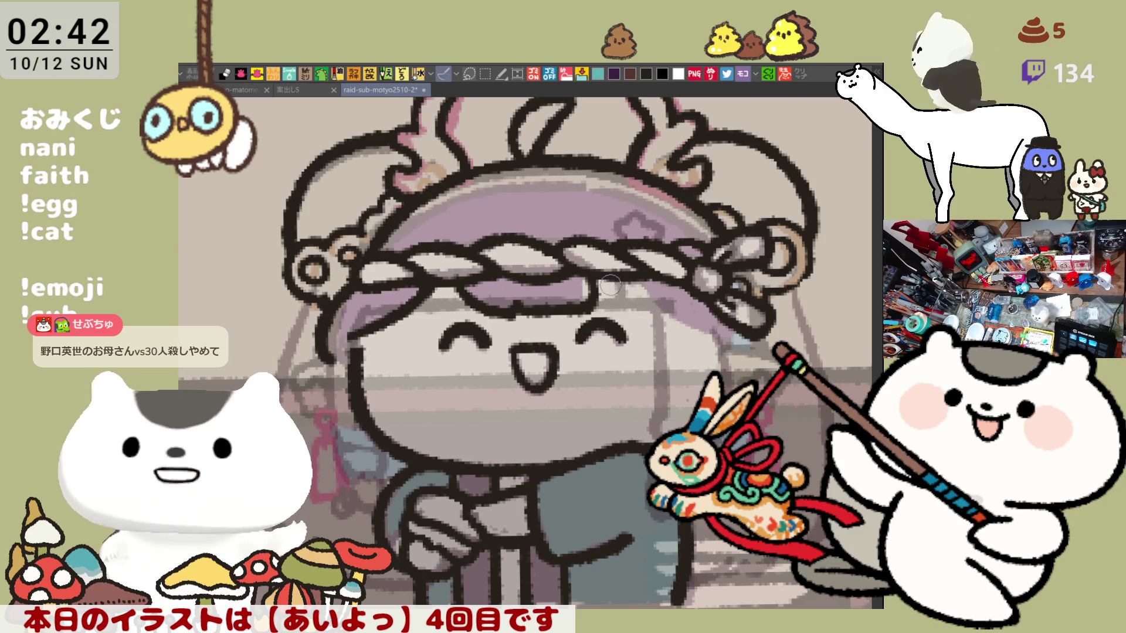
Try an eyebrow line by the right eye, undo it, and darken the hair strand beside the face.
{"action": "left_click_drag", "start_coordinate": [614, 306], "coordinate": [664, 304]}
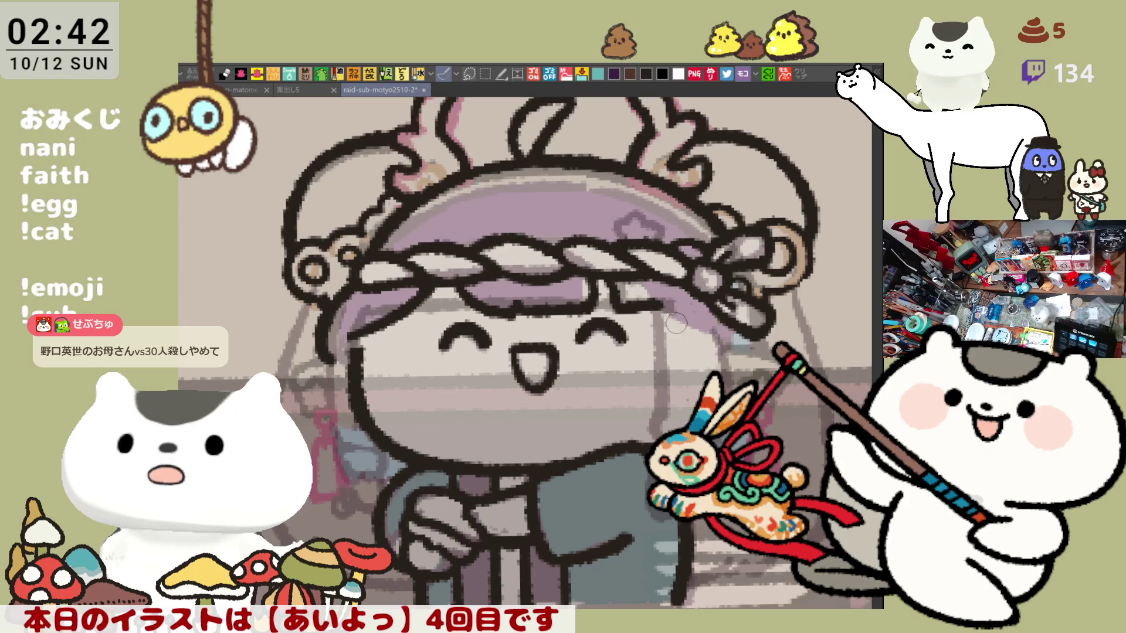
{"action": "left_click_drag", "start_coordinate": [625, 297], "coordinate": [658, 300]}
{"action": "key", "text": "ctrl+z"}
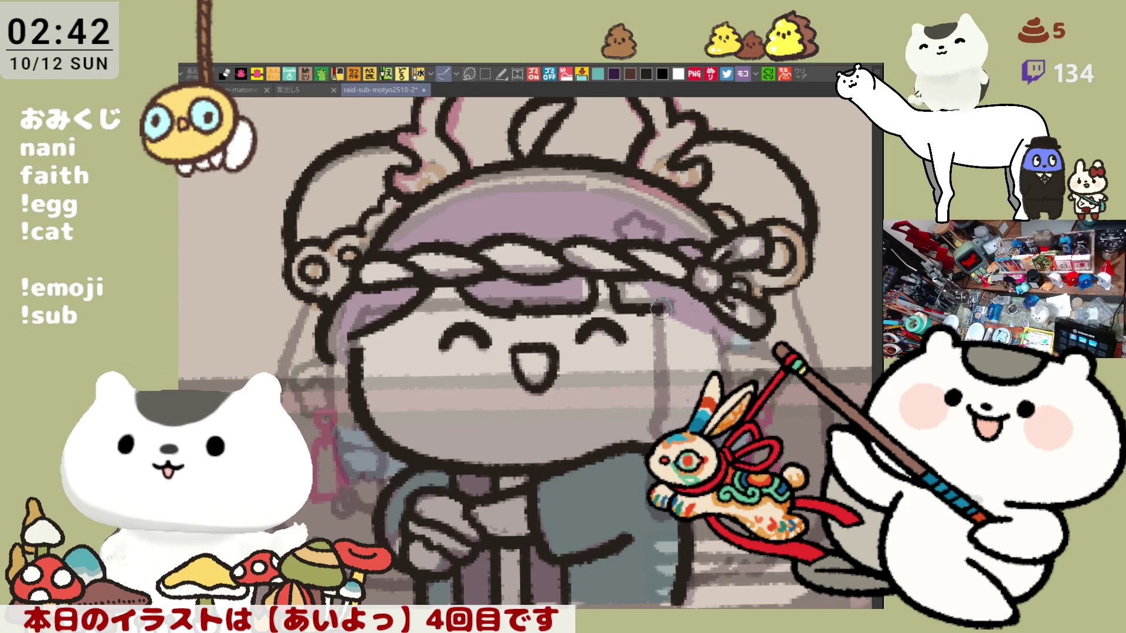
{"action": "mouse_move", "coordinate": [656, 308]}
{"action": "left_mouse_down"}
{"action": "mouse_move", "coordinate": [657, 398]}
{"action": "mouse_move", "coordinate": [674, 426]}
{"action": "left_mouse_up"}
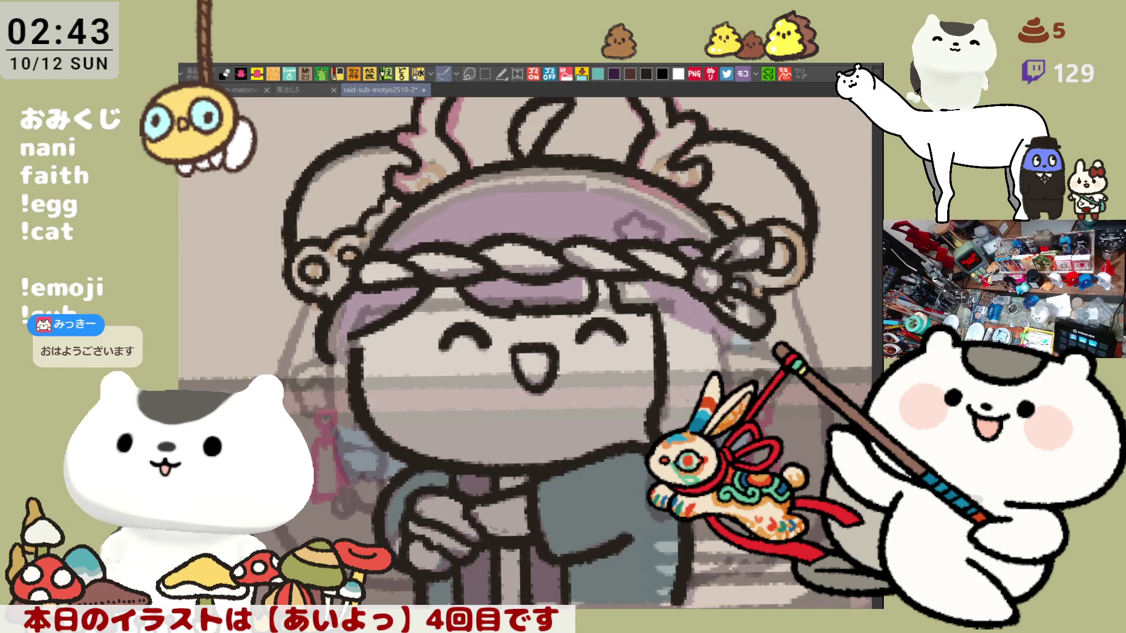
{"action": "mouse_move", "coordinate": [360, 357]}
{"action": "left_mouse_down"}
{"action": "mouse_move", "coordinate": [293, 275]}
{"action": "mouse_move", "coordinate": [461, 352]}
{"action": "left_mouse_up"}
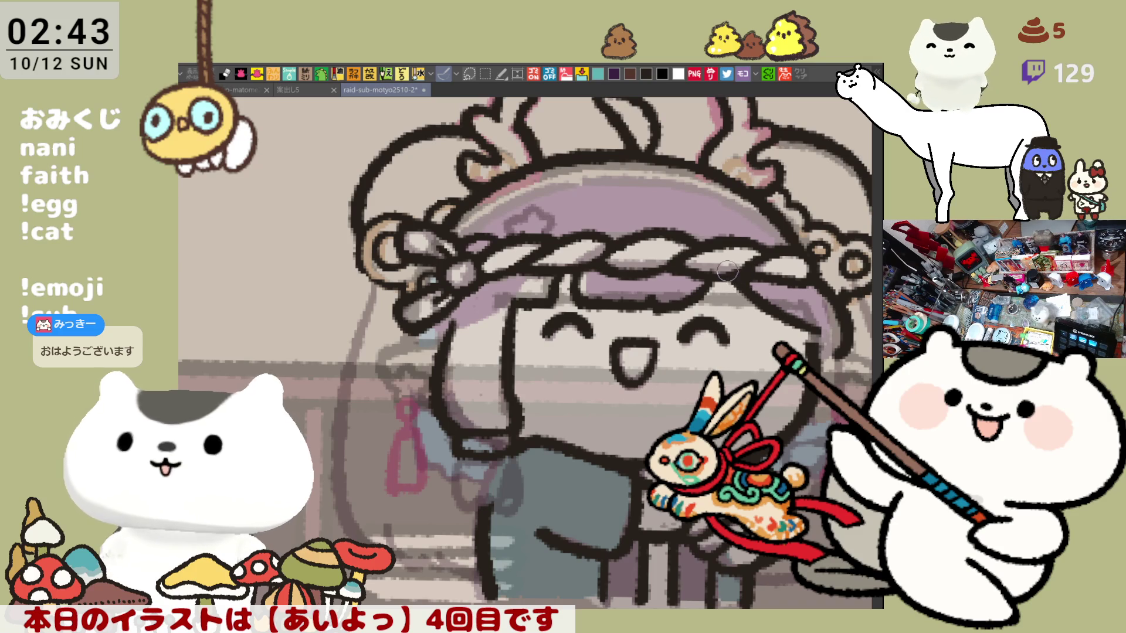
Mirror the view and redraw the dark hair lines left of the face.
{"action": "key", "text": "h"}
{"action": "key", "text": "h"}
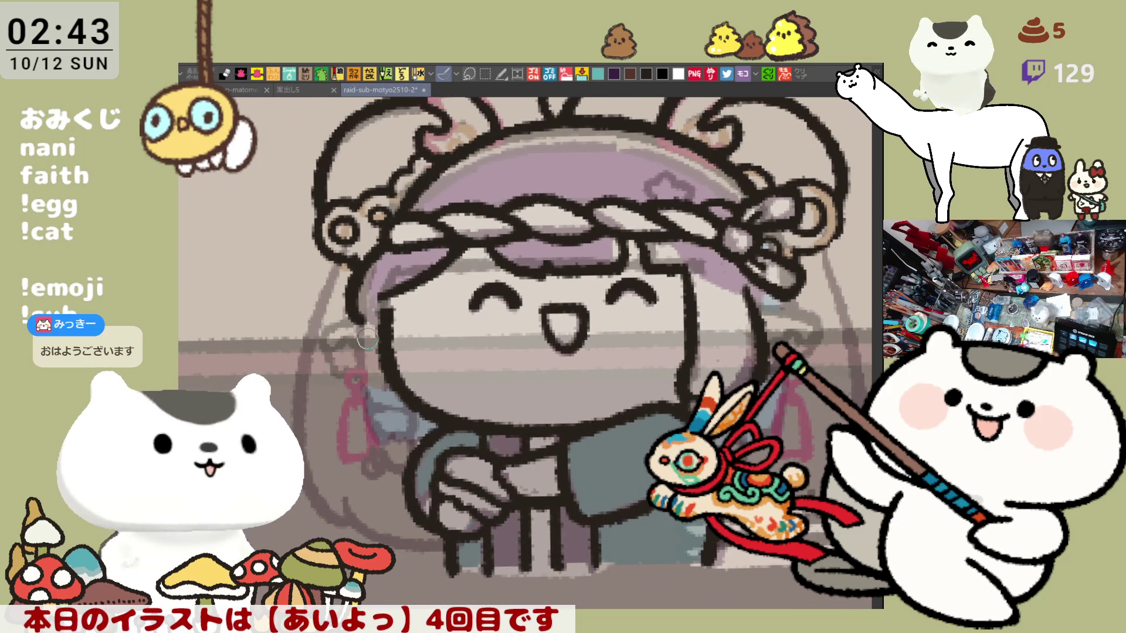
{"action": "mouse_move", "coordinate": [355, 324]}
{"action": "left_mouse_down"}
{"action": "mouse_move", "coordinate": [435, 293]}
{"action": "mouse_move", "coordinate": [446, 273]}
{"action": "mouse_move", "coordinate": [440, 303]}
{"action": "left_mouse_up"}
{"action": "key", "text": "ctrl+z"}
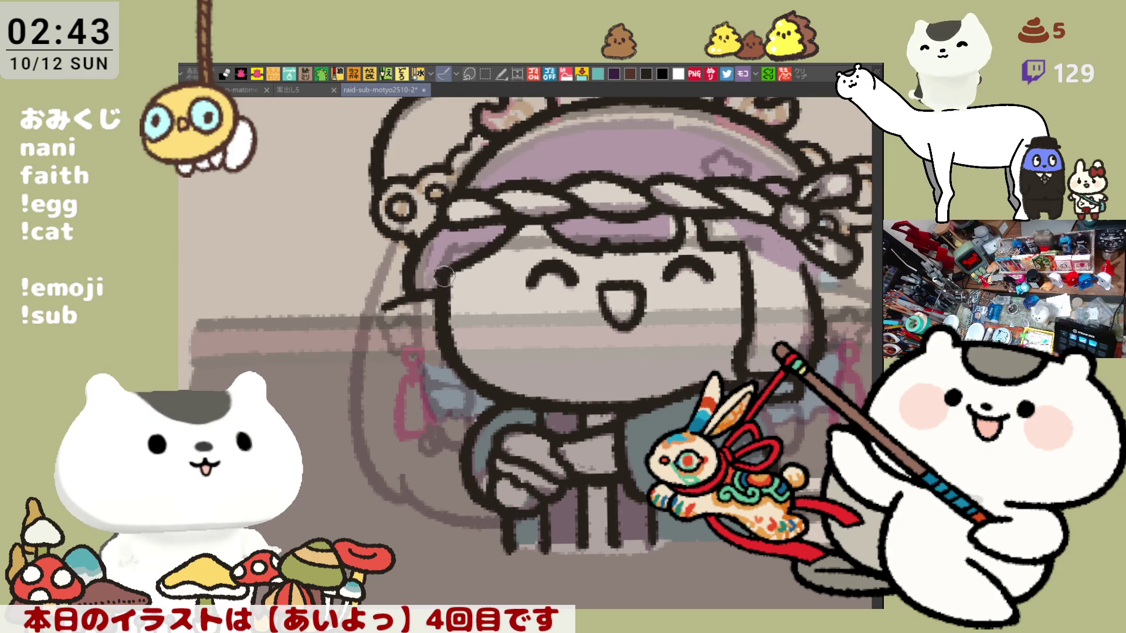
{"action": "mouse_move", "coordinate": [386, 296]}
{"action": "left_mouse_down"}
{"action": "mouse_move", "coordinate": [378, 334]}
{"action": "mouse_move", "coordinate": [417, 292]}
{"action": "left_mouse_up"}
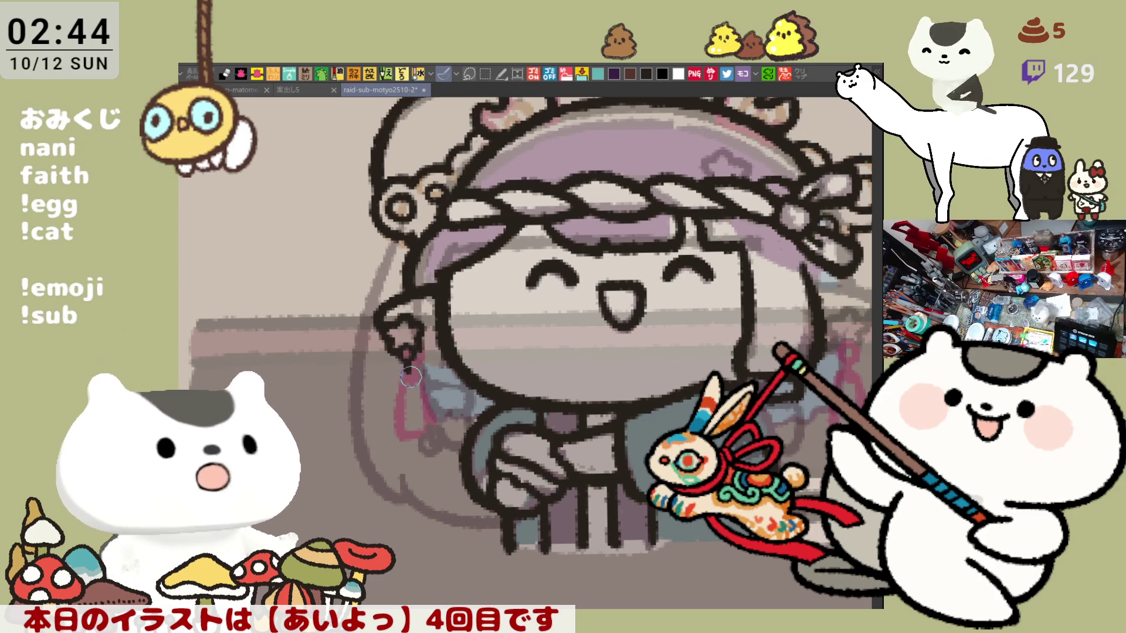
Outline the tassel below the star ornament and darken the edge near the hand.
{"action": "left_click_drag", "start_coordinate": [416, 360], "coordinate": [422, 413]}
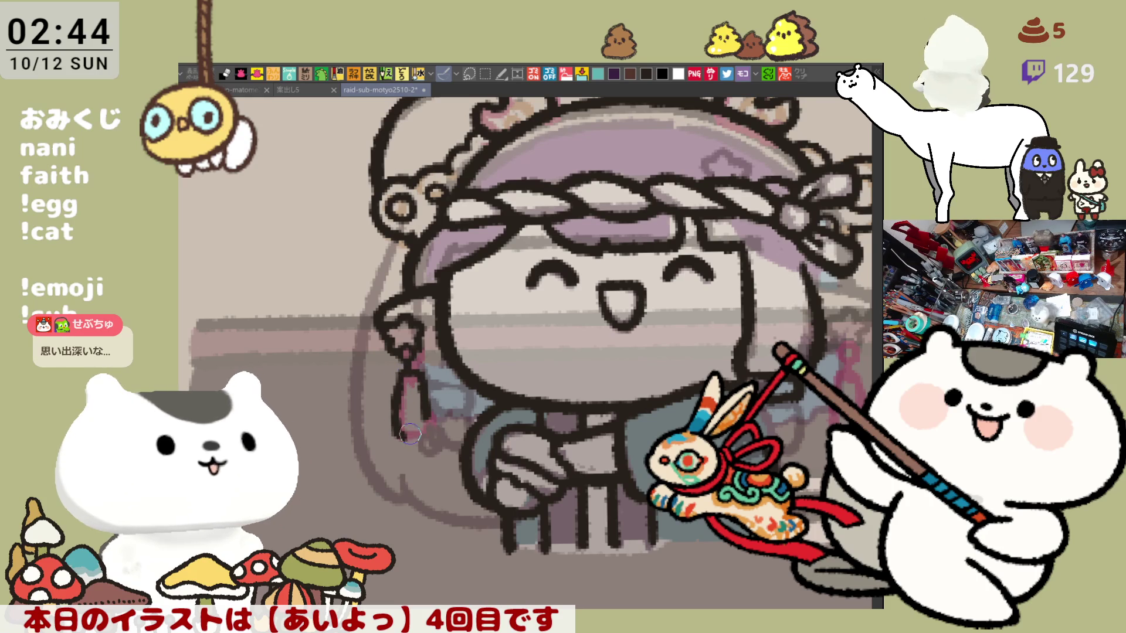
{"action": "mouse_move", "coordinate": [405, 361]}
{"action": "left_mouse_down"}
{"action": "mouse_move", "coordinate": [401, 435]}
{"action": "mouse_move", "coordinate": [426, 427]}
{"action": "left_mouse_up"}
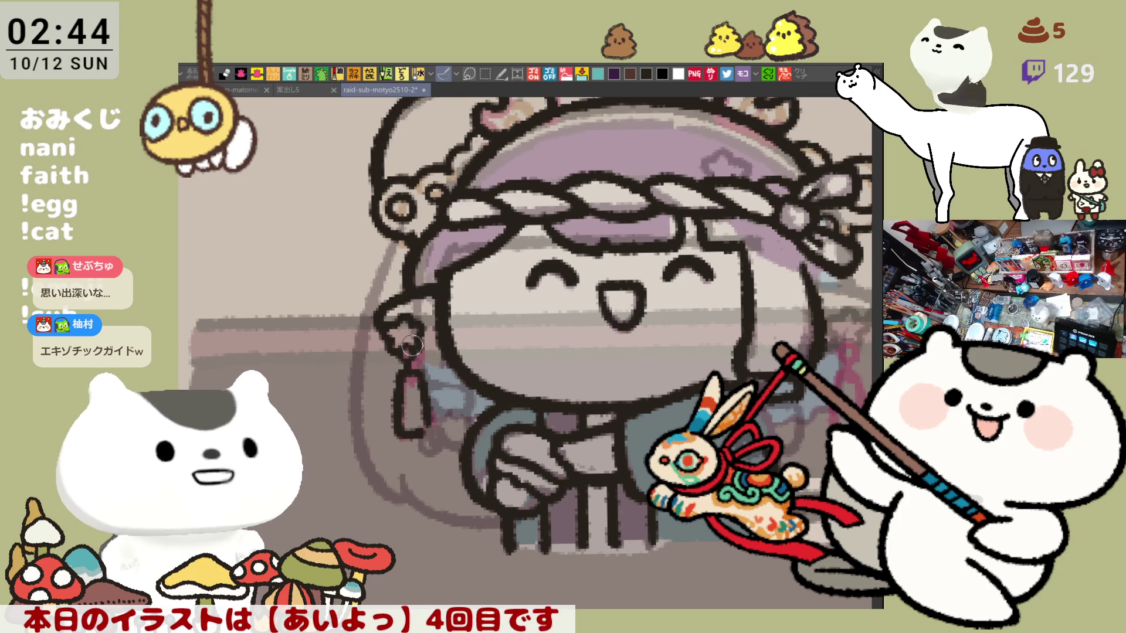
{"action": "left_click_drag", "start_coordinate": [476, 335], "coordinate": [460, 319]}
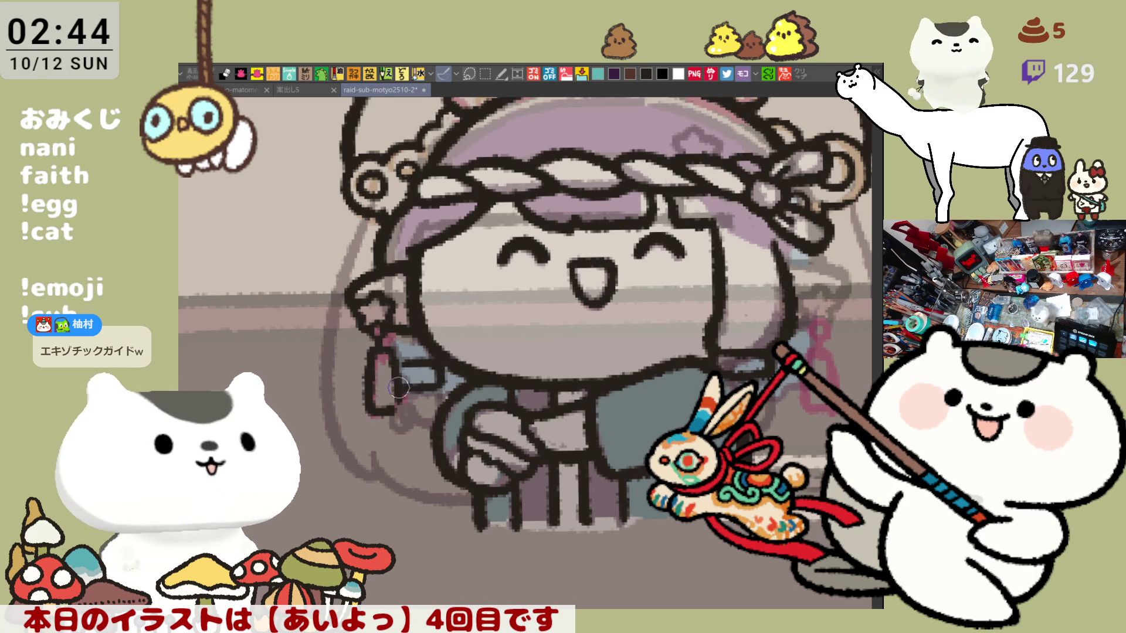
{"action": "mouse_move", "coordinate": [435, 383]}
{"action": "left_mouse_down"}
{"action": "mouse_move", "coordinate": [397, 384]}
{"action": "mouse_move", "coordinate": [440, 404]}
{"action": "mouse_move", "coordinate": [437, 393]}
{"action": "mouse_move", "coordinate": [407, 394]}
{"action": "mouse_move", "coordinate": [398, 410]}
{"action": "mouse_move", "coordinate": [422, 393]}
{"action": "mouse_move", "coordinate": [387, 411]}
{"action": "mouse_move", "coordinate": [404, 428]}
{"action": "mouse_move", "coordinate": [387, 419]}
{"action": "mouse_move", "coordinate": [408, 425]}
{"action": "mouse_move", "coordinate": [388, 407]}
{"action": "mouse_move", "coordinate": [405, 392]}
{"action": "mouse_move", "coordinate": [391, 404]}
{"action": "mouse_move", "coordinate": [399, 428]}
{"action": "mouse_move", "coordinate": [411, 424]}
{"action": "mouse_move", "coordinate": [395, 434]}
{"action": "mouse_move", "coordinate": [430, 428]}
{"action": "mouse_move", "coordinate": [440, 381]}
{"action": "mouse_move", "coordinate": [441, 391]}
{"action": "left_mouse_up"}
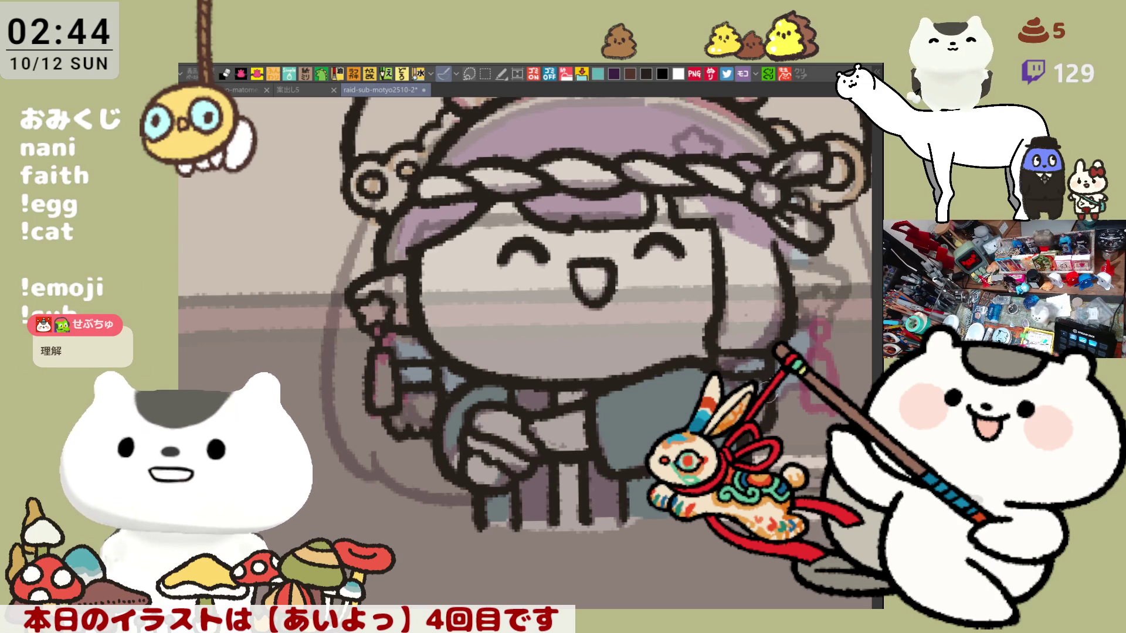
{"action": "left_click_drag", "start_coordinate": [765, 378], "coordinate": [663, 431]}
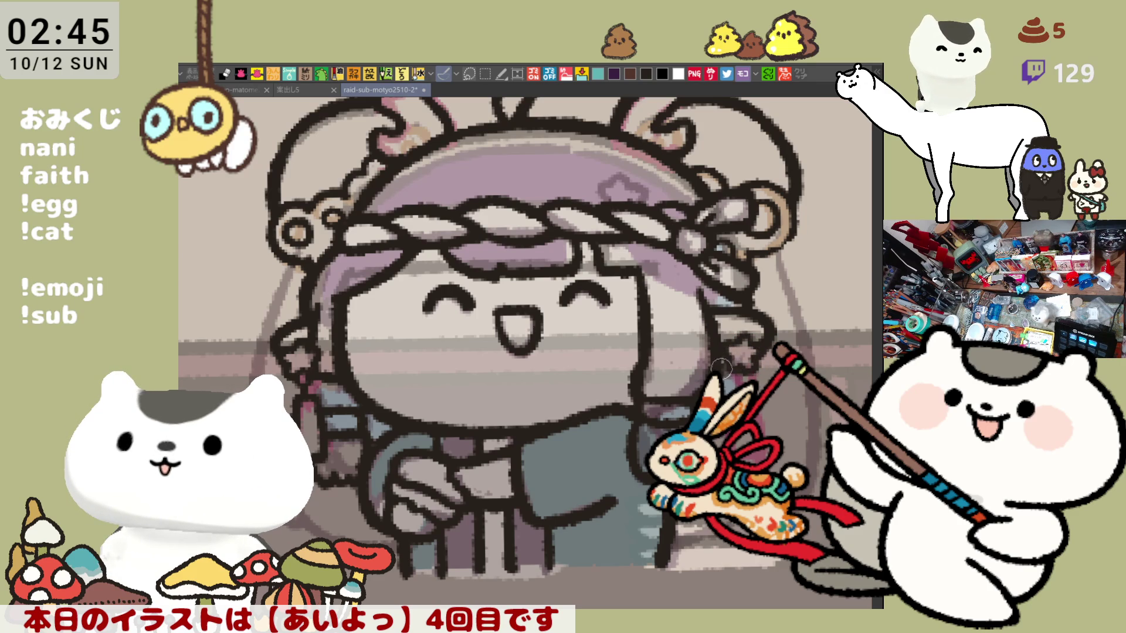
Dab darker purple beside the hair tip, then check the drawing mirrored and zoomed out.
{"action": "left_click", "coordinate": [720, 357]}
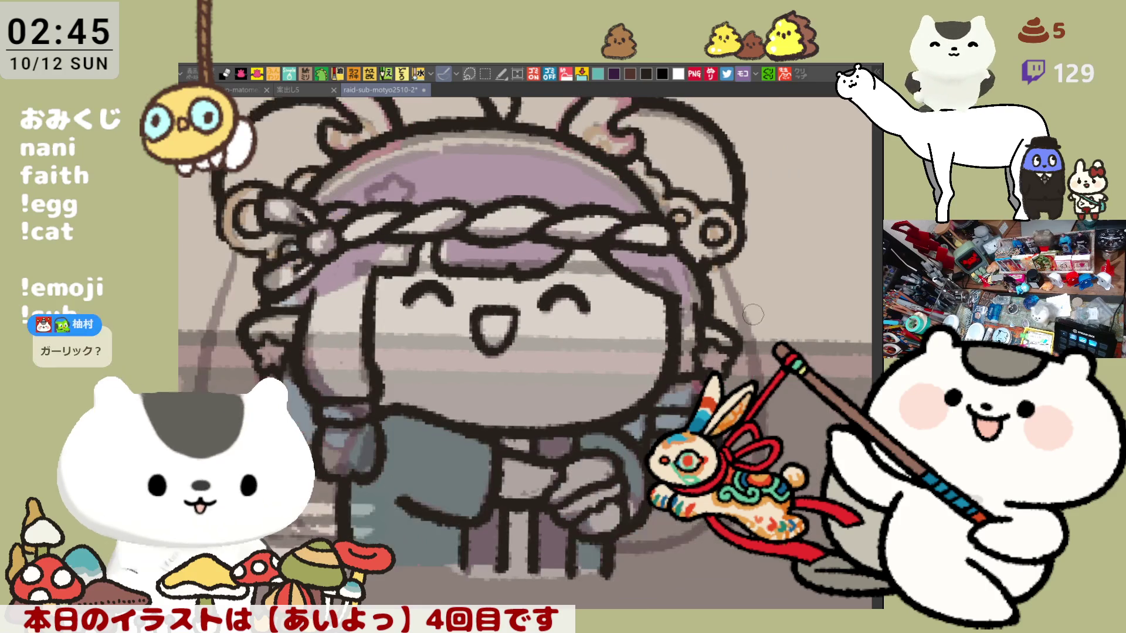
{"action": "key", "text": "h"}
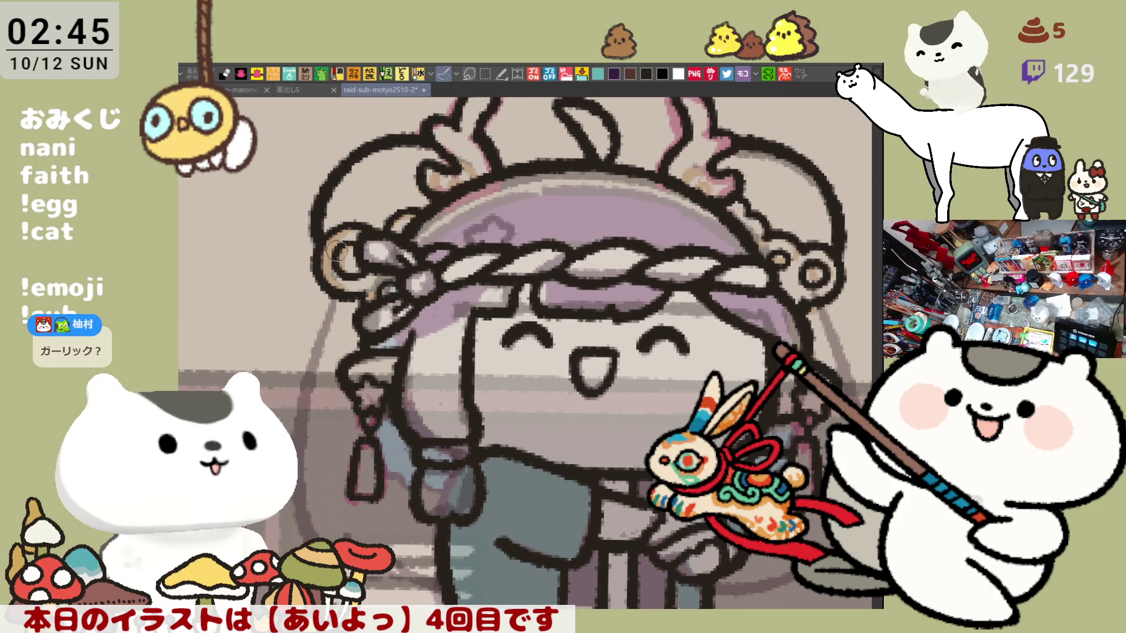
{"action": "key", "text": "h"}
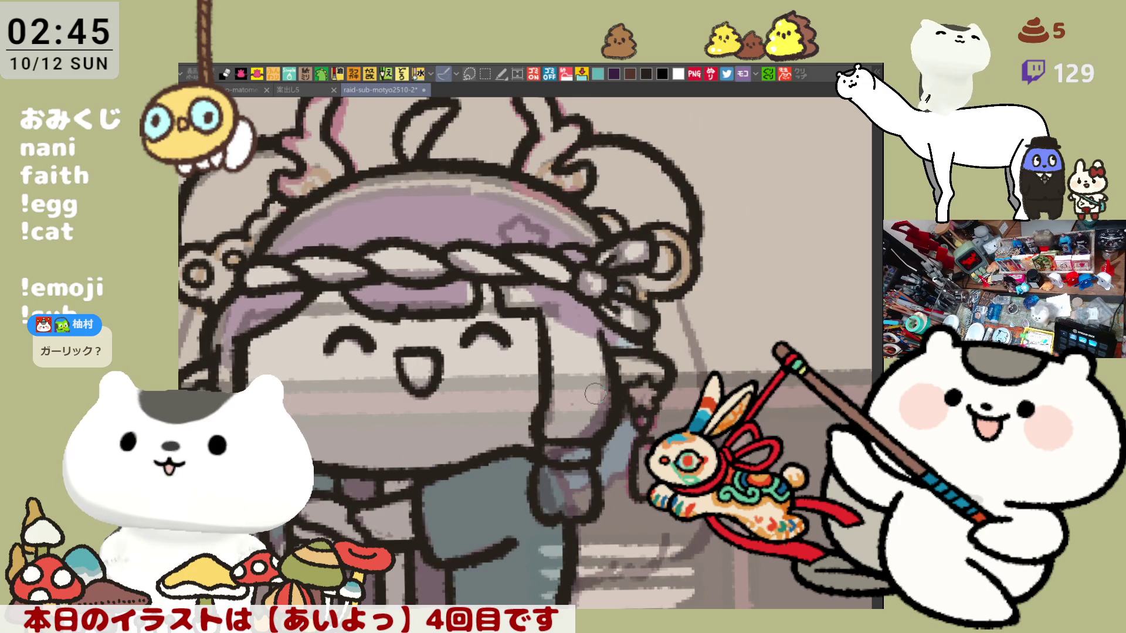
{"action": "left_click_drag", "start_coordinate": [630, 382], "coordinate": [689, 359]}
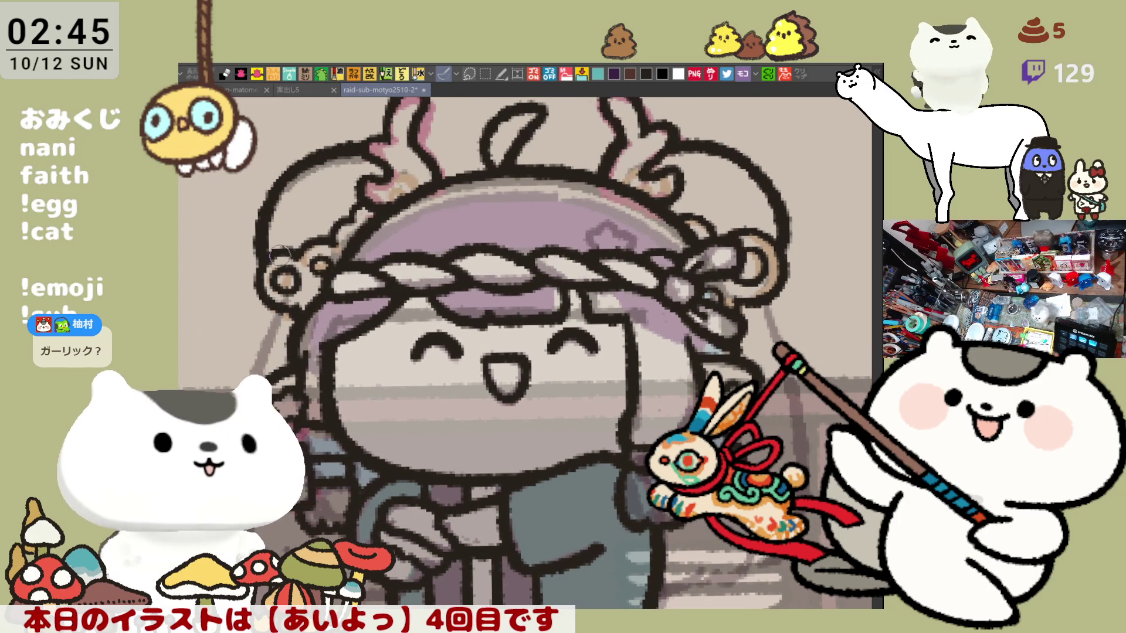
{"action": "left_click_drag", "start_coordinate": [287, 254], "coordinate": [320, 222]}
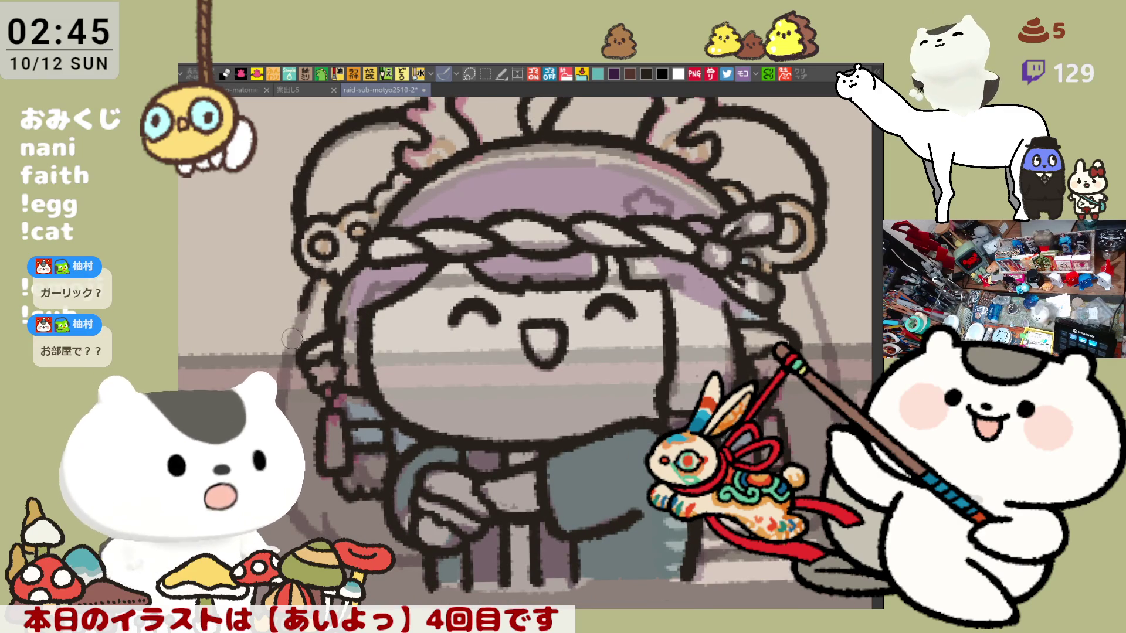
{"action": "key", "text": "h"}
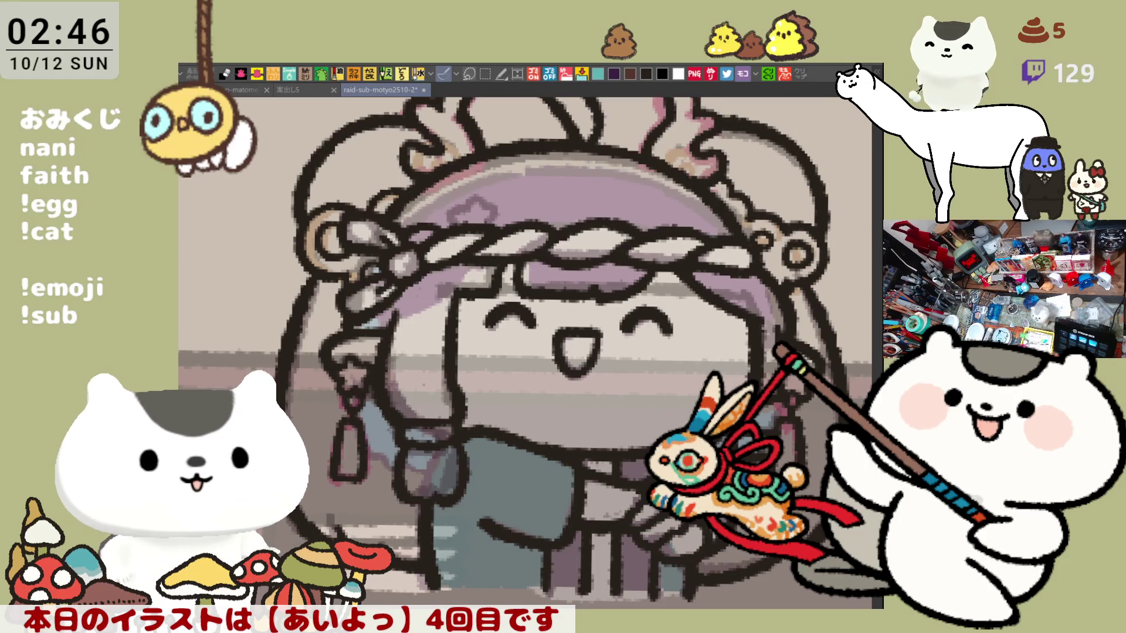
{"action": "key", "text": "ctrl+minus"}
{"action": "key", "text": "ctrl+minus"}
Brush a teal stroke along the bottom edge of the girl's clothing below the あいよっ title.
{"action": "key", "text": "h"}
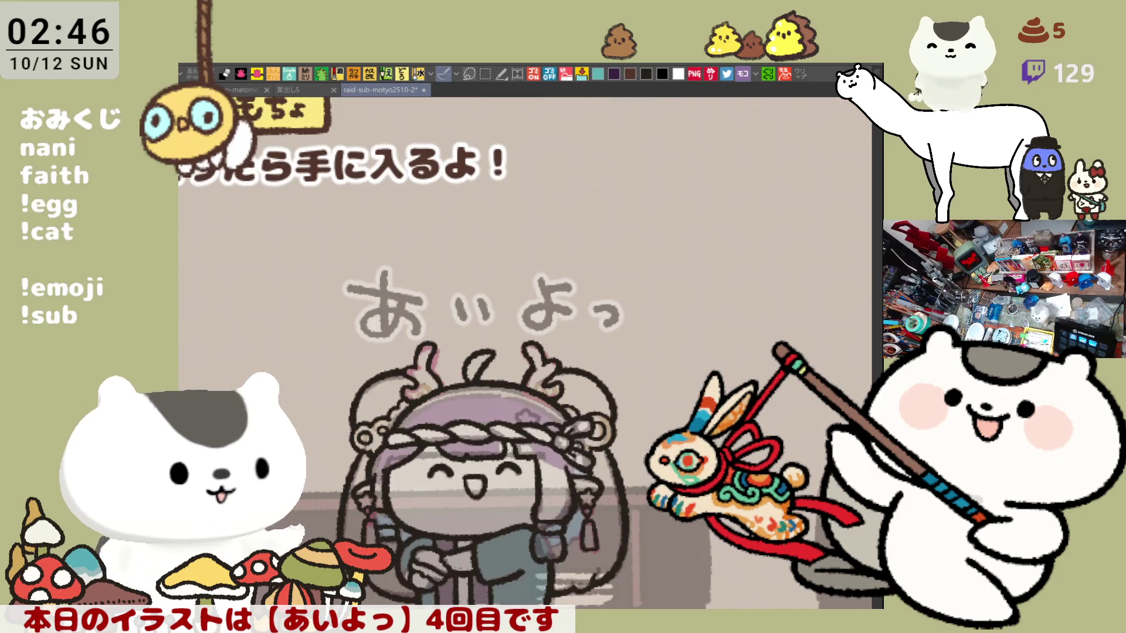
{"action": "left_click_drag", "start_coordinate": [504, 381], "coordinate": [537, 311]}
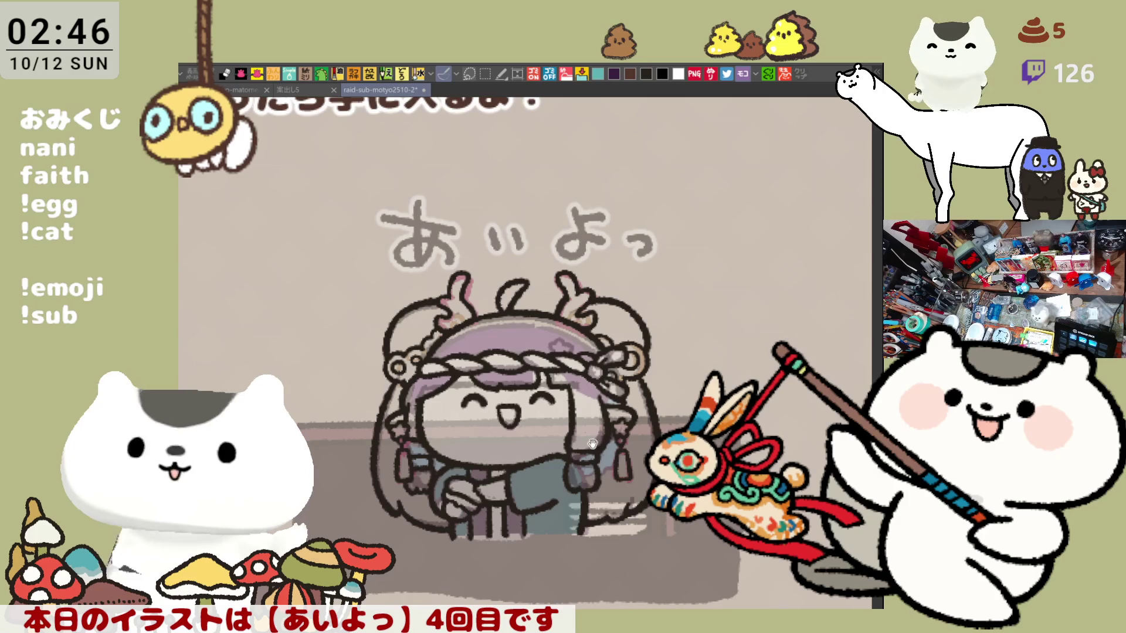
{"action": "left_click_drag", "start_coordinate": [592, 443], "coordinate": [577, 422]}
{"action": "scroll", "coordinate": [563, 436], "scroll_direction": "up", "scroll_amount": 1}
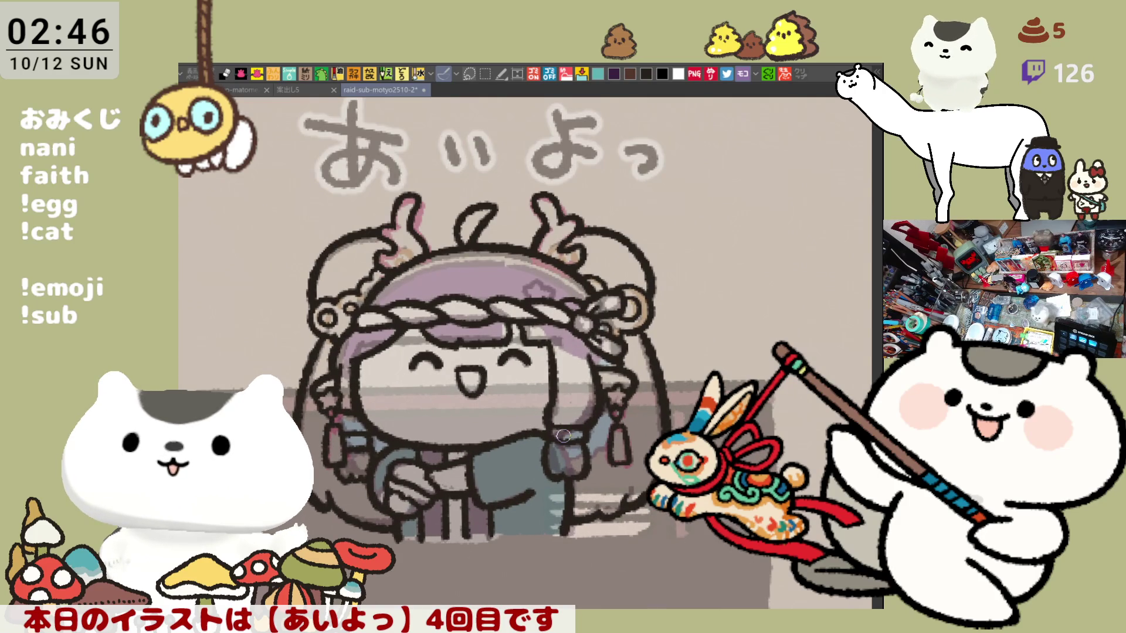
{"action": "left_click_drag", "start_coordinate": [563, 436], "coordinate": [530, 390]}
{"action": "scroll", "coordinate": [530, 390], "scroll_direction": "up", "scroll_amount": 2}
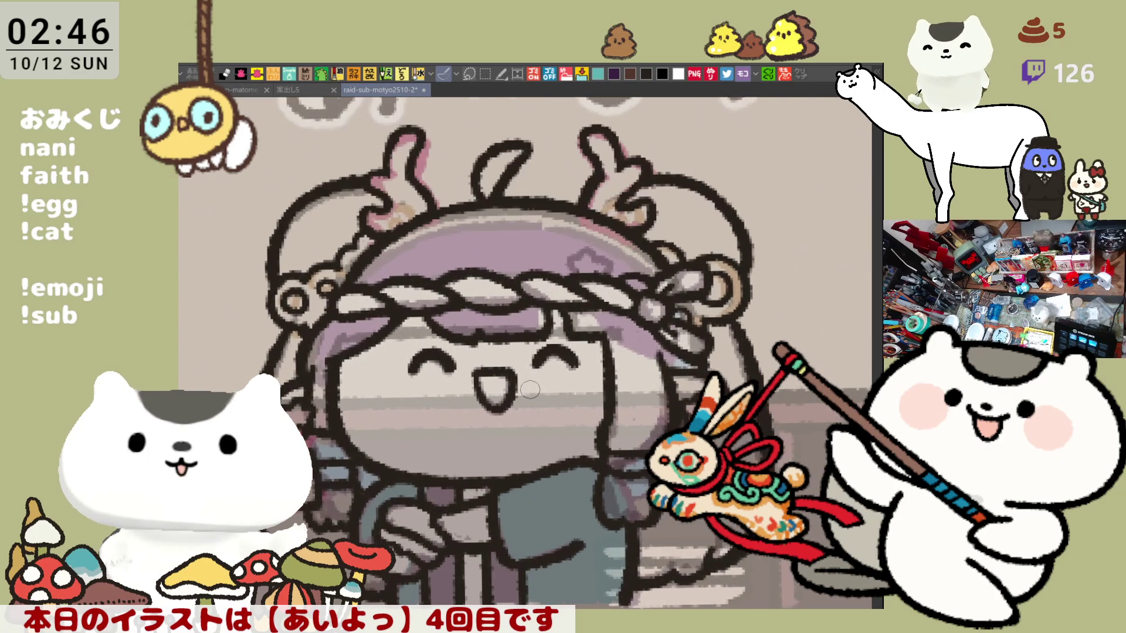
{"action": "scroll", "coordinate": [530, 389], "scroll_direction": "down", "scroll_amount": 2}
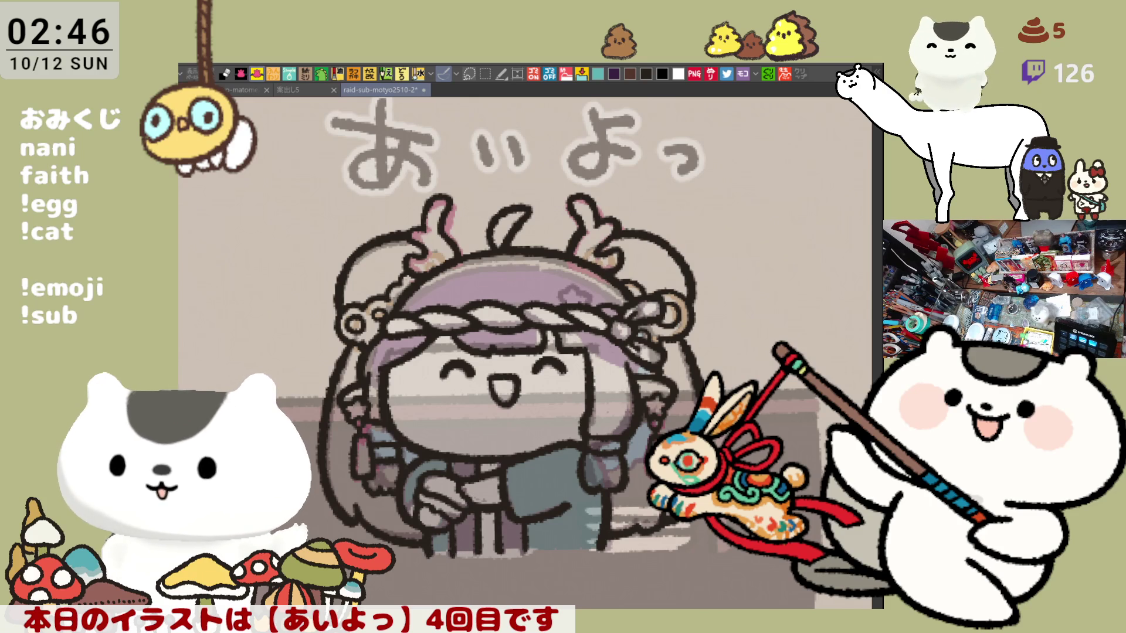
{"action": "left_click_drag", "start_coordinate": [434, 553], "coordinate": [593, 544]}
{"action": "left_click_drag", "start_coordinate": [525, 548], "coordinate": [597, 549]}
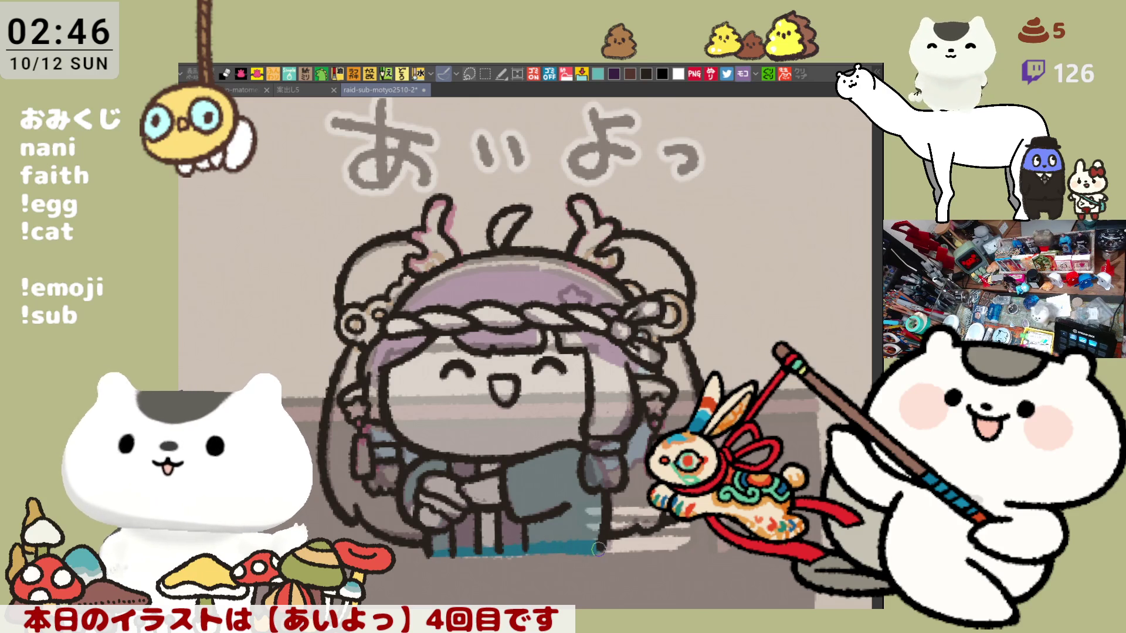
Lasso-fill the character dark teal and brush light-cyan highlights across the hair and bangs.
{"action": "mouse_move", "coordinate": [663, 602]}
{"action": "left_mouse_down"}
{"action": "mouse_move", "coordinate": [469, 164]}
{"action": "mouse_move", "coordinate": [579, 526]}
{"action": "left_mouse_up"}
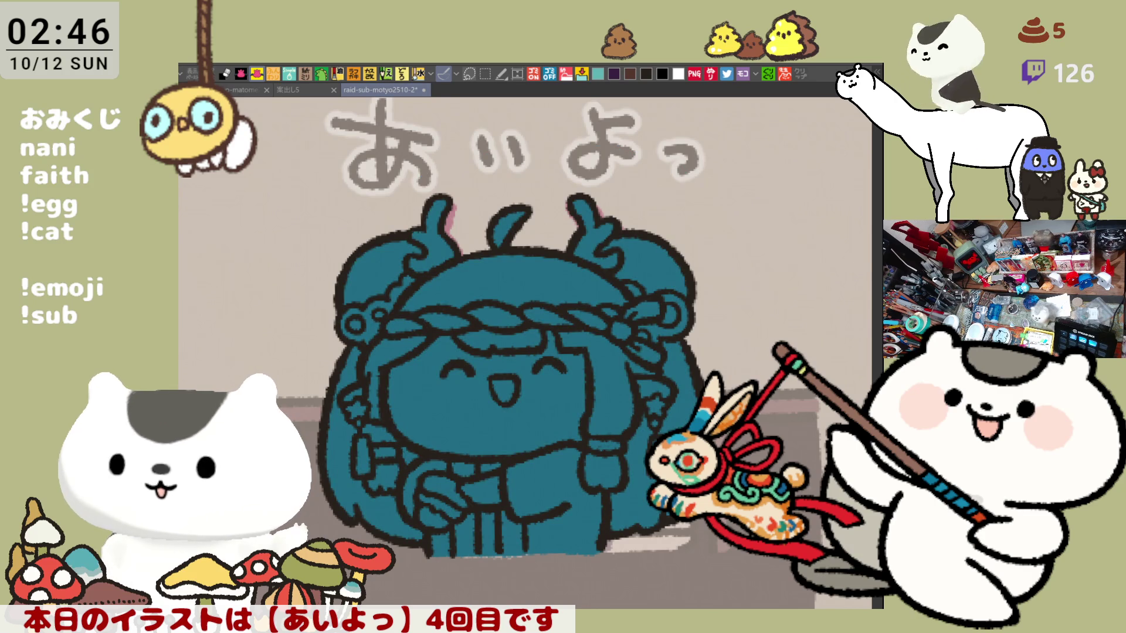
{"action": "left_click_drag", "start_coordinate": [528, 351], "coordinate": [593, 390]}
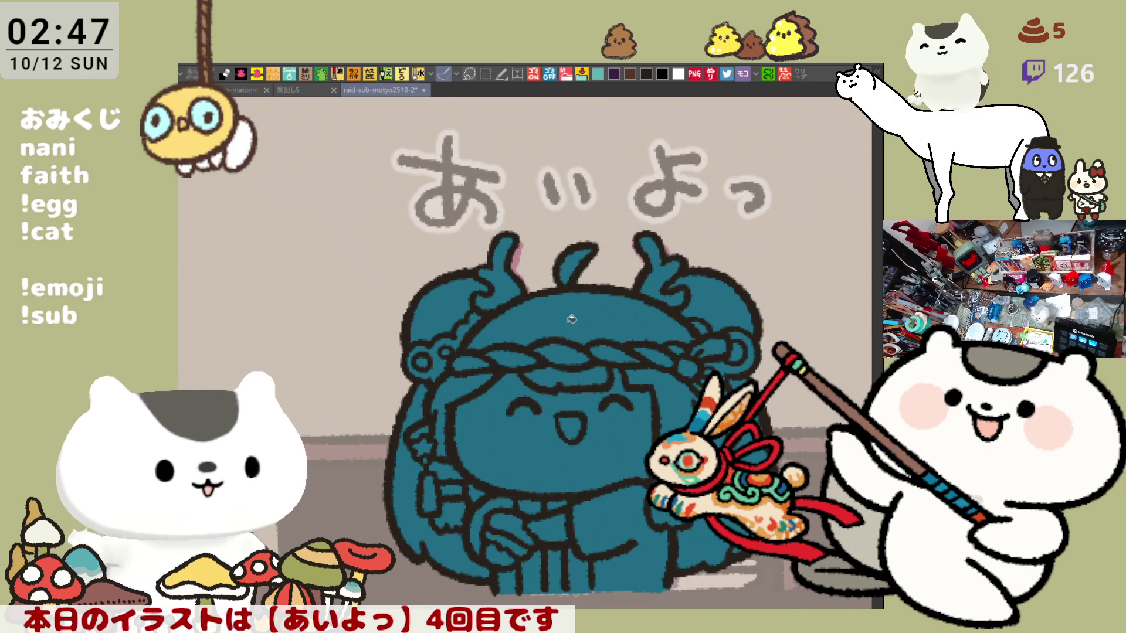
{"action": "left_click_drag", "start_coordinate": [472, 337], "coordinate": [691, 331]}
{"action": "mouse_move", "coordinate": [524, 375]}
{"action": "left_mouse_down"}
{"action": "mouse_move", "coordinate": [607, 378]}
{"action": "mouse_move", "coordinate": [692, 422]}
{"action": "left_mouse_up"}
{"action": "left_click_drag", "start_coordinate": [757, 454], "coordinate": [701, 560]}
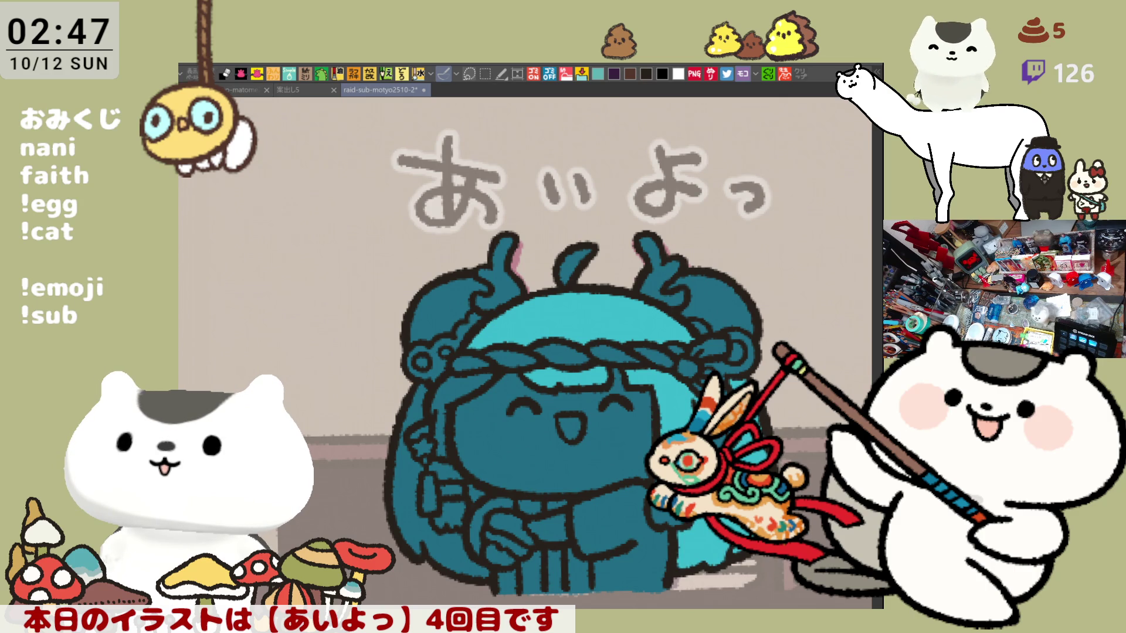
{"action": "left_click_drag", "start_coordinate": [424, 449], "coordinate": [420, 500]}
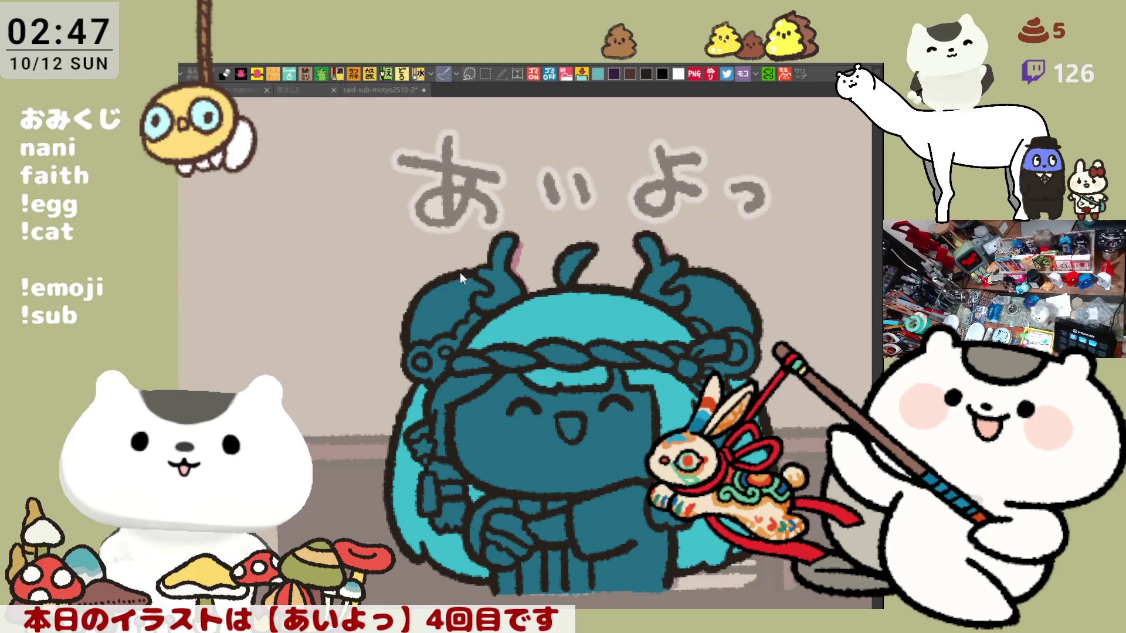
Bucket-fill both hair buns light cyan and add highlights on the right bun and left hair edge.
{"action": "left_click", "coordinate": [463, 298]}
{"action": "left_click", "coordinate": [700, 296]}
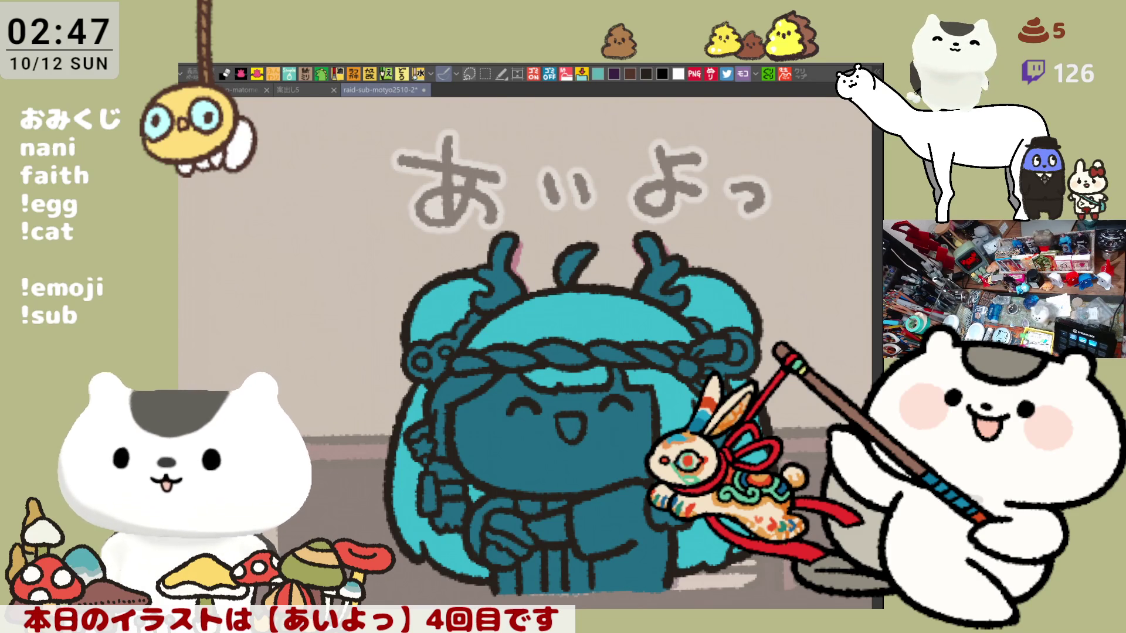
{"action": "mouse_move", "coordinate": [689, 278]}
{"action": "left_mouse_down"}
{"action": "mouse_move", "coordinate": [726, 293]}
{"action": "mouse_move", "coordinate": [738, 324]}
{"action": "left_mouse_up"}
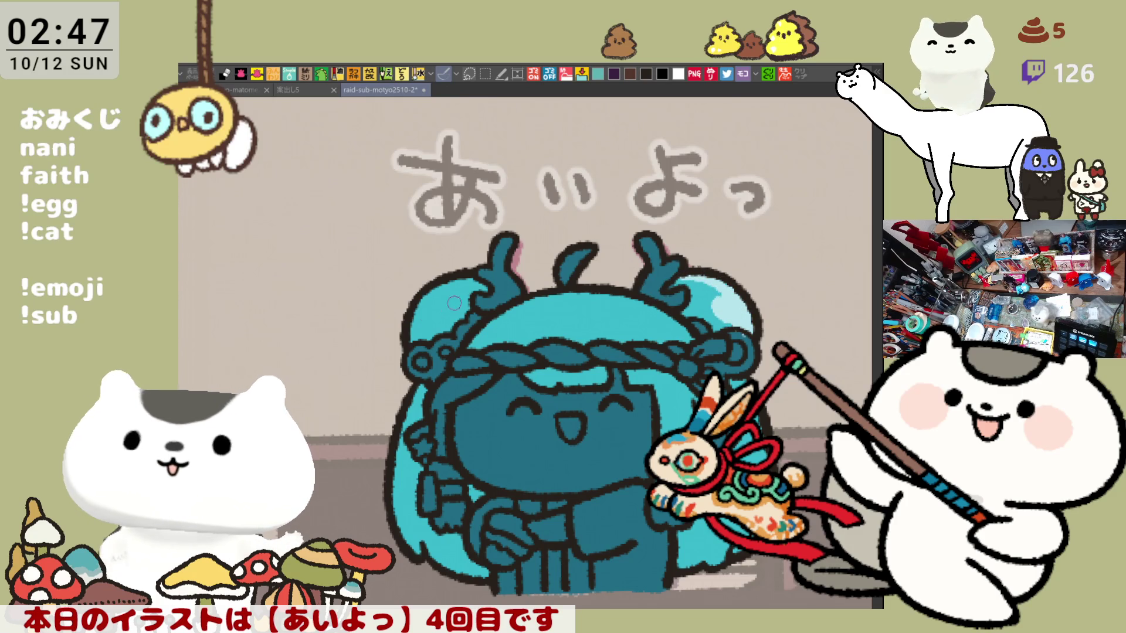
{"action": "mouse_move", "coordinate": [423, 343]}
{"action": "left_mouse_down"}
{"action": "mouse_move", "coordinate": [437, 306]}
{"action": "mouse_move", "coordinate": [425, 329]}
{"action": "mouse_move", "coordinate": [473, 289]}
{"action": "mouse_move", "coordinate": [463, 322]}
{"action": "mouse_move", "coordinate": [434, 322]}
{"action": "mouse_move", "coordinate": [458, 301]}
{"action": "left_mouse_up"}
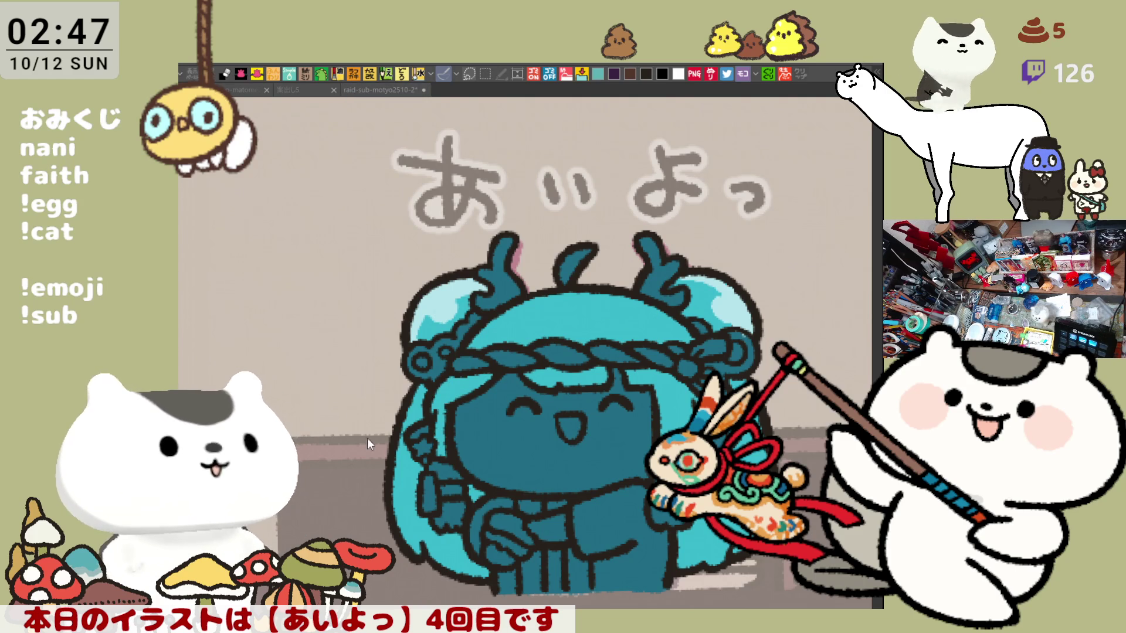
Colour the lower-left hair tip pink, then stamp a yellow star on the hair ornament.
{"action": "left_click_drag", "start_coordinate": [420, 519], "coordinate": [422, 536]}
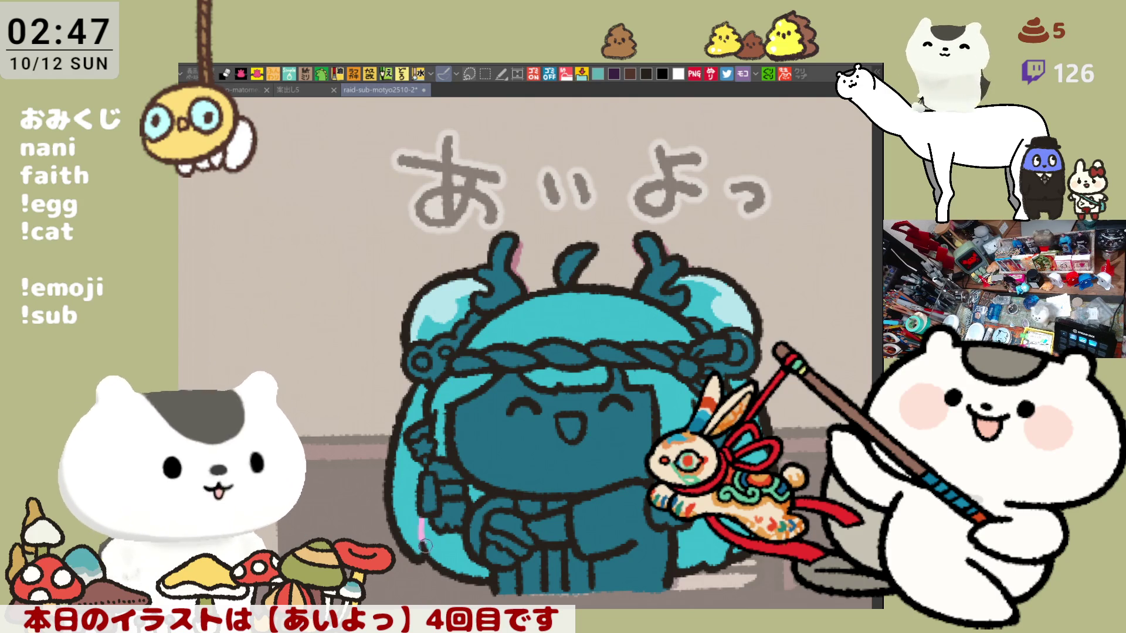
{"action": "left_click", "coordinate": [452, 551]}
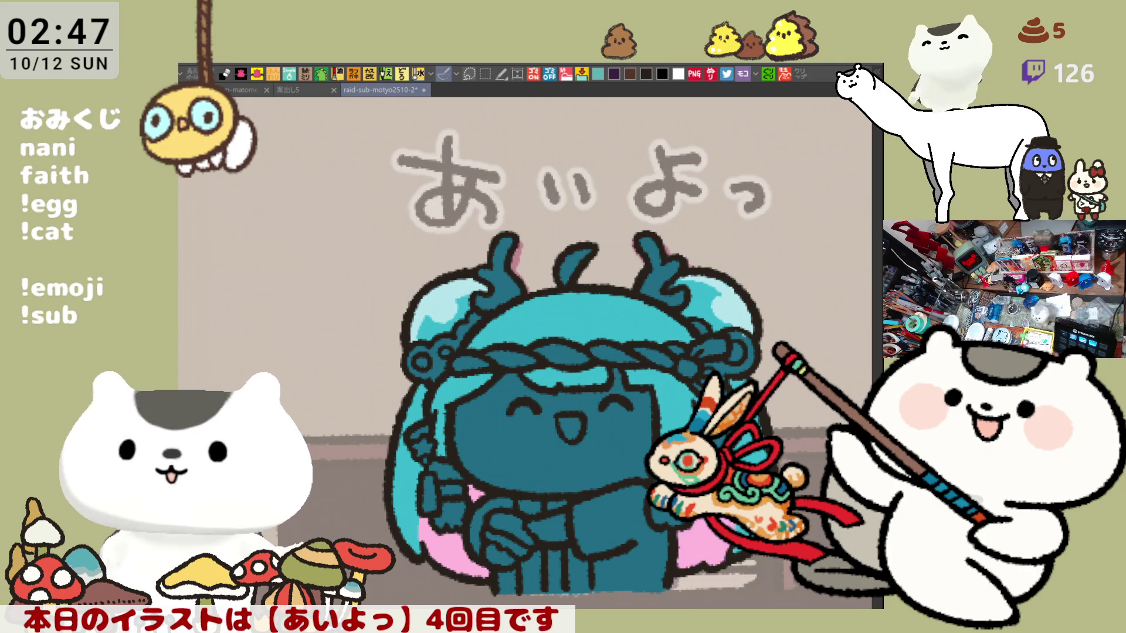
{"action": "scroll", "coordinate": [462, 472], "scroll_direction": "down", "scroll_amount": 1}
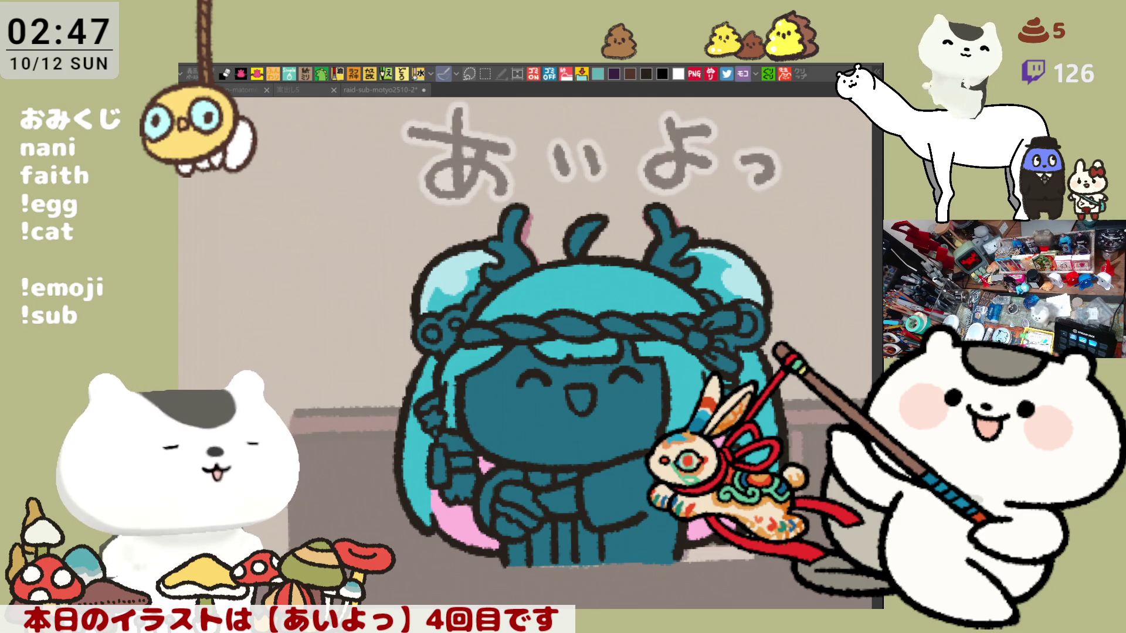
{"action": "left_click", "coordinate": [434, 418]}
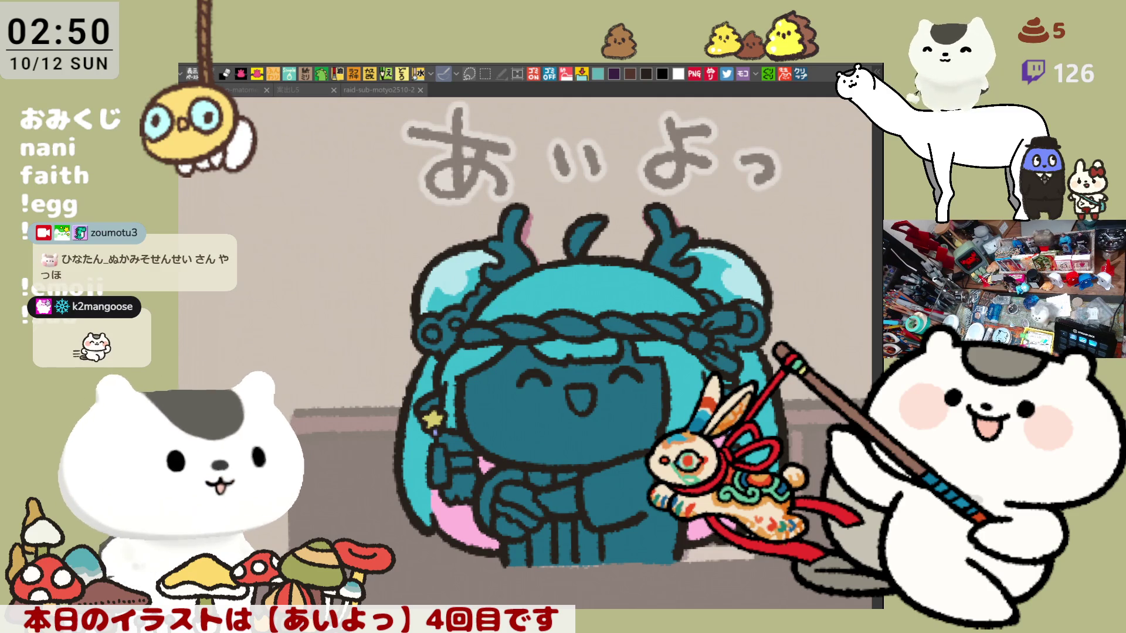
Scroll over the gacha layout to review the girl's teal flat colours.
{"action": "scroll", "coordinate": [538, 317], "scroll_direction": "down", "scroll_amount": 1}
{"action": "scroll", "coordinate": [538, 317], "scroll_direction": "down", "scroll_amount": 3}
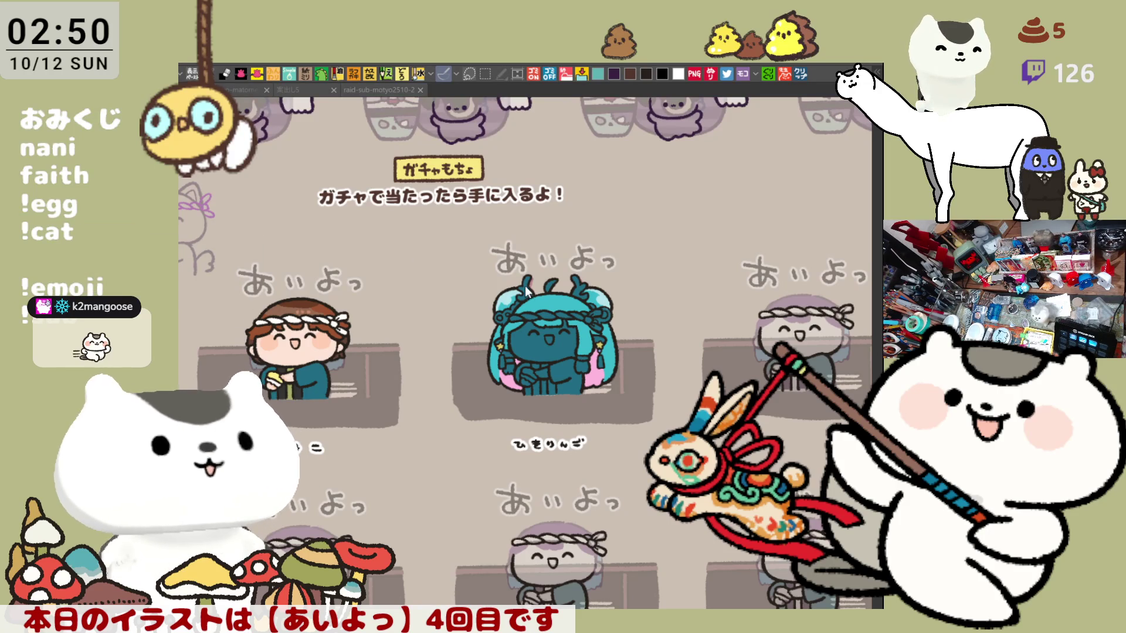
{"action": "scroll", "coordinate": [524, 287], "scroll_direction": "down", "scroll_amount": 3}
{"action": "scroll", "coordinate": [550, 332], "scroll_direction": "up", "scroll_amount": 3}
{"action": "scroll", "coordinate": [549, 331], "scroll_direction": "up", "scroll_amount": 5}
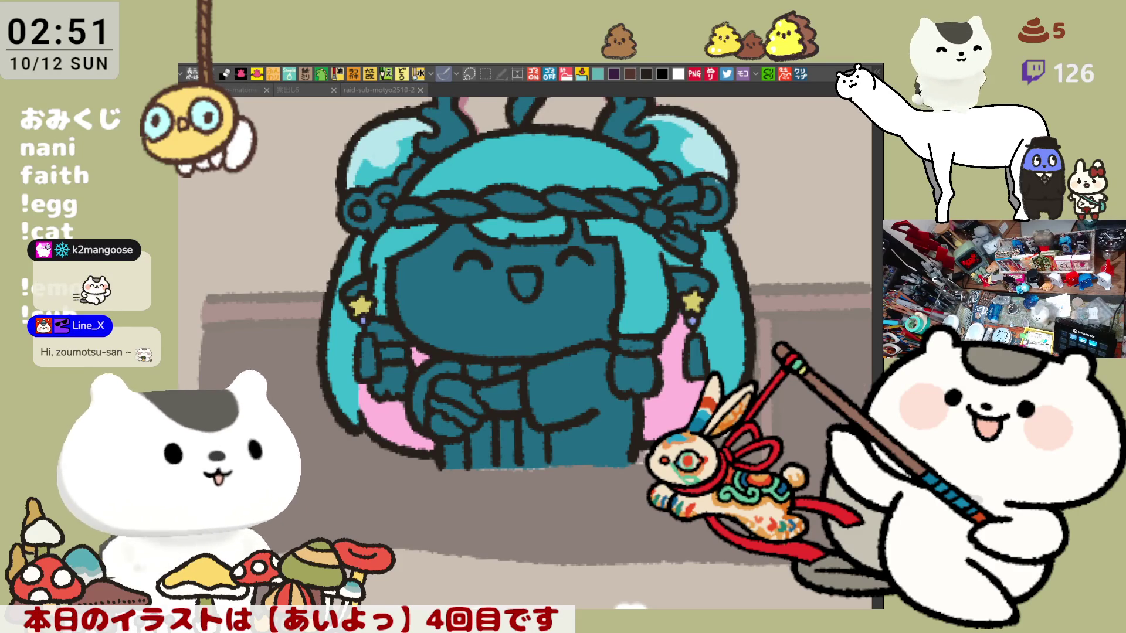
Zoom in and paint a small hair touch-up beside the left star earring.
{"action": "scroll", "coordinate": [499, 339], "scroll_direction": "up", "scroll_amount": 4}
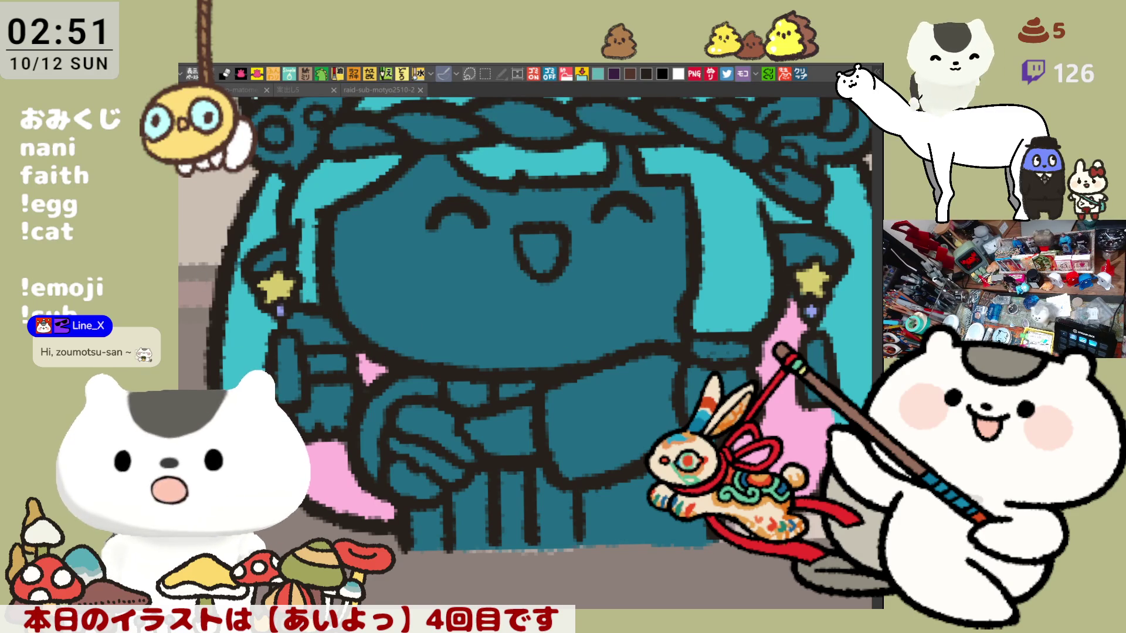
{"action": "left_click", "coordinate": [572, 546]}
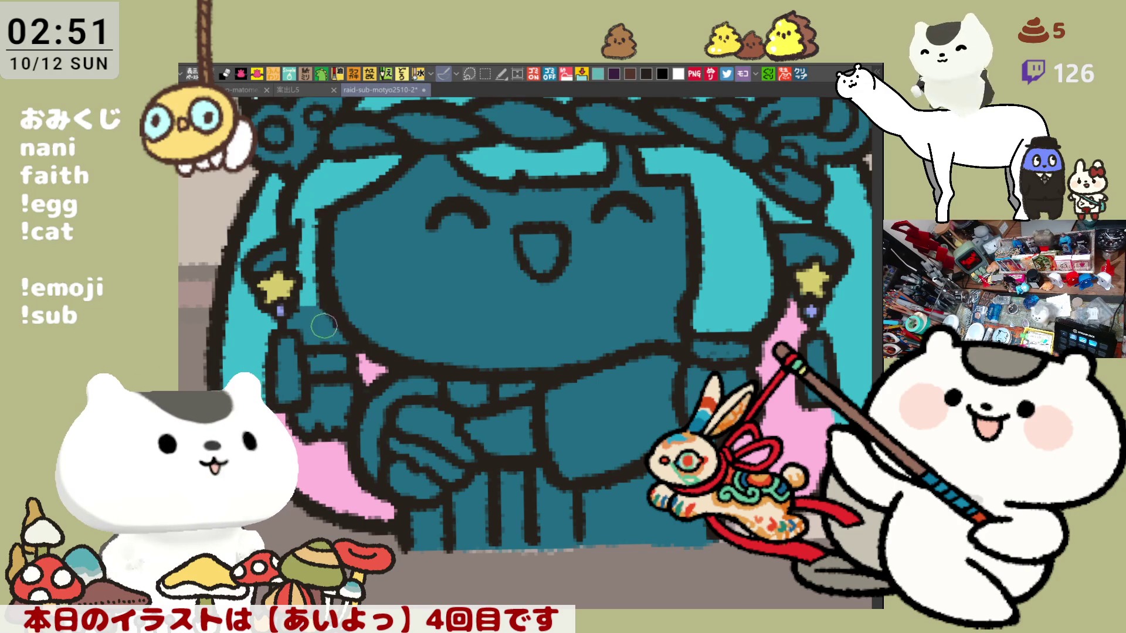
{"action": "left_click_drag", "start_coordinate": [322, 323], "coordinate": [301, 312]}
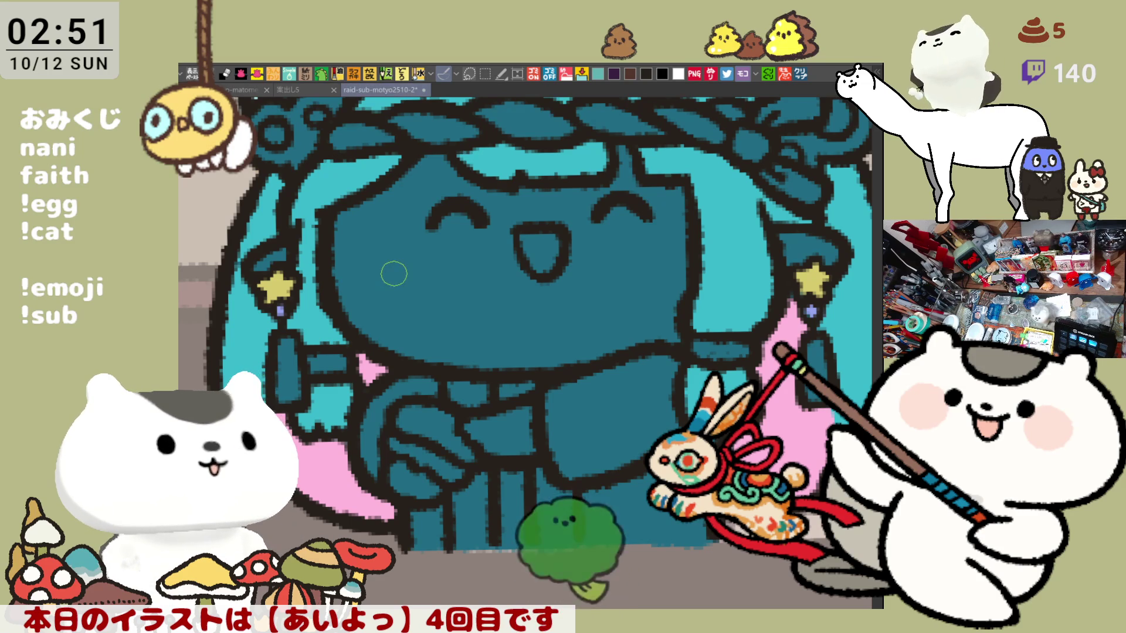
{"action": "scroll", "coordinate": [393, 273], "scroll_direction": "down", "scroll_amount": 3}
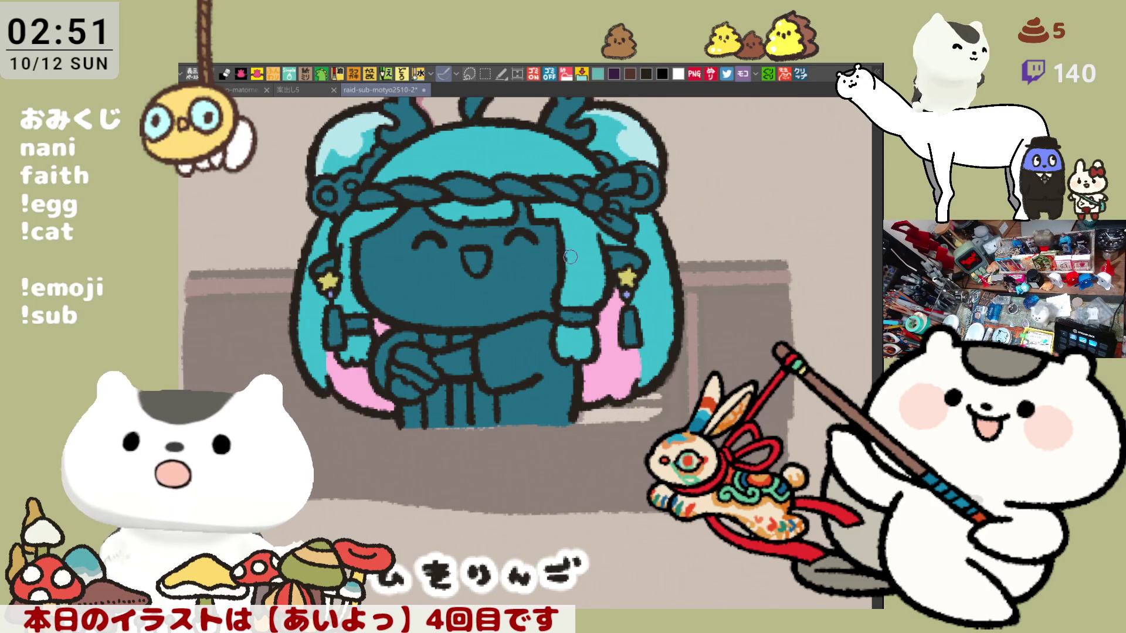
Paint pink strands down both sides of the face and fill the bangs under the headband pink.
{"action": "left_click_drag", "start_coordinate": [573, 252], "coordinate": [580, 306]}
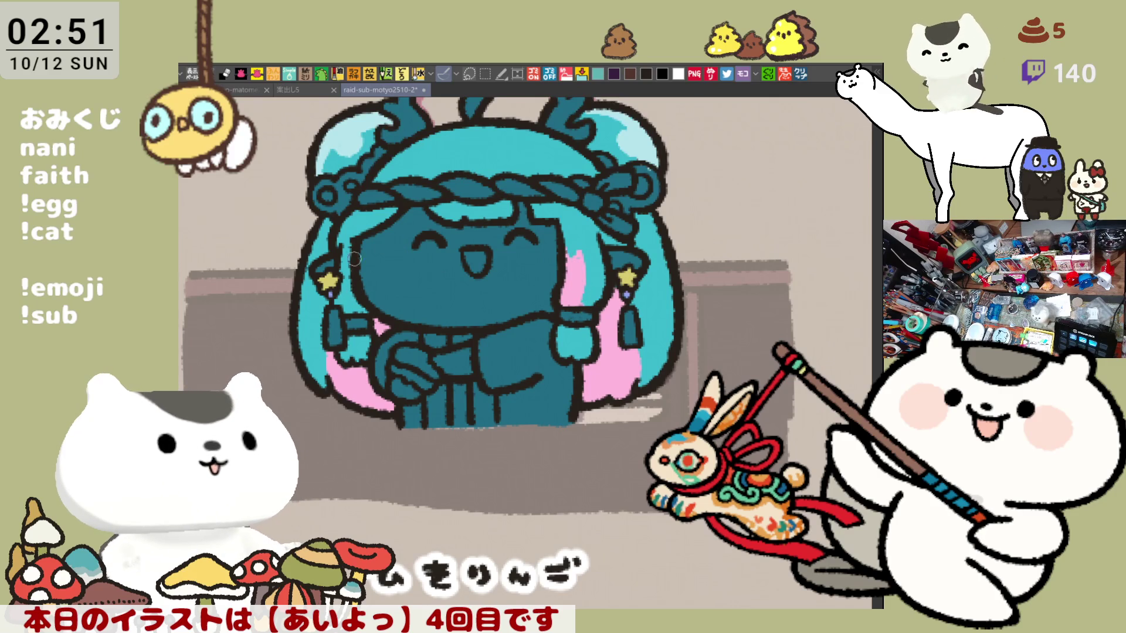
{"action": "left_click_drag", "start_coordinate": [350, 240], "coordinate": [337, 271]}
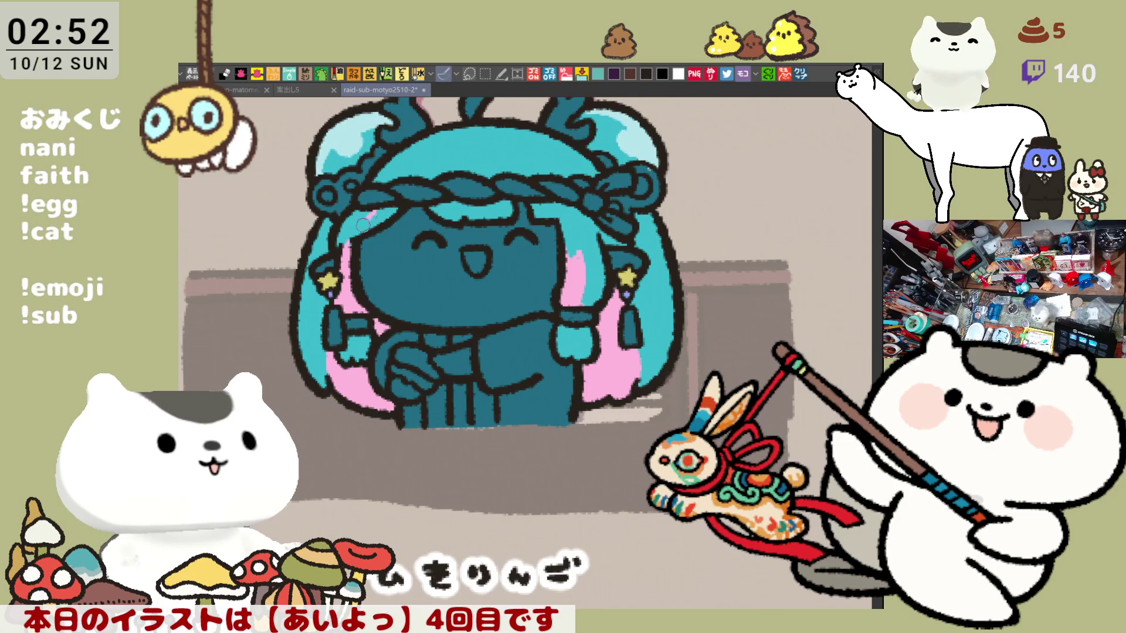
{"action": "left_click", "coordinate": [506, 217]}
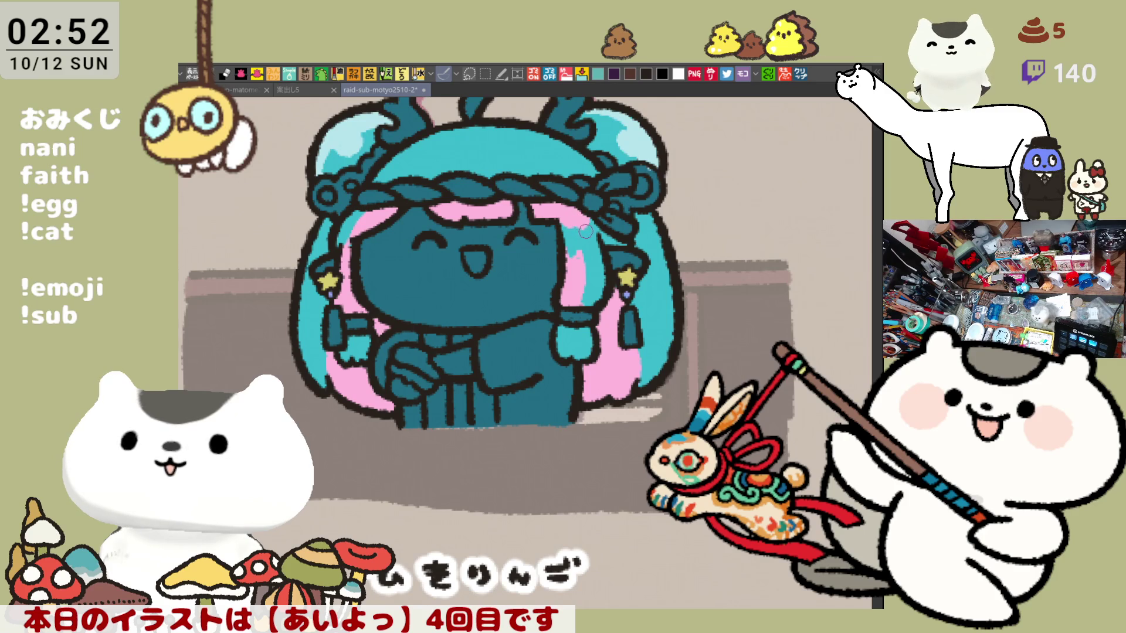
{"action": "scroll", "coordinate": [578, 223], "scroll_direction": "up", "scroll_amount": 3}
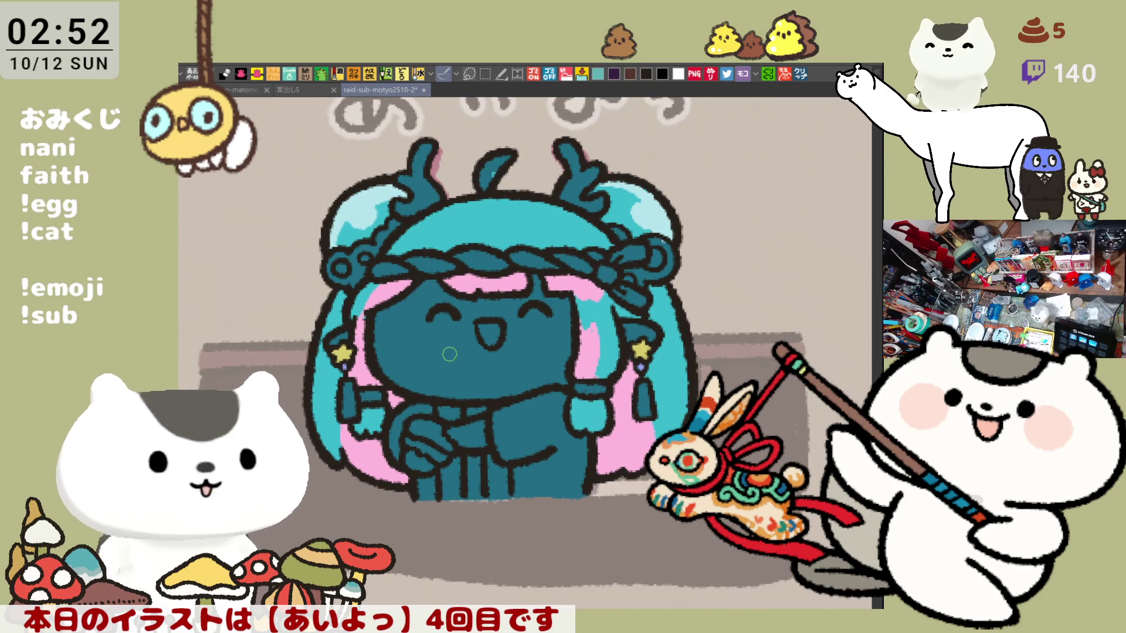
{"action": "scroll", "coordinate": [513, 268], "scroll_direction": "down", "scroll_amount": 2}
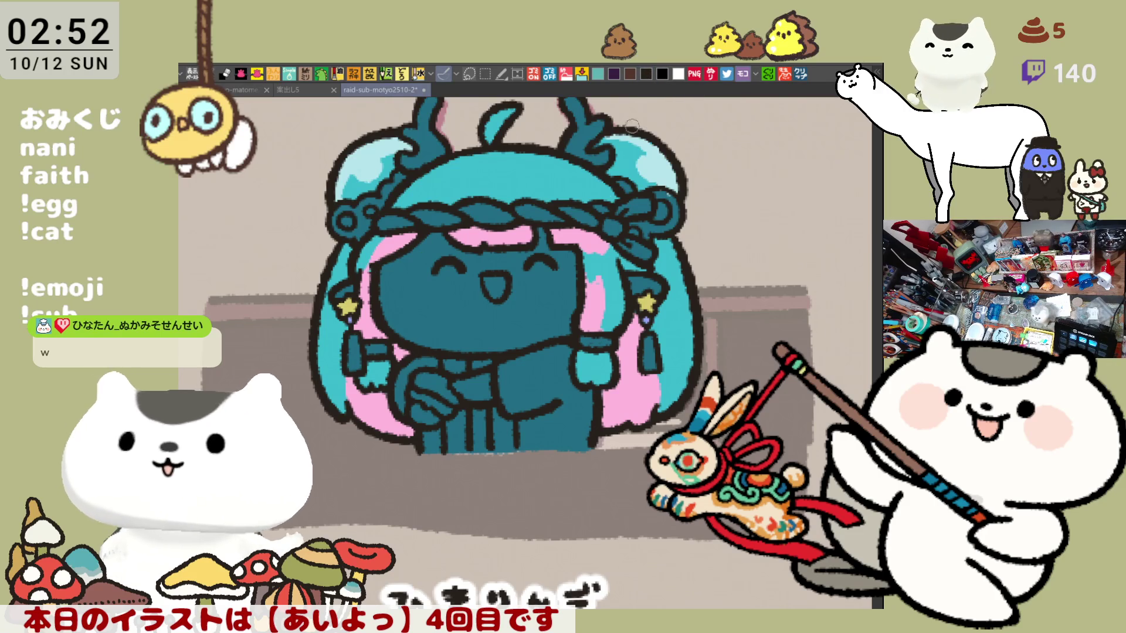
{"action": "scroll", "coordinate": [737, 353], "scroll_direction": "up", "scroll_amount": 3}
{"action": "left_click_drag", "start_coordinate": [506, 411], "coordinate": [773, 410]}
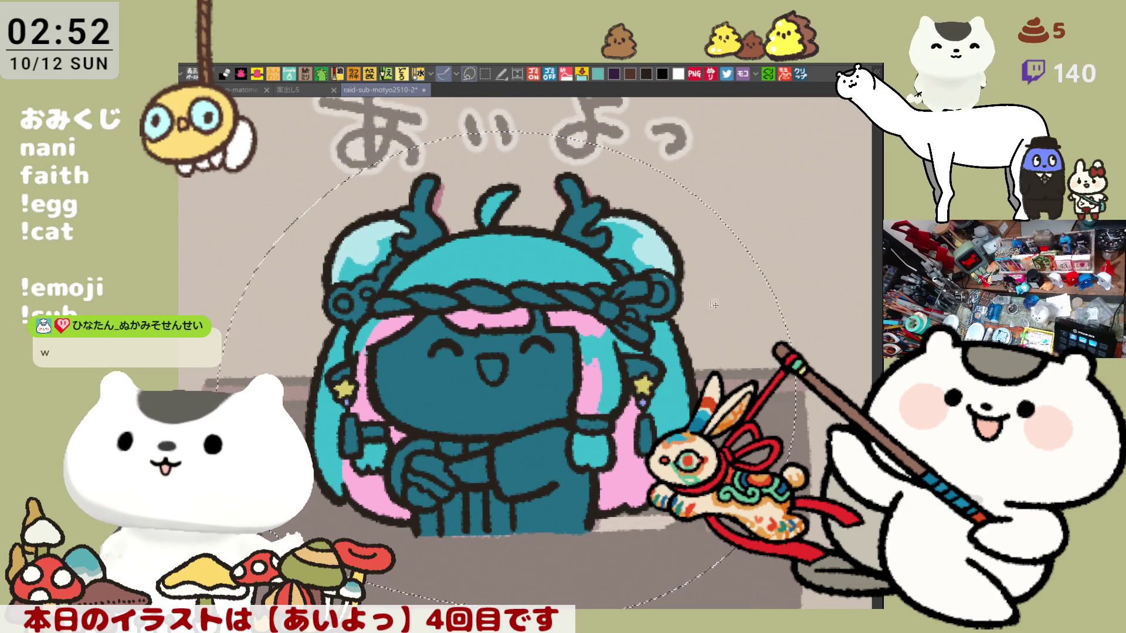
{"action": "left_click_drag", "start_coordinate": [794, 411], "coordinate": [794, 410]}
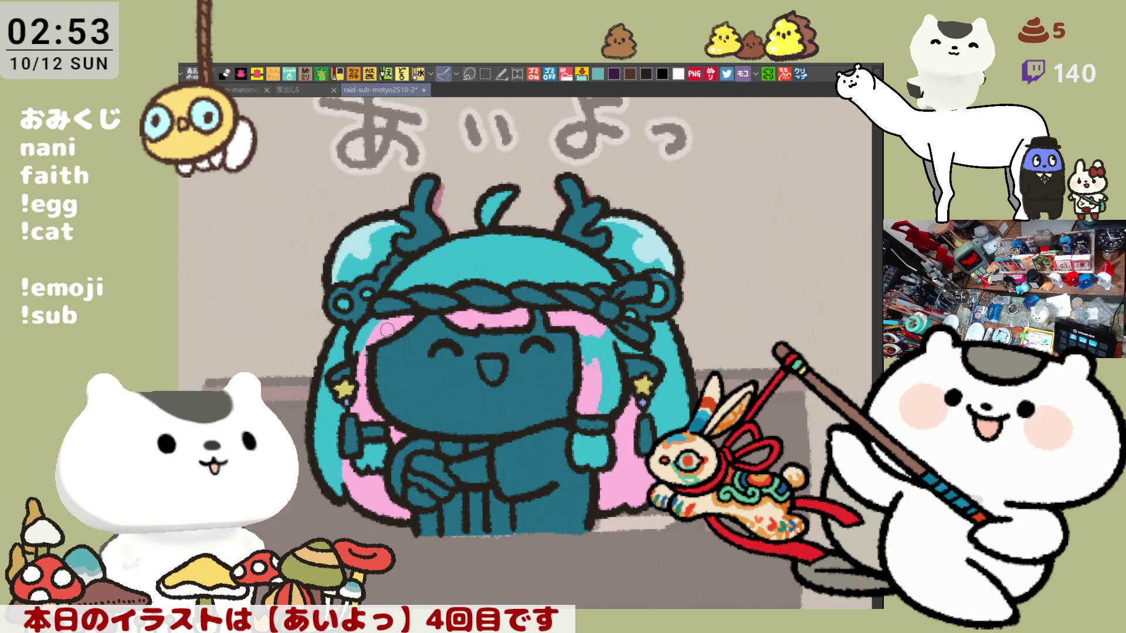
{"action": "left_click_drag", "start_coordinate": [404, 280], "coordinate": [462, 270]}
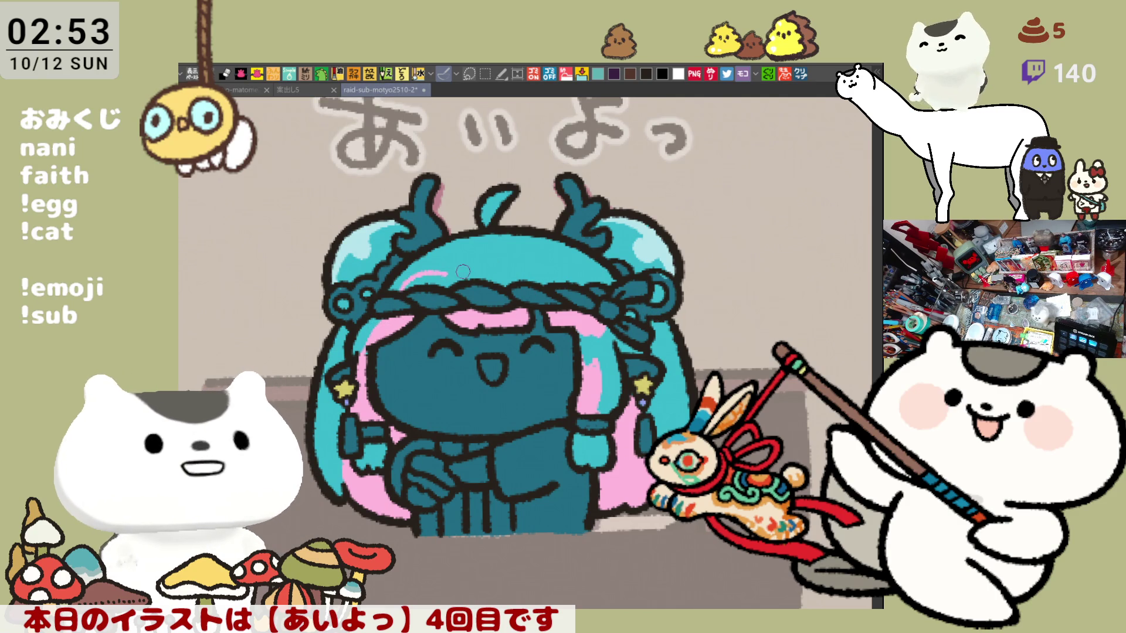
{"action": "key", "text": "ctrl+z"}
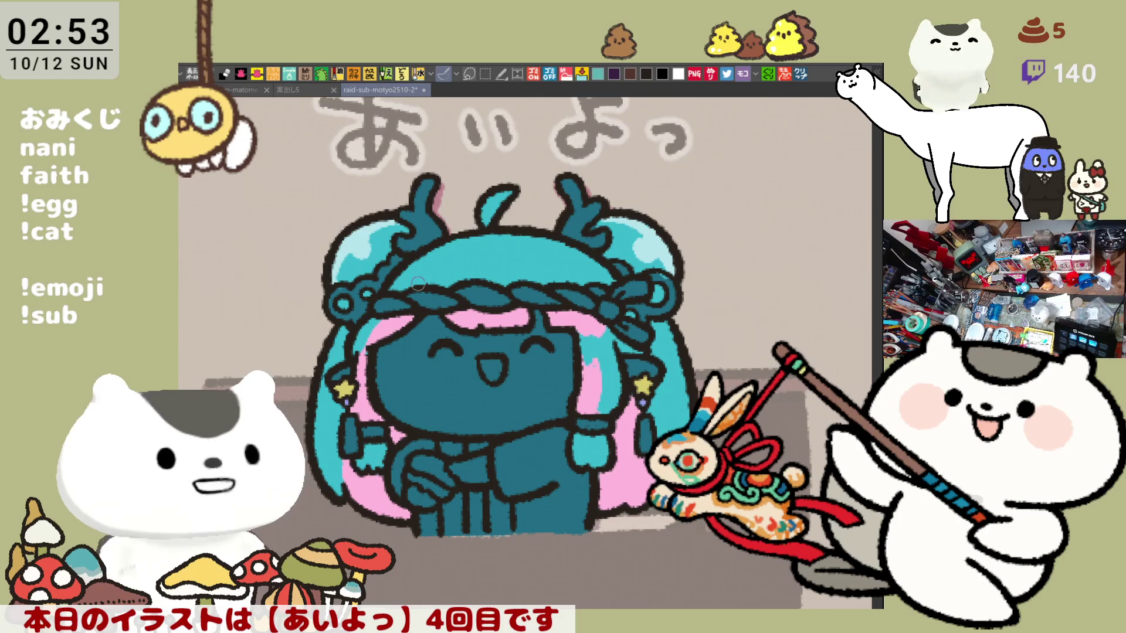
{"action": "left_click_drag", "start_coordinate": [396, 294], "coordinate": [524, 279]}
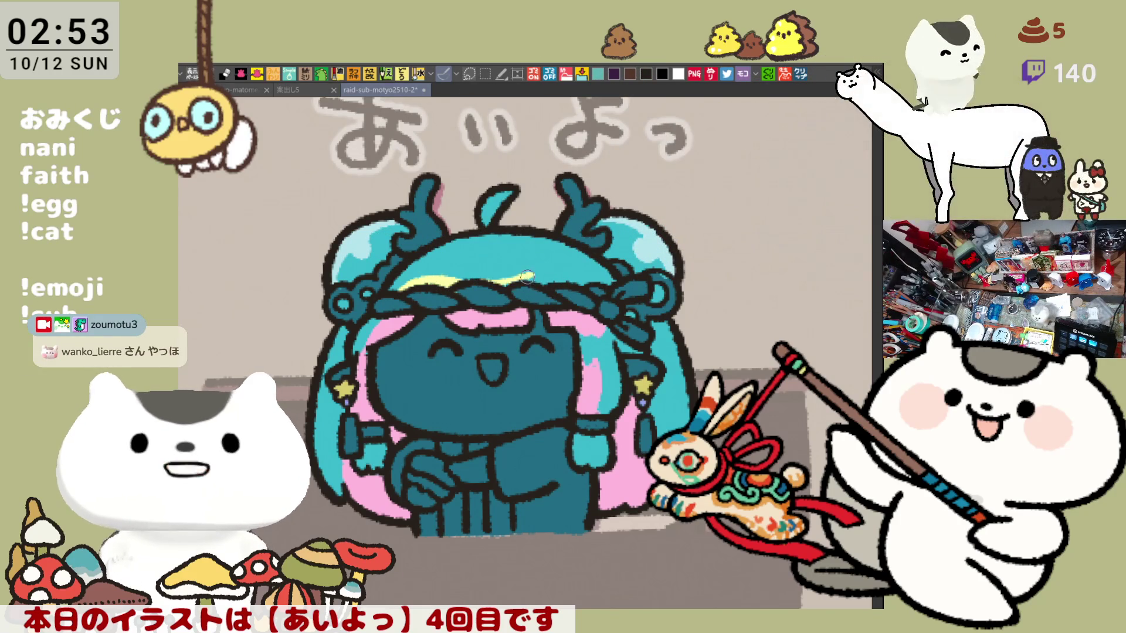
Extend the pale yellow band across the head and paint the rope headband white.
{"action": "mouse_move", "coordinate": [534, 277]}
{"action": "left_mouse_down"}
{"action": "mouse_move", "coordinate": [568, 289]}
{"action": "mouse_move", "coordinate": [561, 275]}
{"action": "mouse_move", "coordinate": [591, 273]}
{"action": "left_mouse_up"}
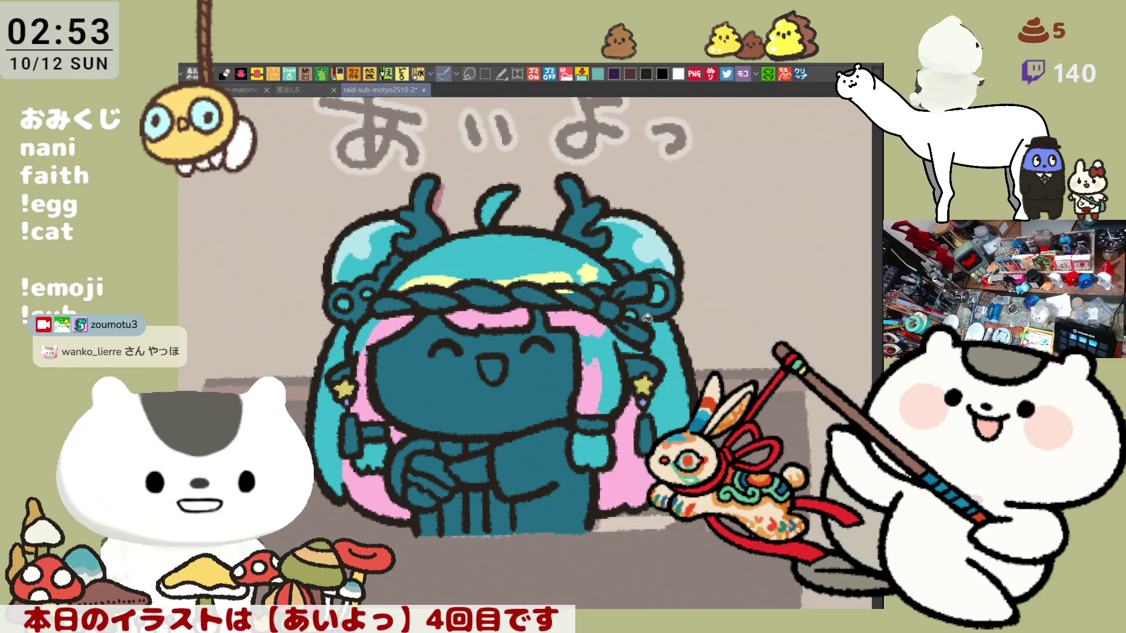
{"action": "left_click_drag", "start_coordinate": [607, 311], "coordinate": [645, 286]}
{"action": "mouse_move", "coordinate": [643, 335]}
{"action": "left_mouse_down"}
{"action": "mouse_move", "coordinate": [641, 319]}
{"action": "mouse_move", "coordinate": [612, 314]}
{"action": "mouse_move", "coordinate": [633, 331]}
{"action": "mouse_move", "coordinate": [598, 287]}
{"action": "mouse_move", "coordinate": [605, 293]}
{"action": "mouse_move", "coordinate": [525, 293]}
{"action": "mouse_move", "coordinate": [563, 302]}
{"action": "mouse_move", "coordinate": [454, 290]}
{"action": "mouse_move", "coordinate": [378, 305]}
{"action": "left_mouse_up"}
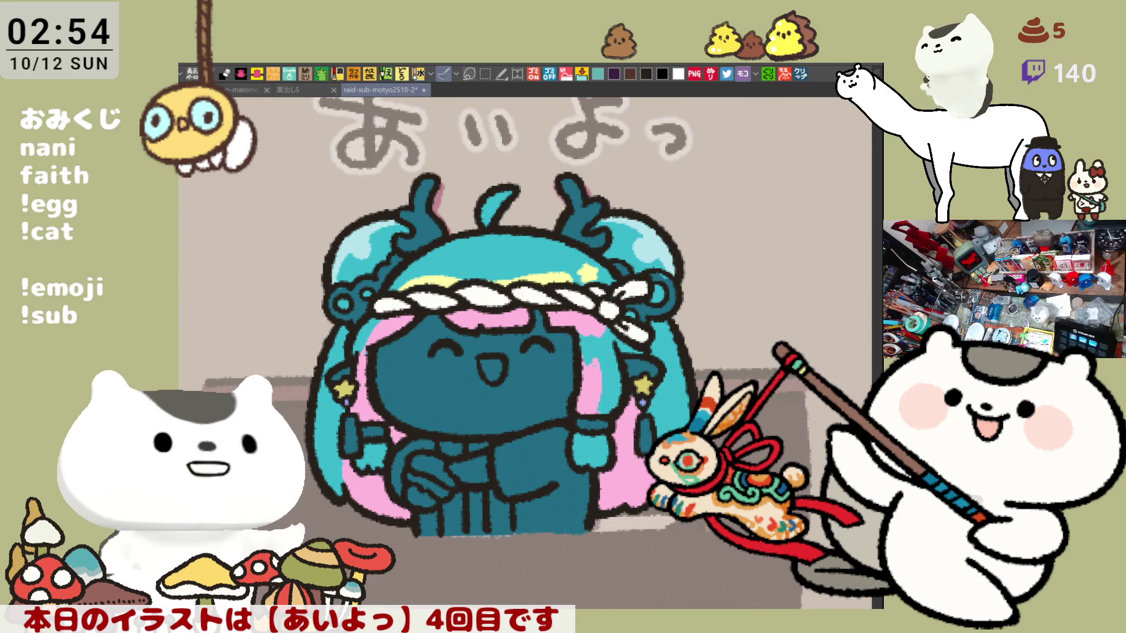
Fill the character's face white.
{"action": "left_click", "coordinate": [441, 374]}
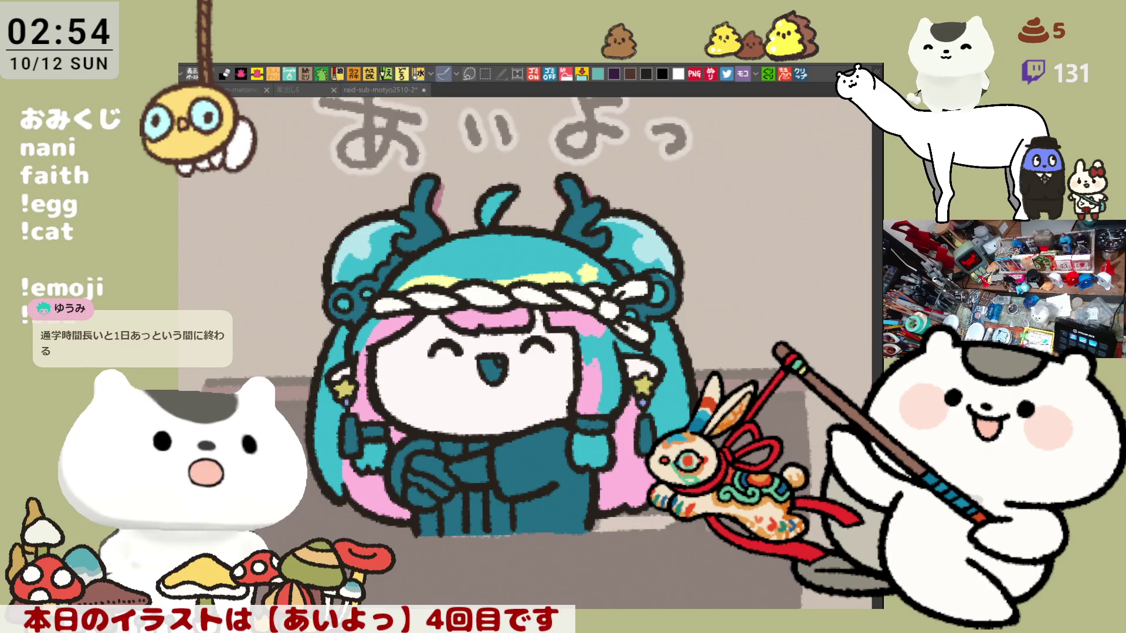
Brush pink into the open mouth.
{"action": "left_click_drag", "start_coordinate": [482, 368], "coordinate": [495, 368]}
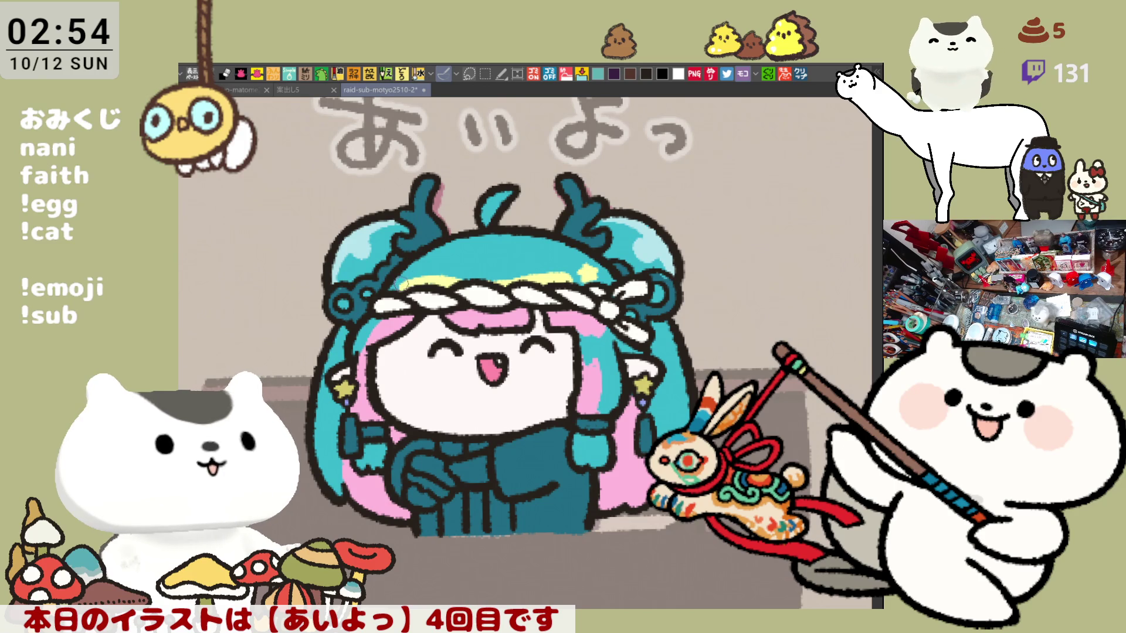
Scroll the canvas down and return focus to the drawing window.
{"action": "scroll", "coordinate": [581, 258], "scroll_direction": "down", "scroll_amount": 1}
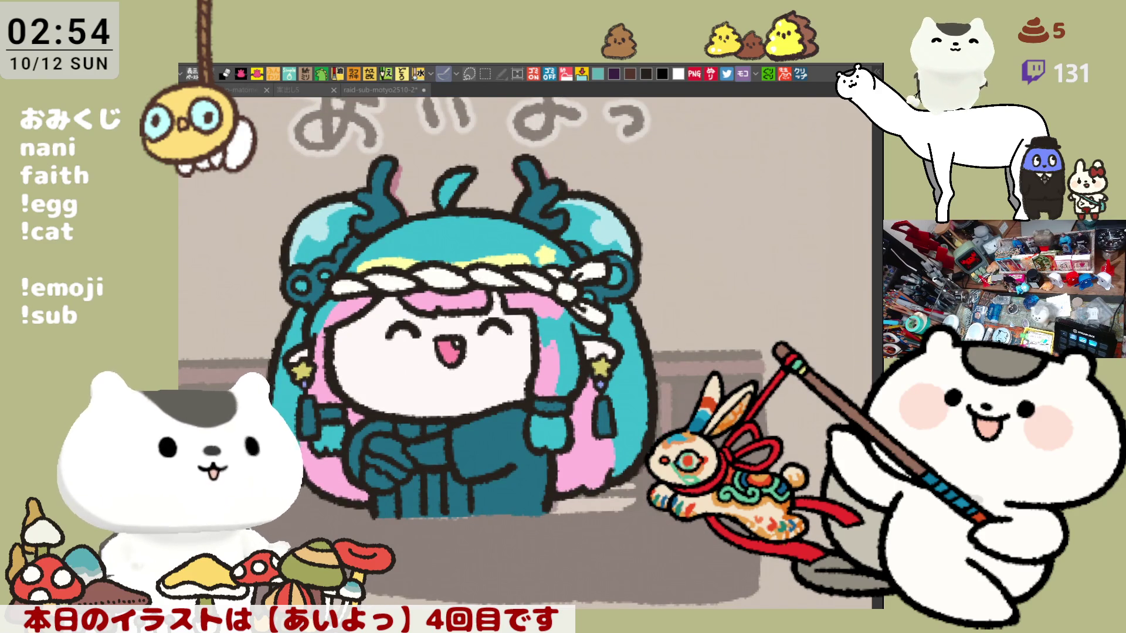
{"action": "left_click", "coordinate": [606, 333]}
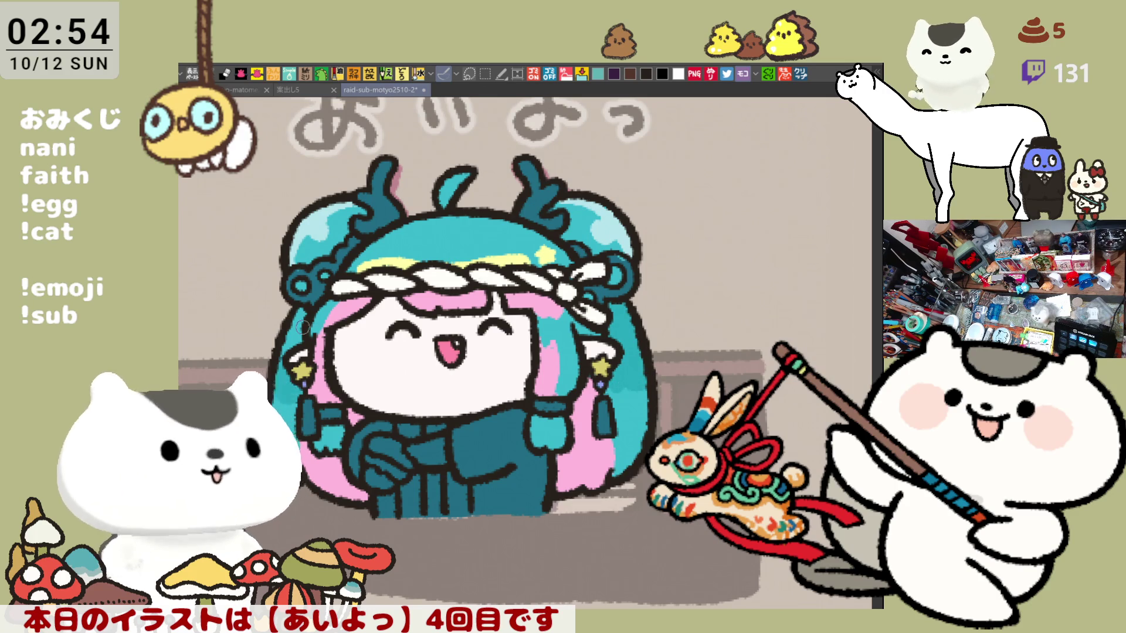
{"action": "scroll", "coordinate": [300, 323], "scroll_direction": "up", "scroll_amount": 1}
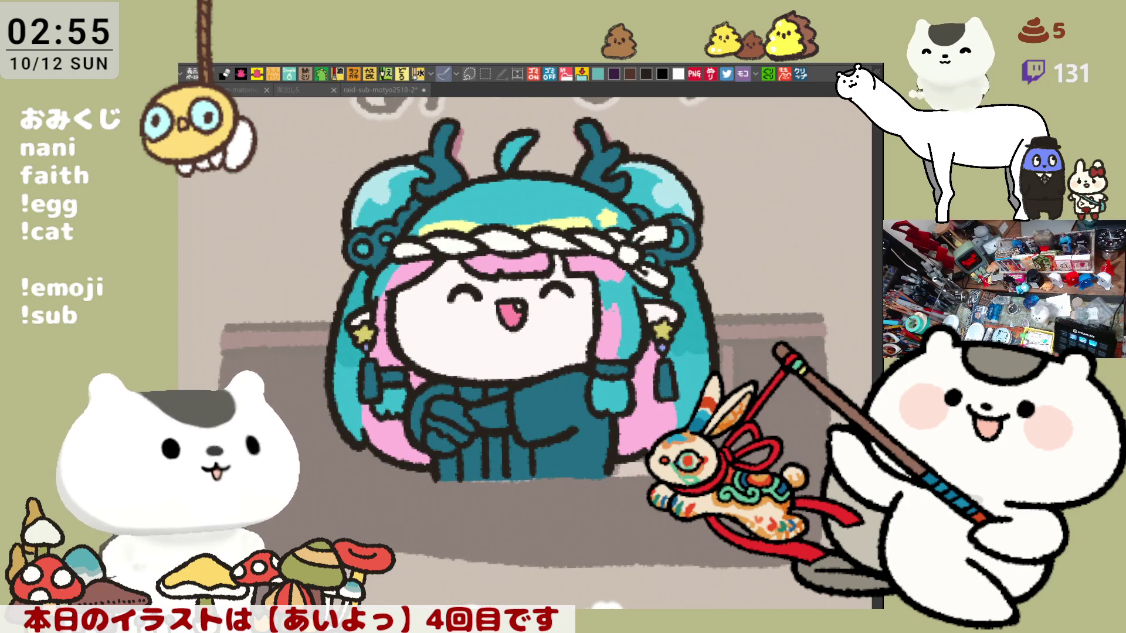
{"action": "left_click", "coordinate": [557, 326]}
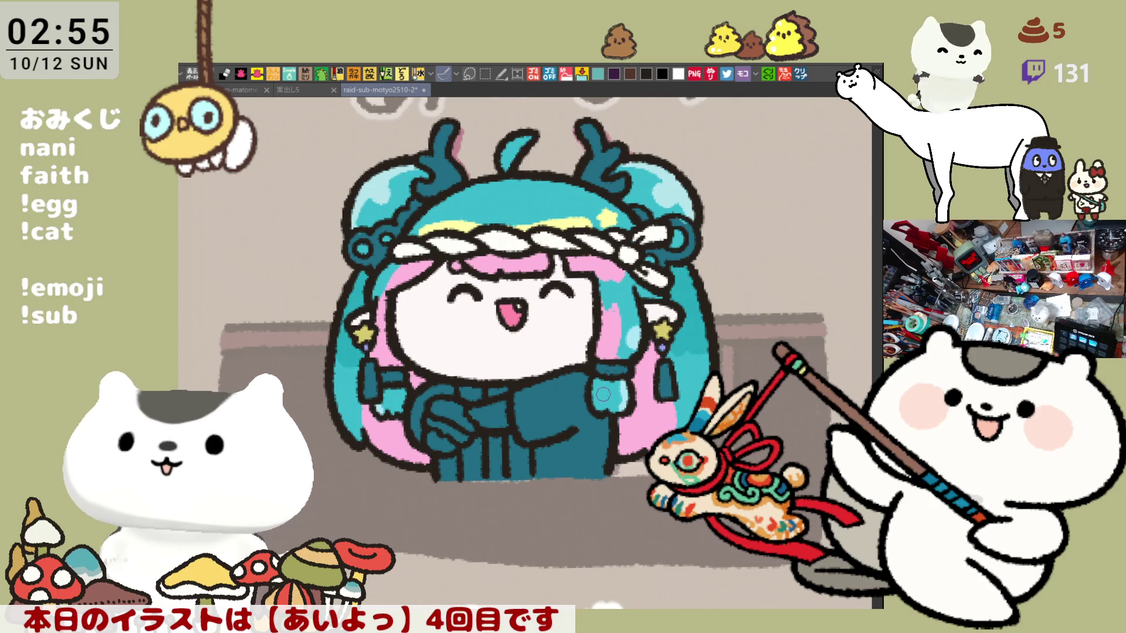
{"action": "left_click_drag", "start_coordinate": [673, 414], "coordinate": [700, 424]}
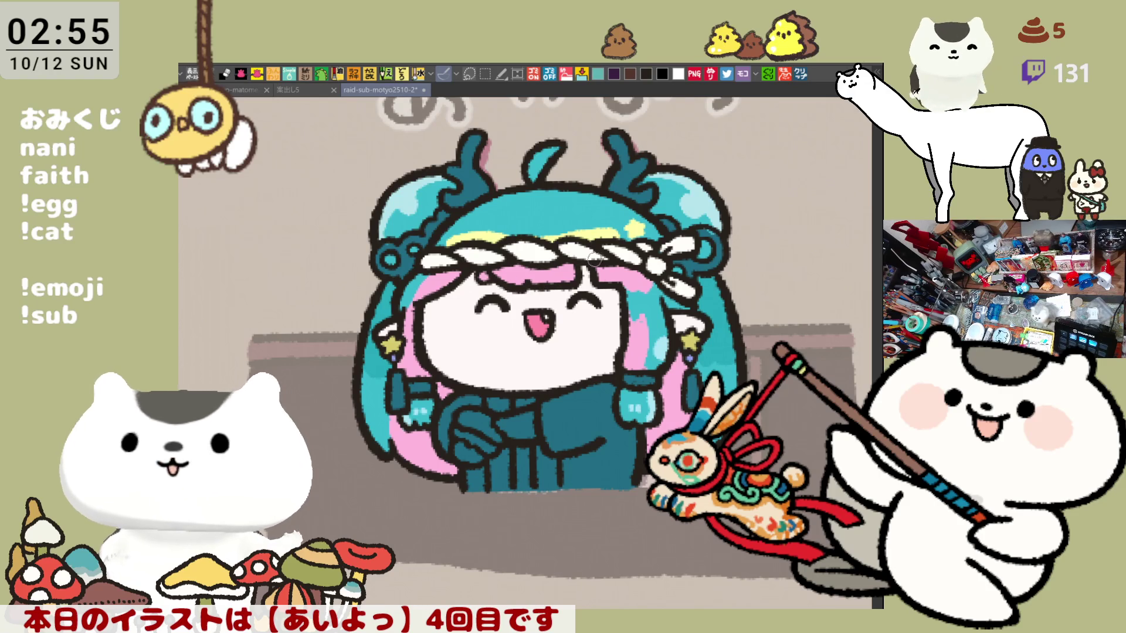
{"action": "left_click_drag", "start_coordinate": [595, 261], "coordinate": [585, 233]}
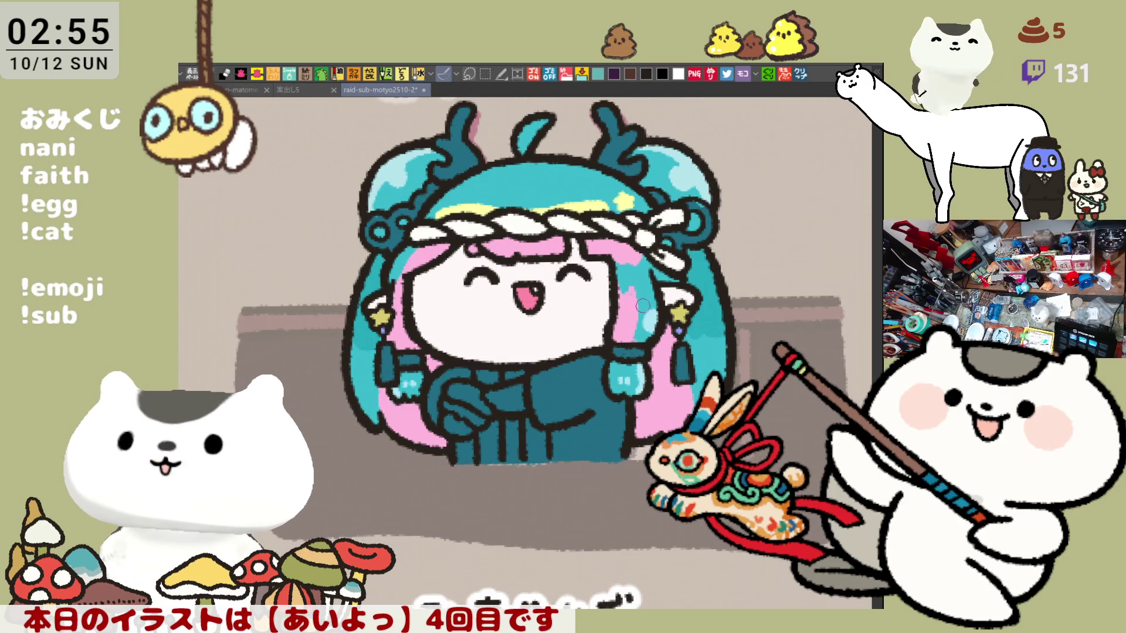
{"action": "left_click_drag", "start_coordinate": [609, 281], "coordinate": [636, 300]}
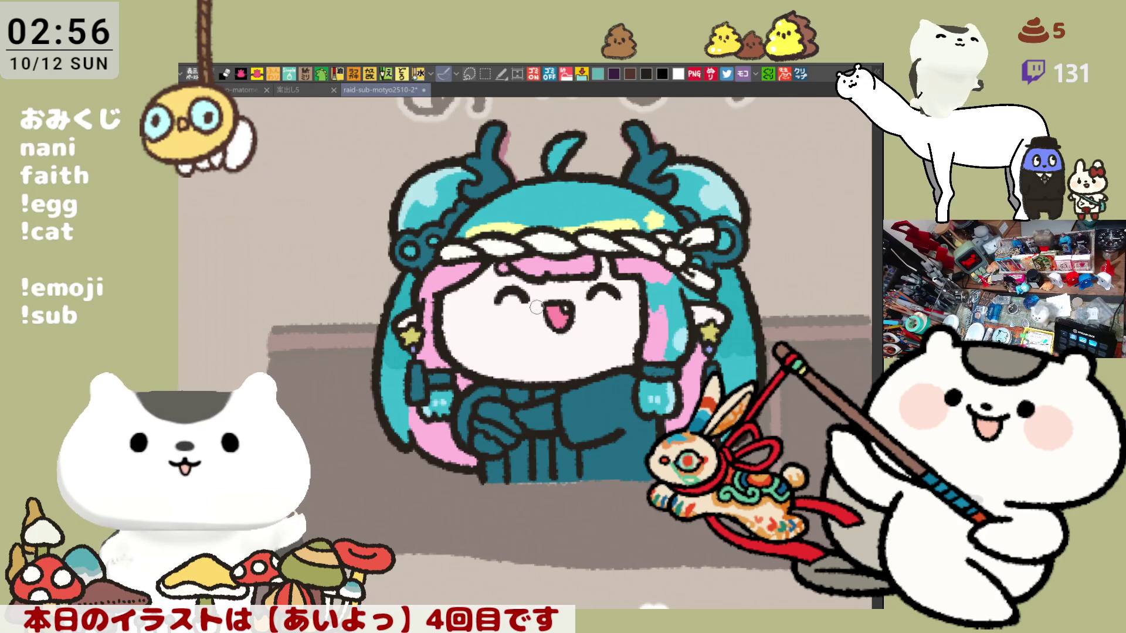
{"action": "left_click_drag", "start_coordinate": [533, 299], "coordinate": [571, 347]}
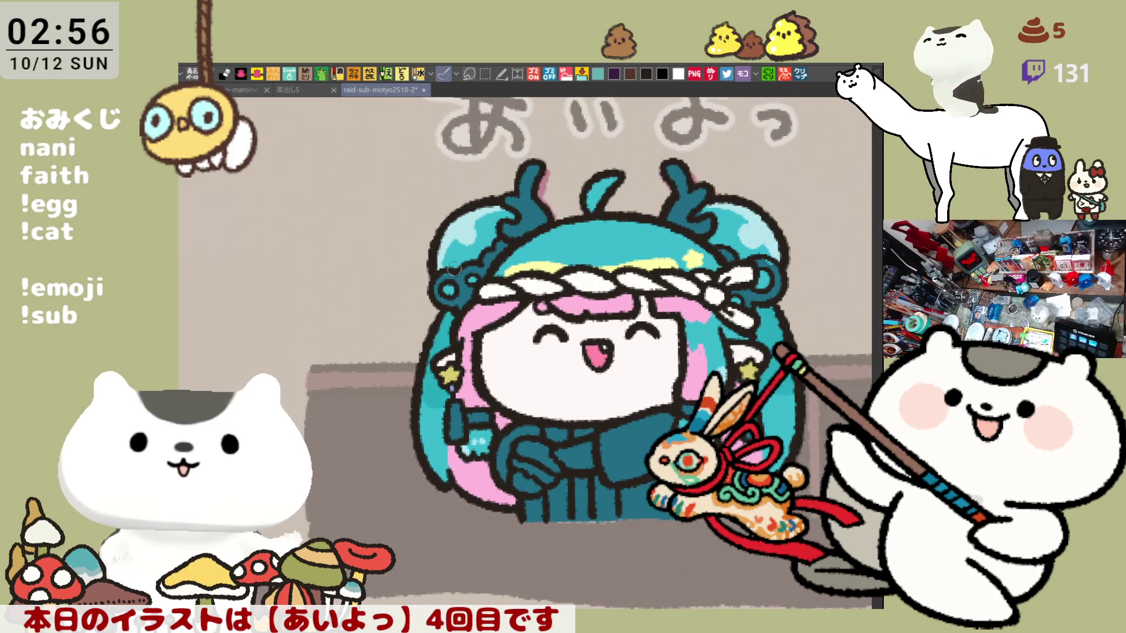
{"action": "left_click", "coordinate": [464, 287]}
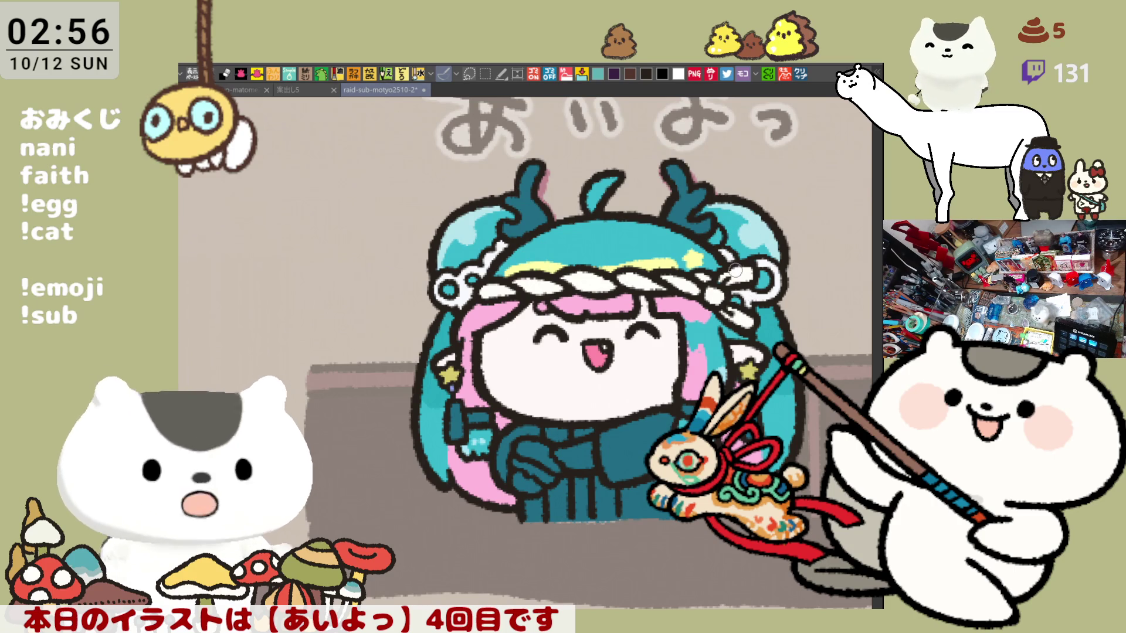
{"action": "left_click_drag", "start_coordinate": [750, 327], "coordinate": [724, 286]}
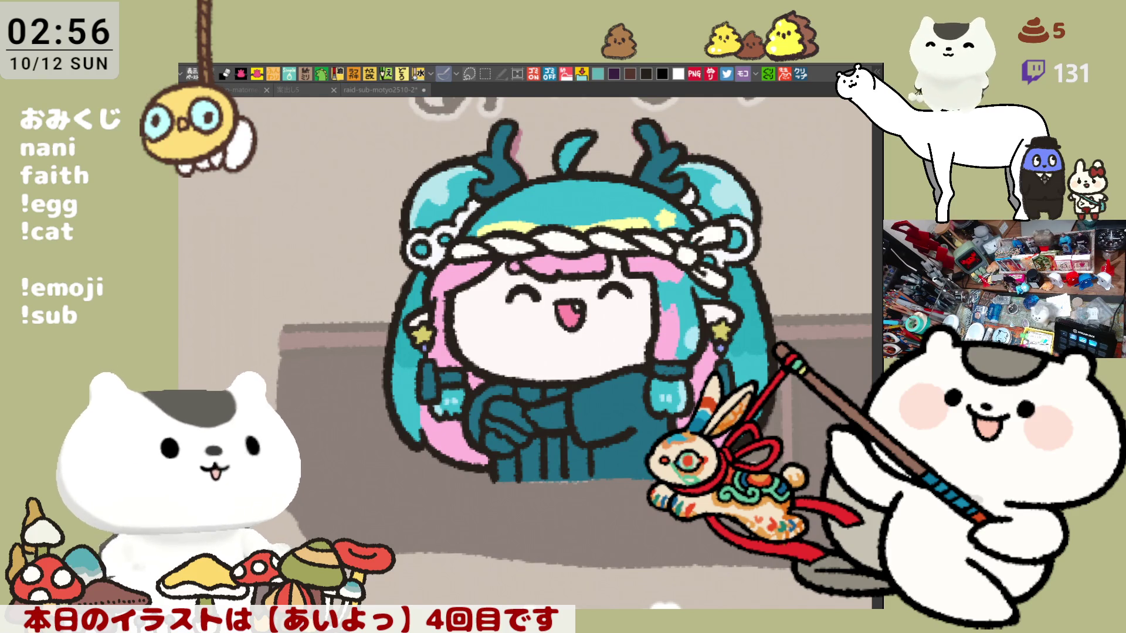
Airbrush pink blush on both cheeks and paint white hands over the teal sleeves.
{"action": "mouse_move", "coordinate": [498, 280]}
{"action": "left_mouse_down"}
{"action": "mouse_move", "coordinate": [513, 299]}
{"action": "mouse_move", "coordinate": [472, 328]}
{"action": "mouse_move", "coordinate": [494, 282]}
{"action": "left_mouse_up"}
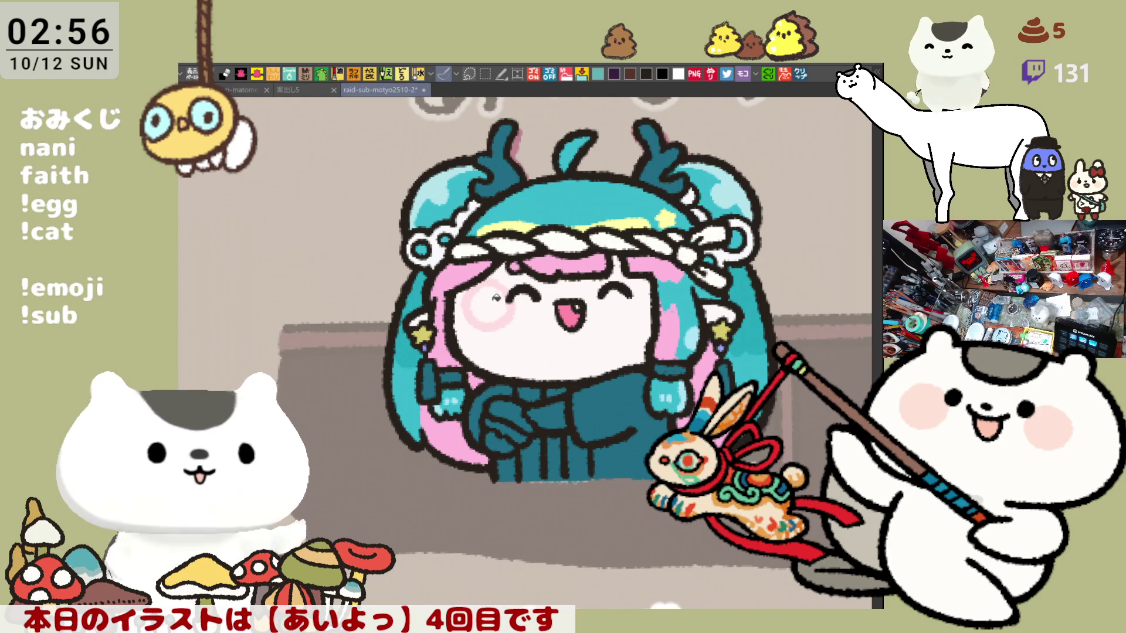
{"action": "mouse_move", "coordinate": [648, 293]}
{"action": "left_mouse_down"}
{"action": "mouse_move", "coordinate": [639, 282]}
{"action": "mouse_move", "coordinate": [624, 317]}
{"action": "mouse_move", "coordinate": [650, 296]}
{"action": "left_mouse_up"}
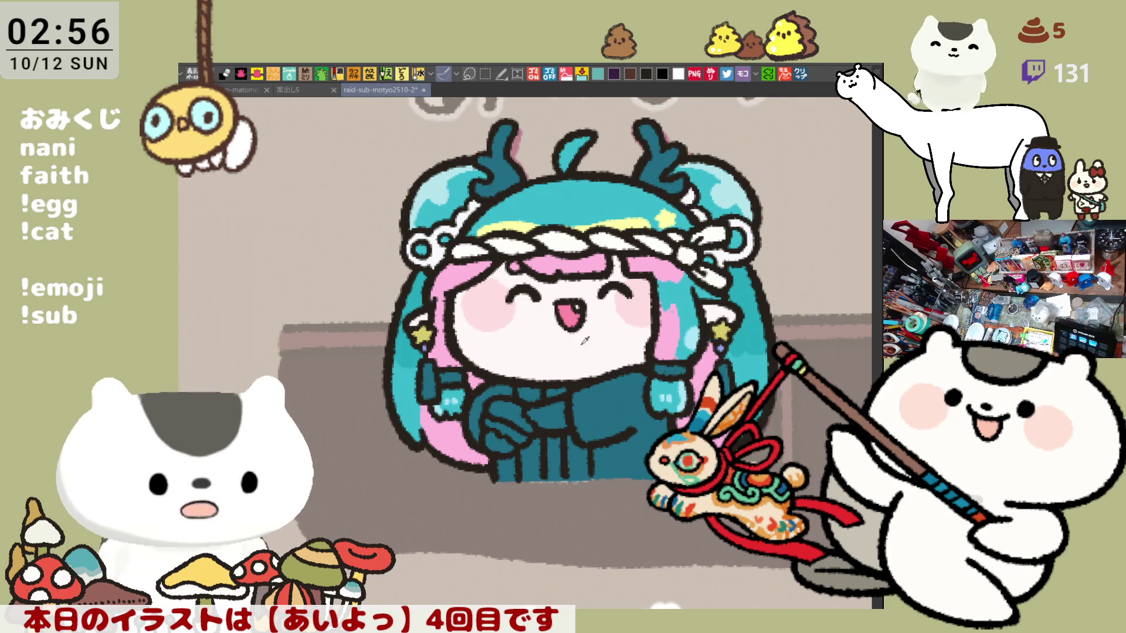
{"action": "left_click_drag", "start_coordinate": [534, 403], "coordinate": [560, 420]}
{"action": "left_click_drag", "start_coordinate": [489, 437], "coordinate": [509, 448]}
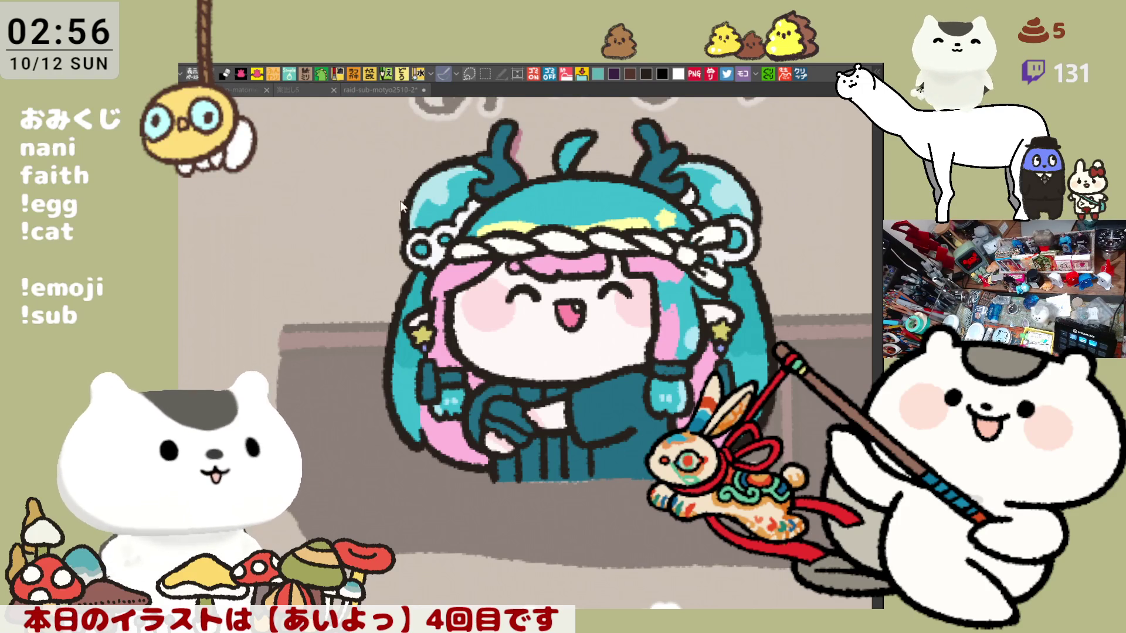
{"action": "left_click", "coordinate": [430, 191]}
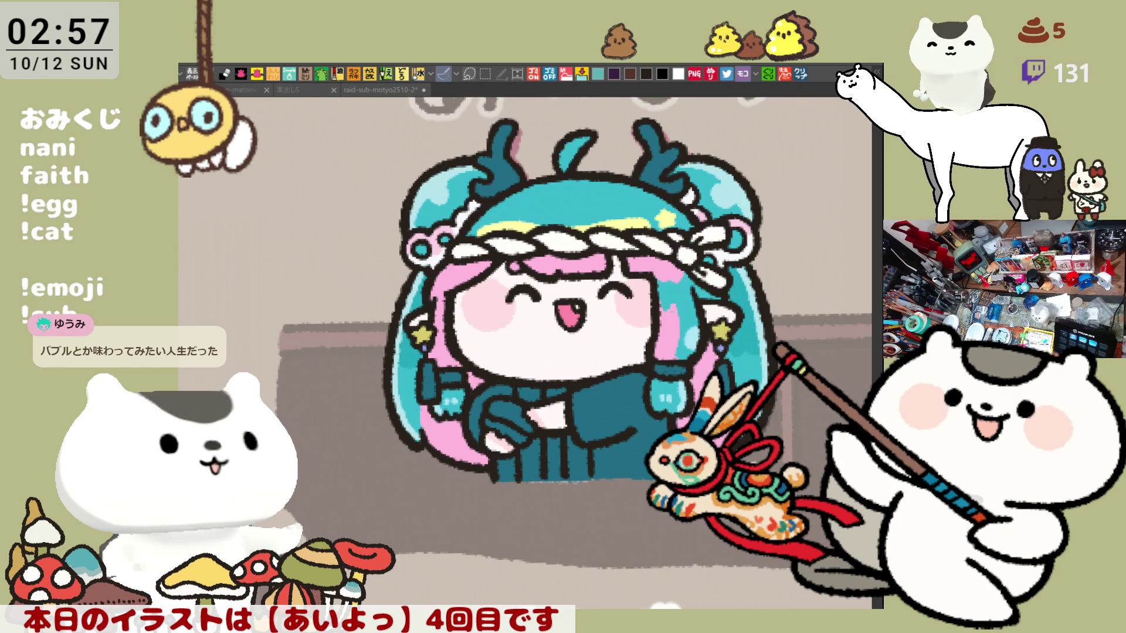
Scroll up toward the title and start a small dark mark on the left cyan hair.
{"action": "left_click", "coordinate": [485, 243]}
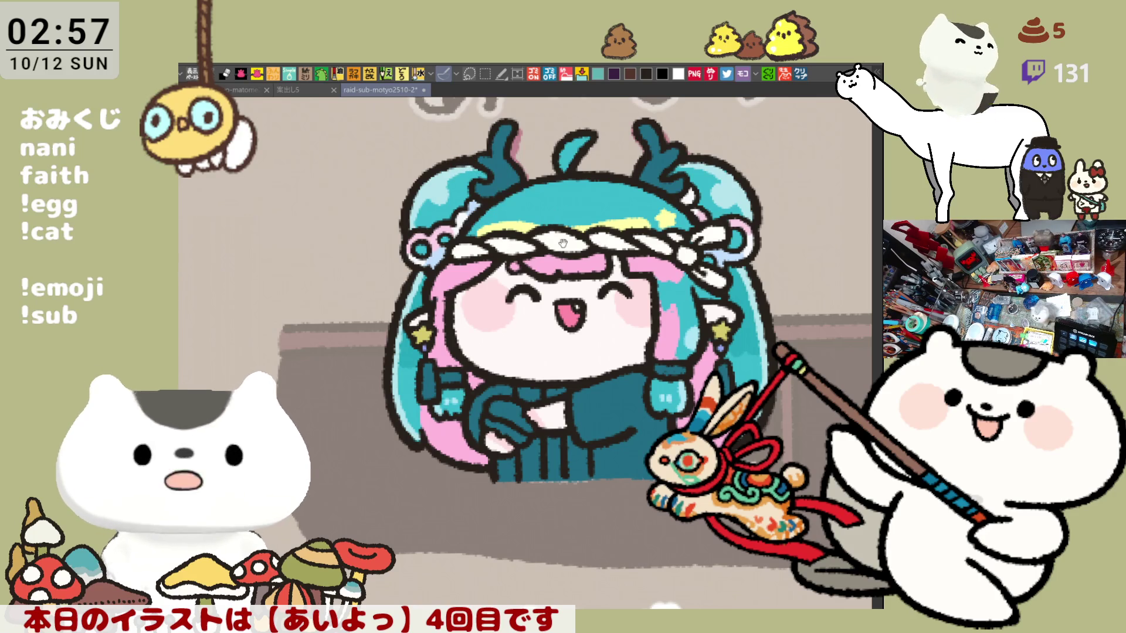
{"action": "scroll", "coordinate": [562, 230], "scroll_direction": "up", "scroll_amount": 2}
{"action": "scroll", "coordinate": [589, 252], "scroll_direction": "up", "scroll_amount": 2}
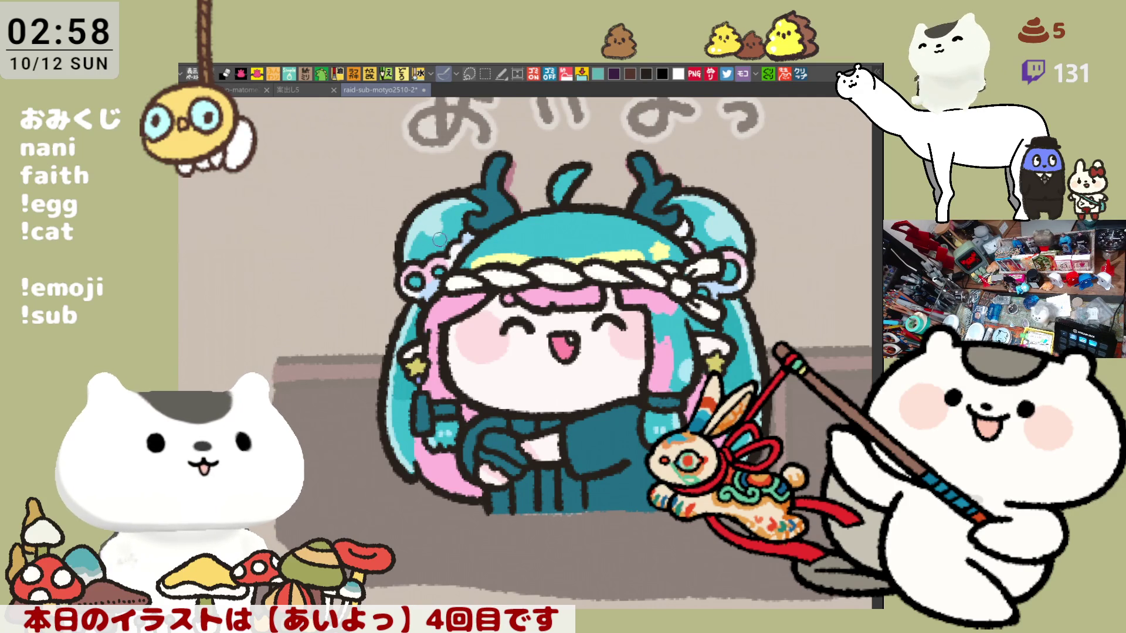
{"action": "mouse_move", "coordinate": [424, 240]}
{"action": "left_mouse_down"}
{"action": "mouse_move", "coordinate": [415, 249]}
{"action": "mouse_move", "coordinate": [434, 247]}
{"action": "left_mouse_up"}
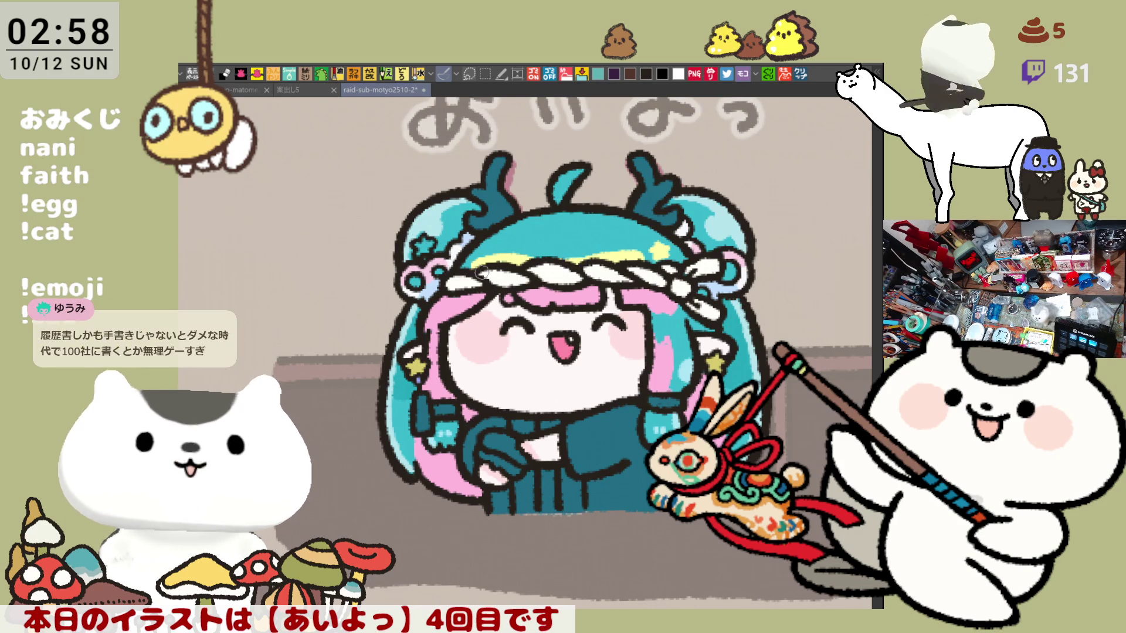
Draw a small star outline in the cyan hair and shade the hair beside the horn darker teal.
{"action": "mouse_move", "coordinate": [417, 242]}
{"action": "left_mouse_down"}
{"action": "mouse_move", "coordinate": [432, 246]}
{"action": "mouse_move", "coordinate": [414, 249]}
{"action": "left_mouse_up"}
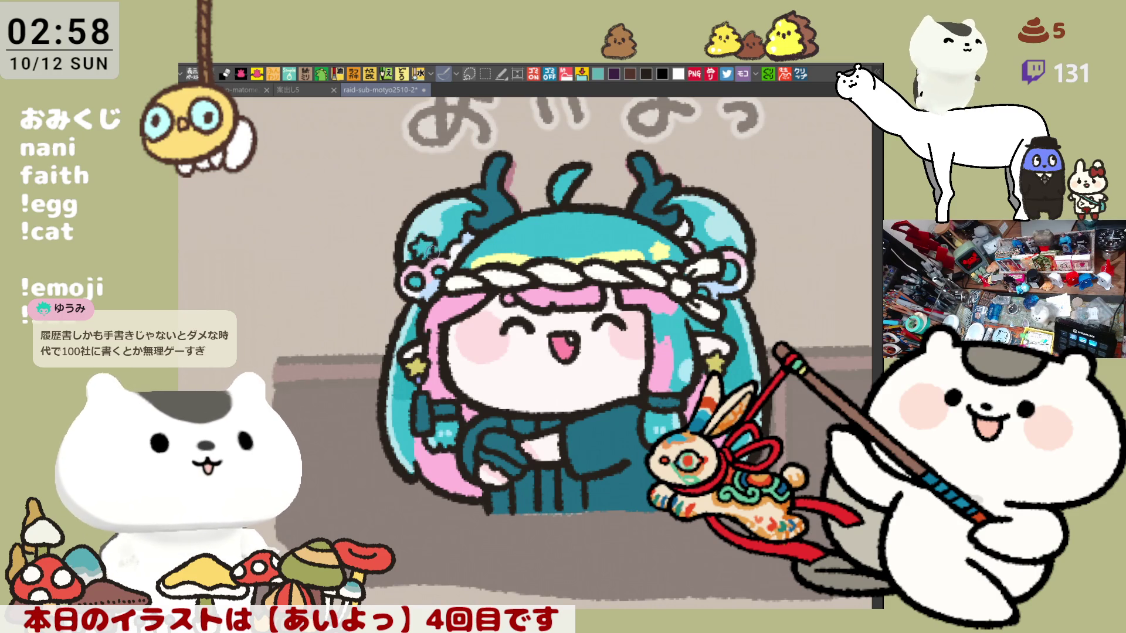
{"action": "left_click_drag", "start_coordinate": [412, 242], "coordinate": [428, 251]}
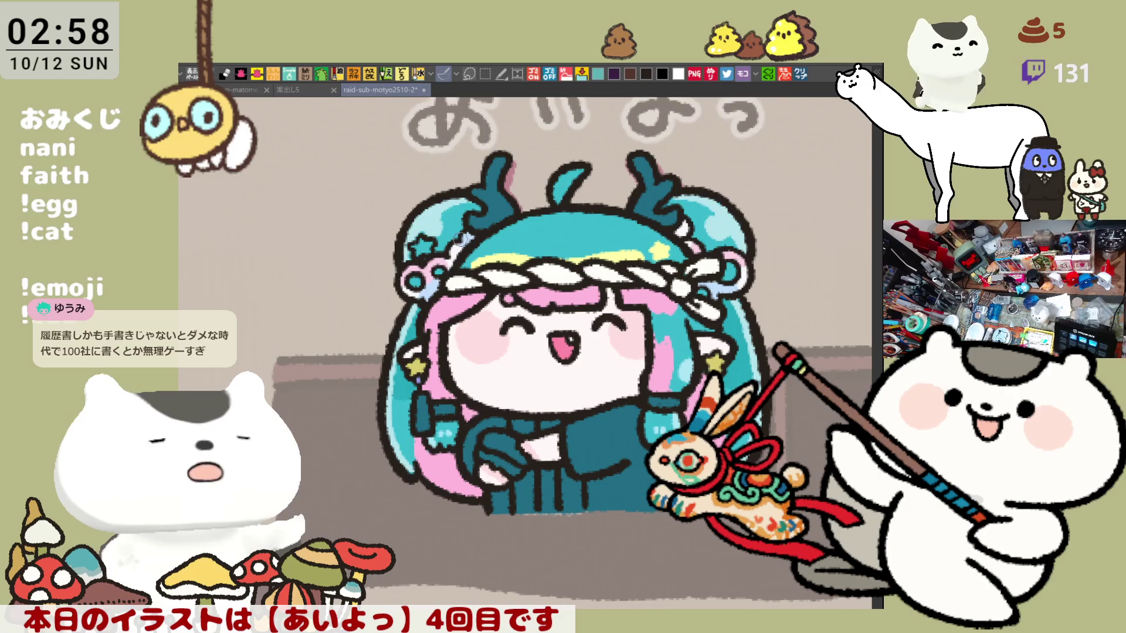
{"action": "scroll", "coordinate": [569, 240], "scroll_direction": "right", "scroll_amount": 3}
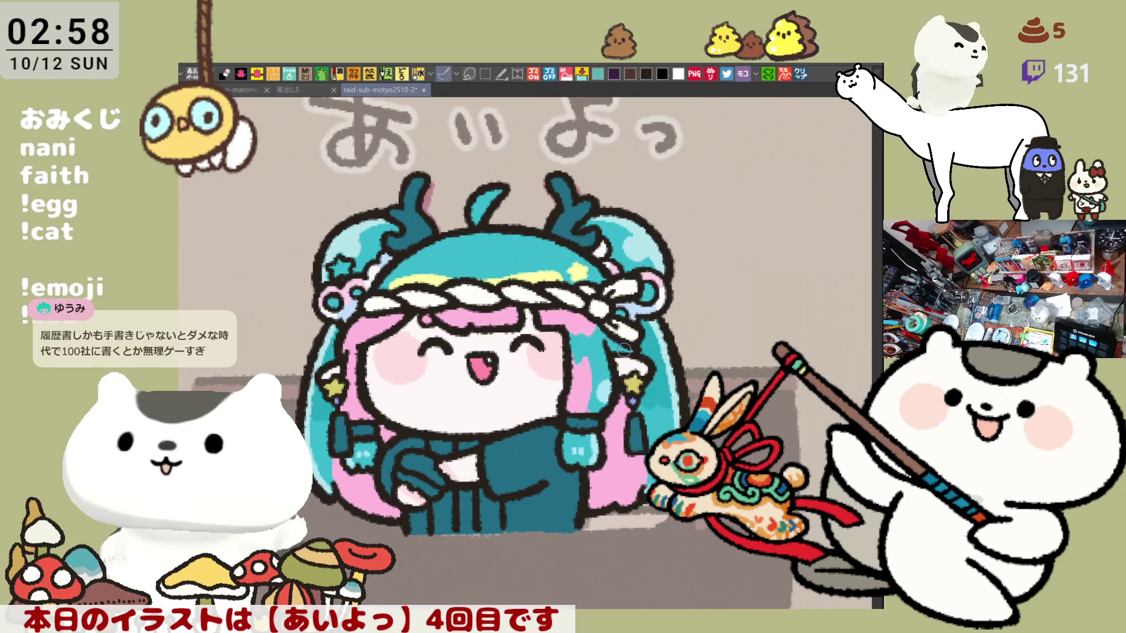
{"action": "scroll", "coordinate": [623, 350], "scroll_direction": "up", "scroll_amount": 2}
{"action": "scroll", "coordinate": [623, 350], "scroll_direction": "up", "scroll_amount": 3}
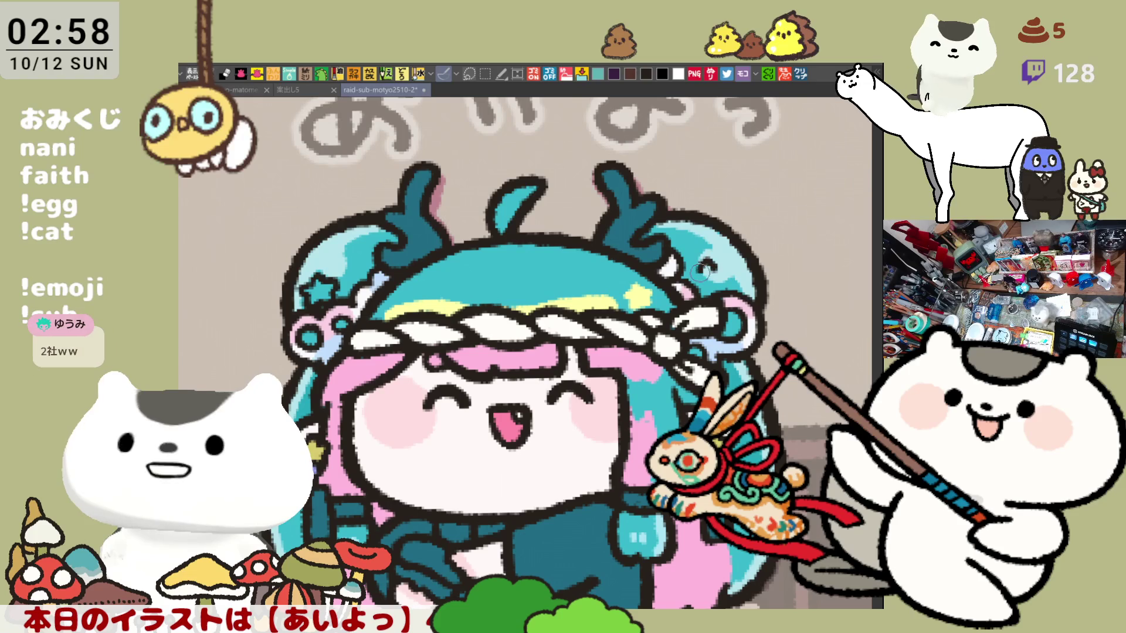
{"action": "mouse_move", "coordinate": [700, 273]}
{"action": "left_mouse_down"}
{"action": "mouse_move", "coordinate": [722, 276]}
{"action": "mouse_move", "coordinate": [711, 266]}
{"action": "mouse_move", "coordinate": [718, 284]}
{"action": "mouse_move", "coordinate": [701, 271]}
{"action": "mouse_move", "coordinate": [691, 280]}
{"action": "mouse_move", "coordinate": [703, 294]}
{"action": "mouse_move", "coordinate": [719, 287]}
{"action": "mouse_move", "coordinate": [709, 296]}
{"action": "mouse_move", "coordinate": [719, 322]}
{"action": "mouse_move", "coordinate": [697, 314]}
{"action": "left_mouse_up"}
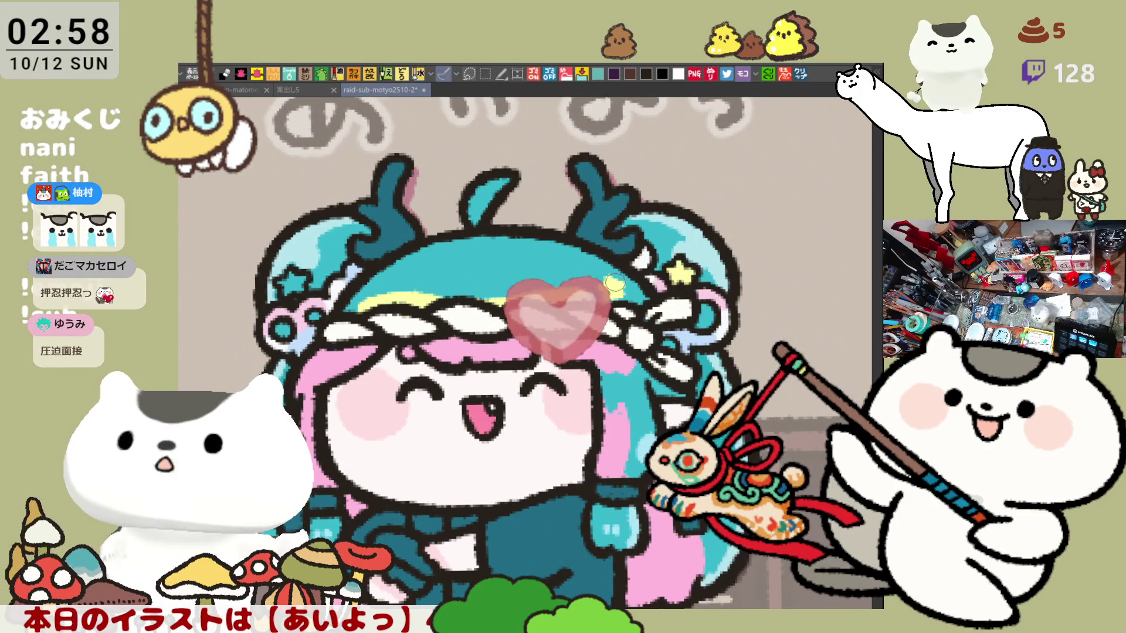
Fill the star outlines in the hair yellow.
{"action": "left_click_drag", "start_coordinate": [477, 301], "coordinate": [492, 294]}
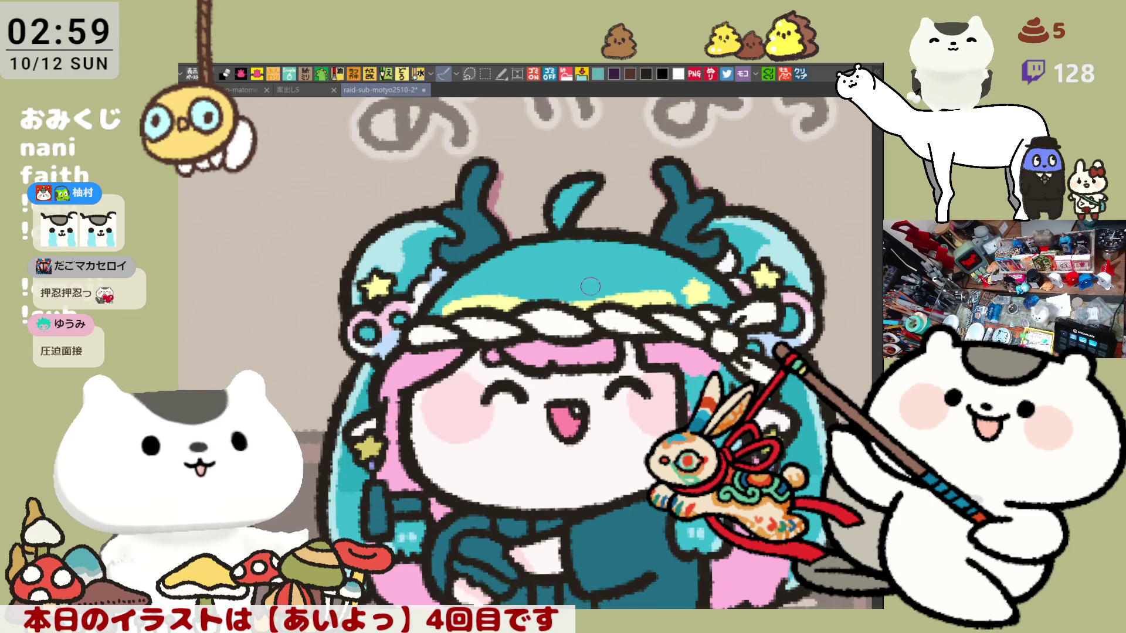
Fill the right and left horns pink.
{"action": "scroll", "coordinate": [518, 256], "scroll_direction": "up", "scroll_amount": 1}
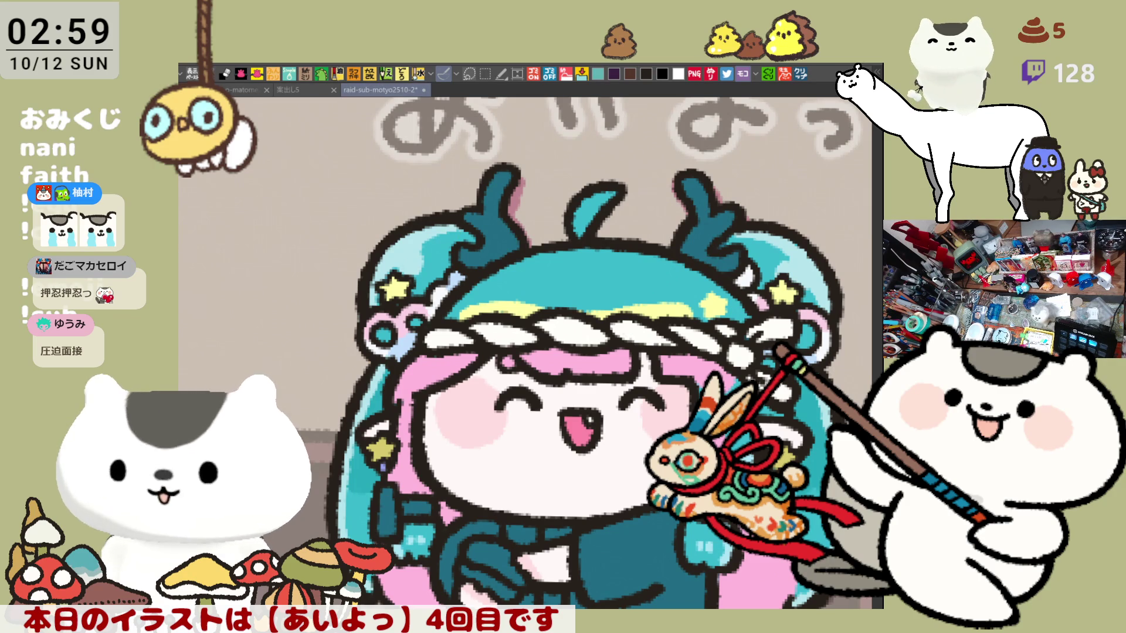
{"action": "left_click", "coordinate": [720, 238]}
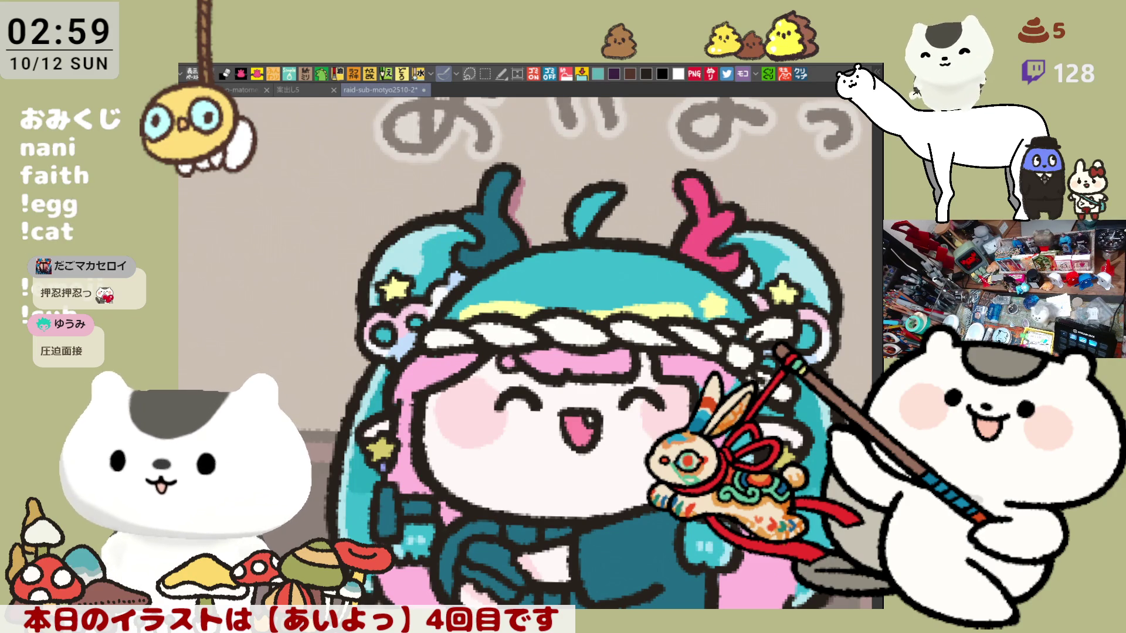
{"action": "left_click", "coordinate": [475, 205]}
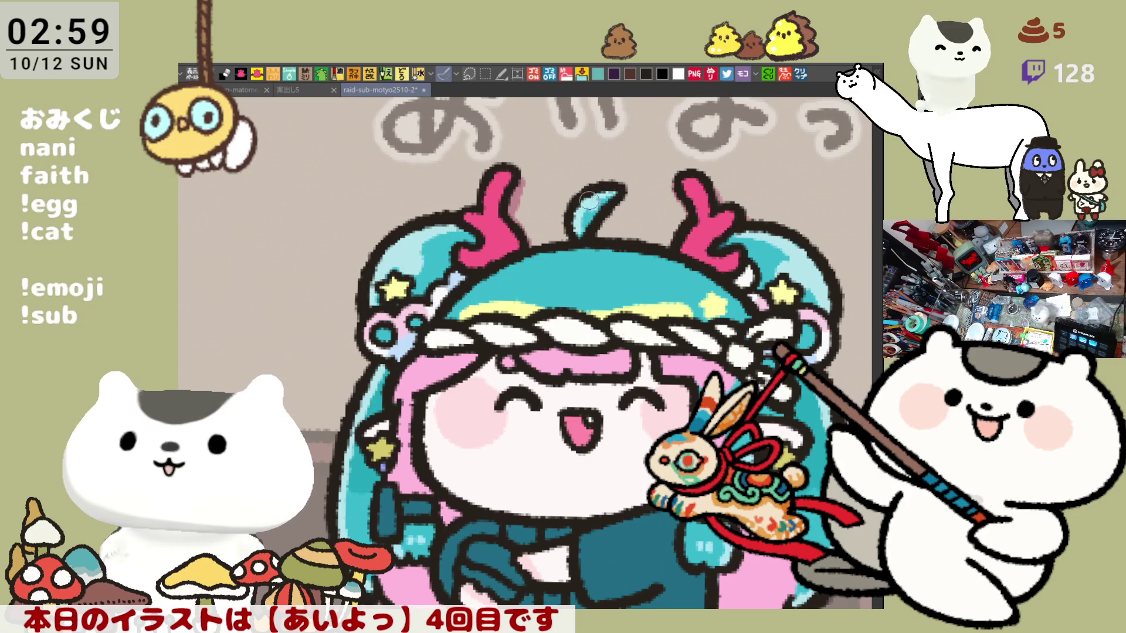
Shade both horns darker magenta and retouch the left horn's tip.
{"action": "left_click_drag", "start_coordinate": [654, 294], "coordinate": [593, 286]}
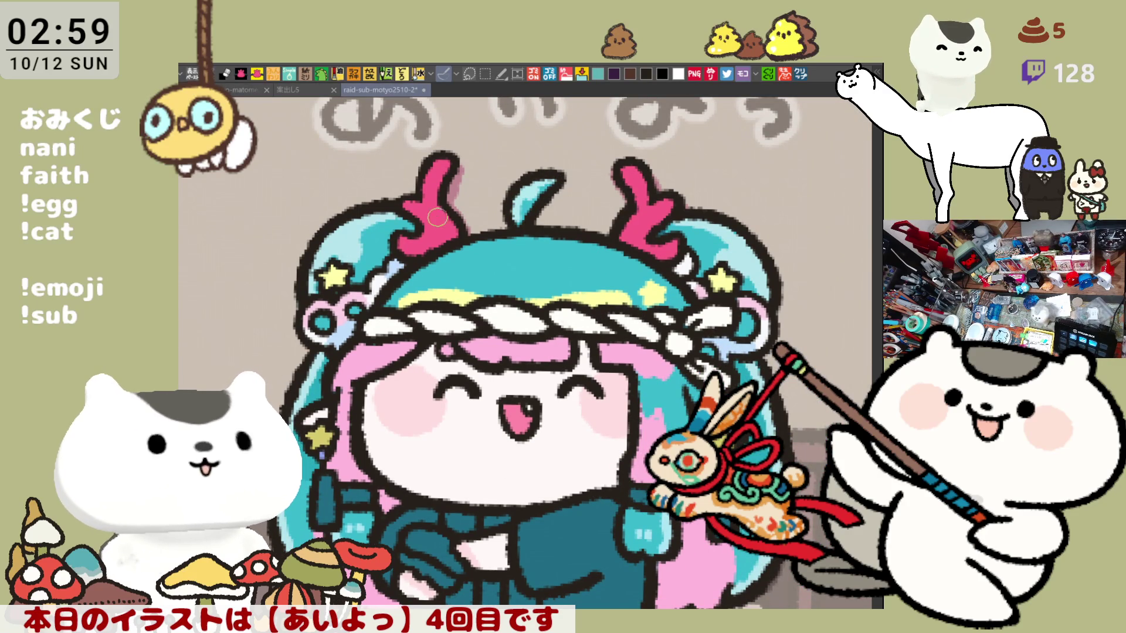
{"action": "mouse_move", "coordinate": [413, 208]}
{"action": "left_mouse_down"}
{"action": "mouse_move", "coordinate": [446, 244]}
{"action": "mouse_move", "coordinate": [449, 231]}
{"action": "left_mouse_up"}
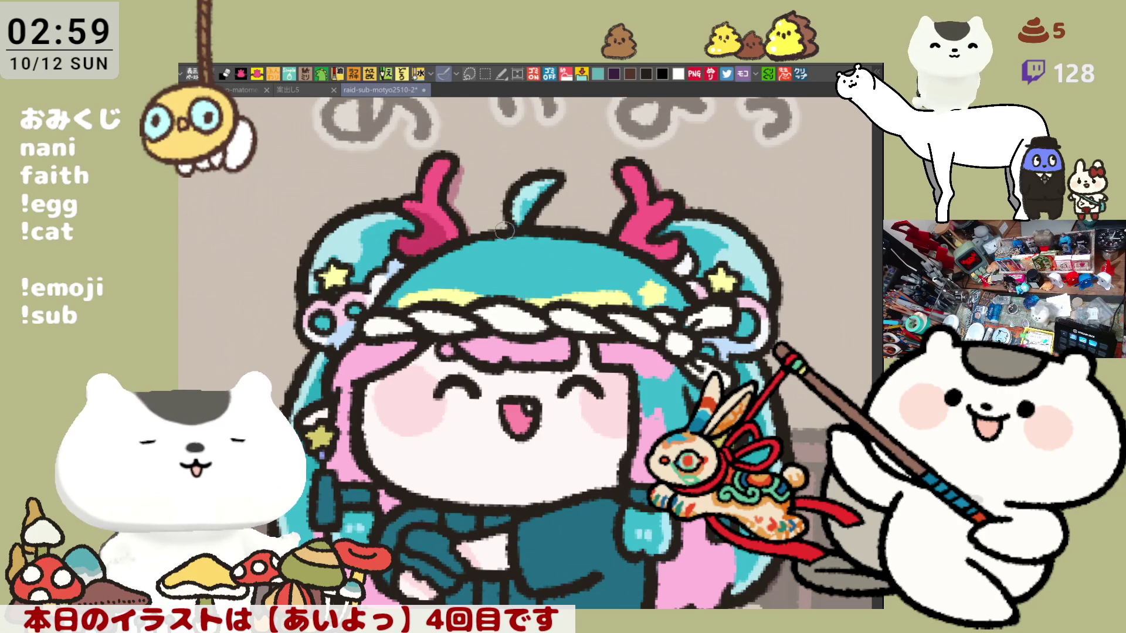
{"action": "left_click_drag", "start_coordinate": [641, 222], "coordinate": [665, 246]}
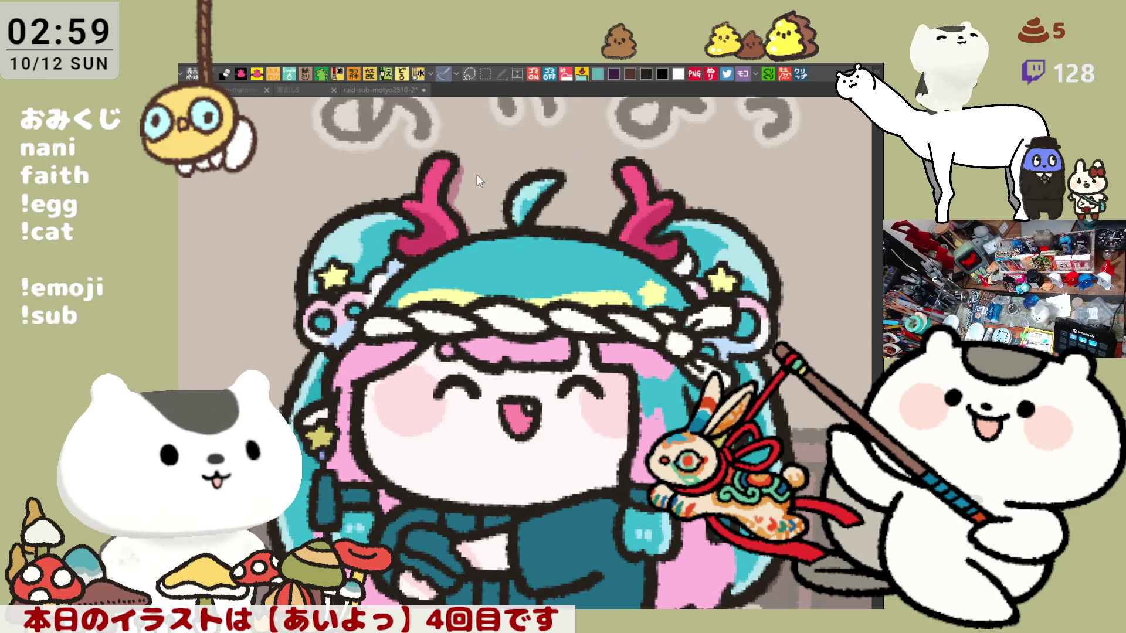
{"action": "left_click_drag", "start_coordinate": [452, 176], "coordinate": [439, 165]}
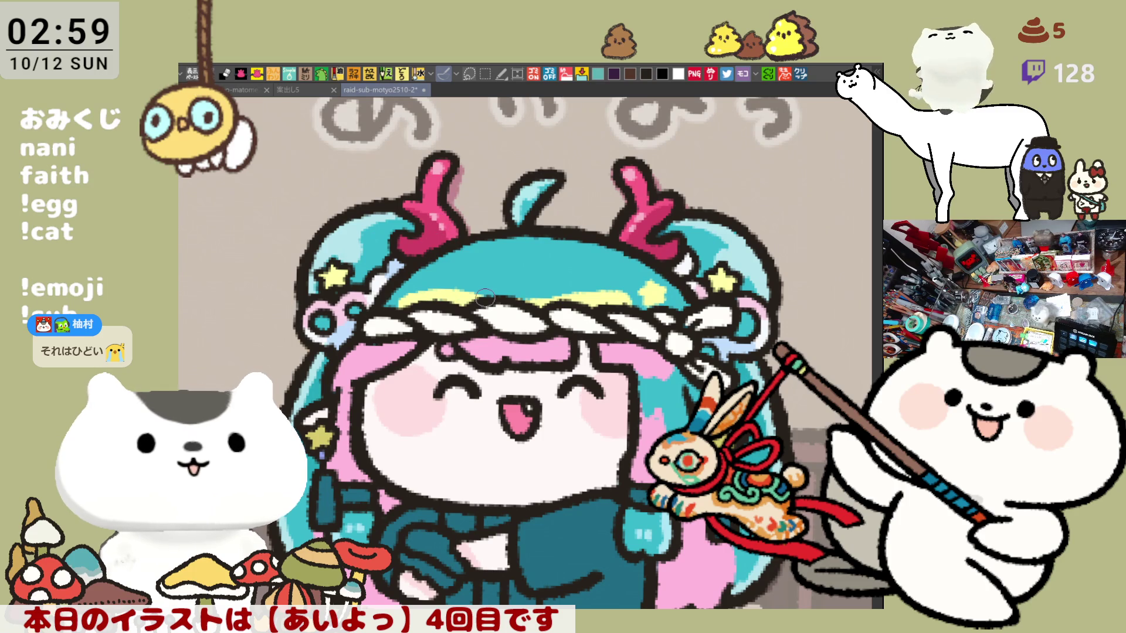
{"action": "scroll", "coordinate": [484, 298], "scroll_direction": "down", "scroll_amount": 5}
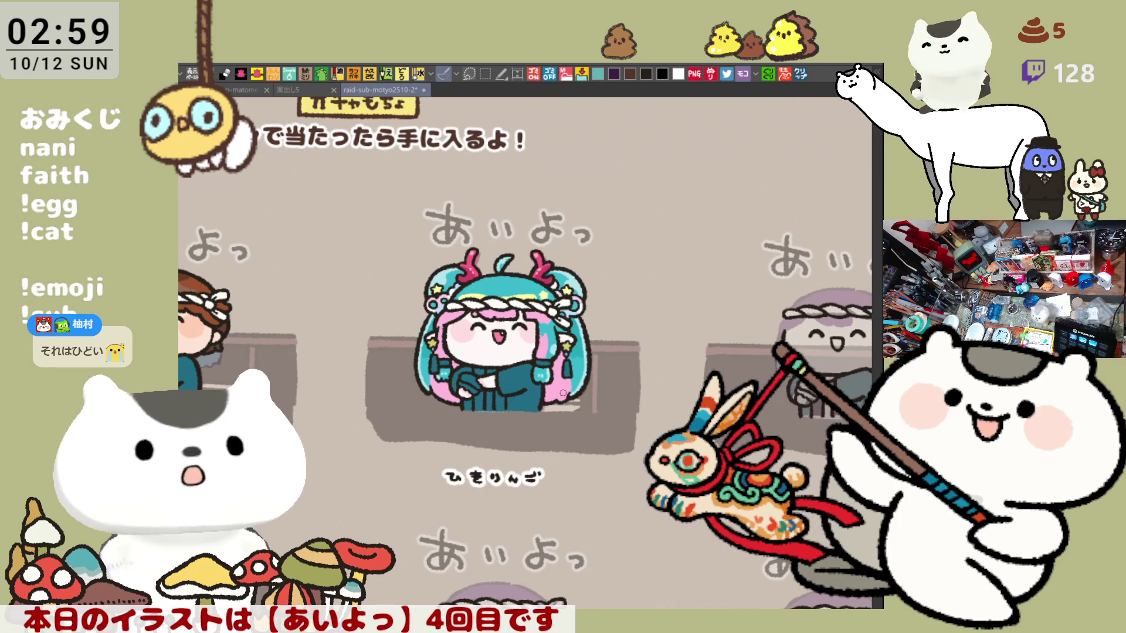
{"action": "scroll", "coordinate": [565, 394], "scroll_direction": "up", "scroll_amount": 4}
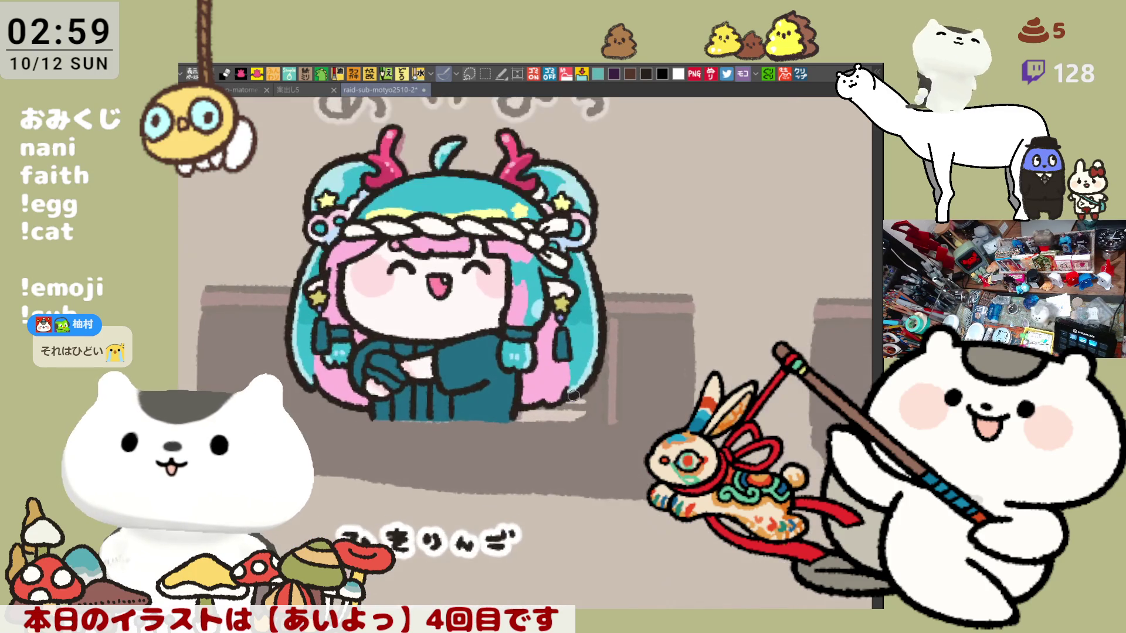
{"action": "scroll", "coordinate": [573, 396], "scroll_direction": "up", "scroll_amount": 1}
{"action": "scroll", "coordinate": [639, 381], "scroll_direction": "up", "scroll_amount": 2}
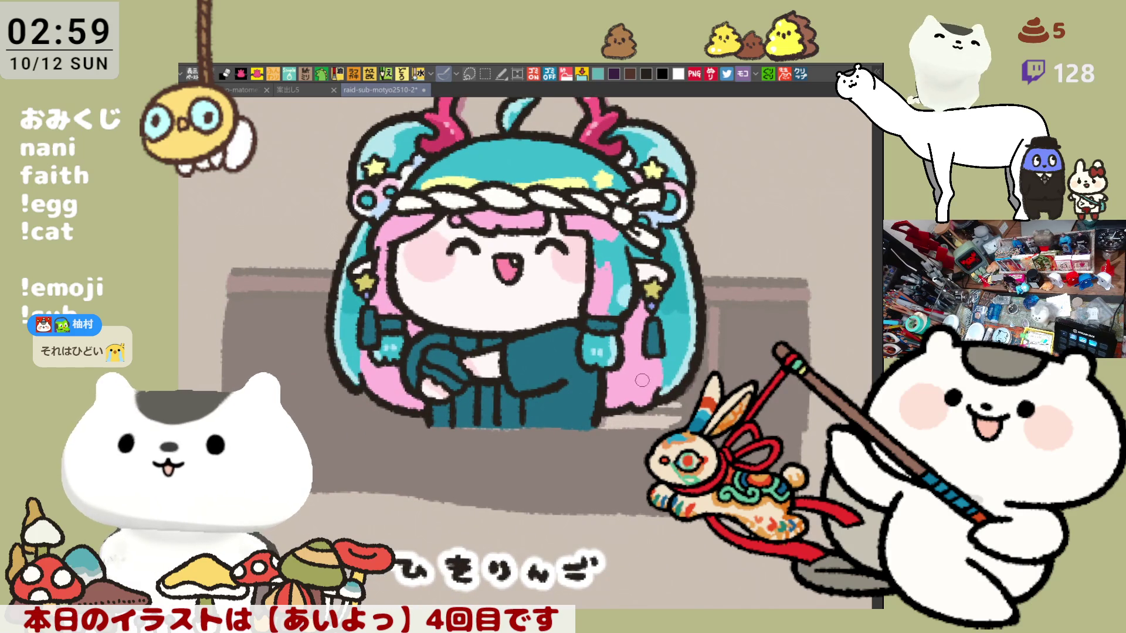
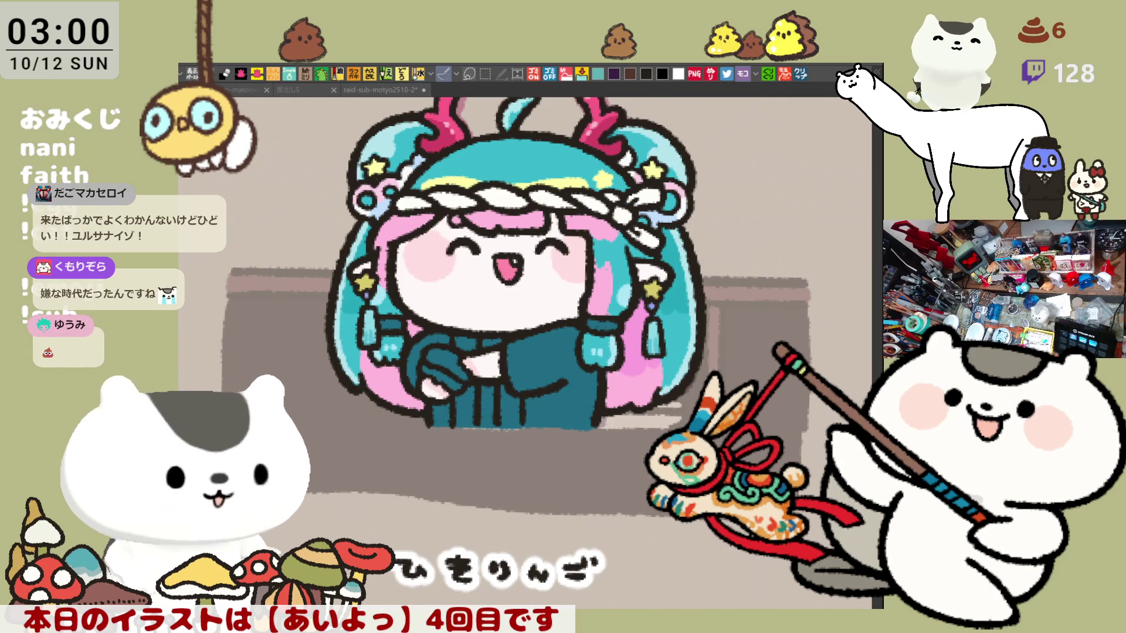
Paint a short blue touch-up stroke on the chibi's left hair tie.
{"action": "left_click_drag", "start_coordinate": [401, 324], "coordinate": [382, 323]}
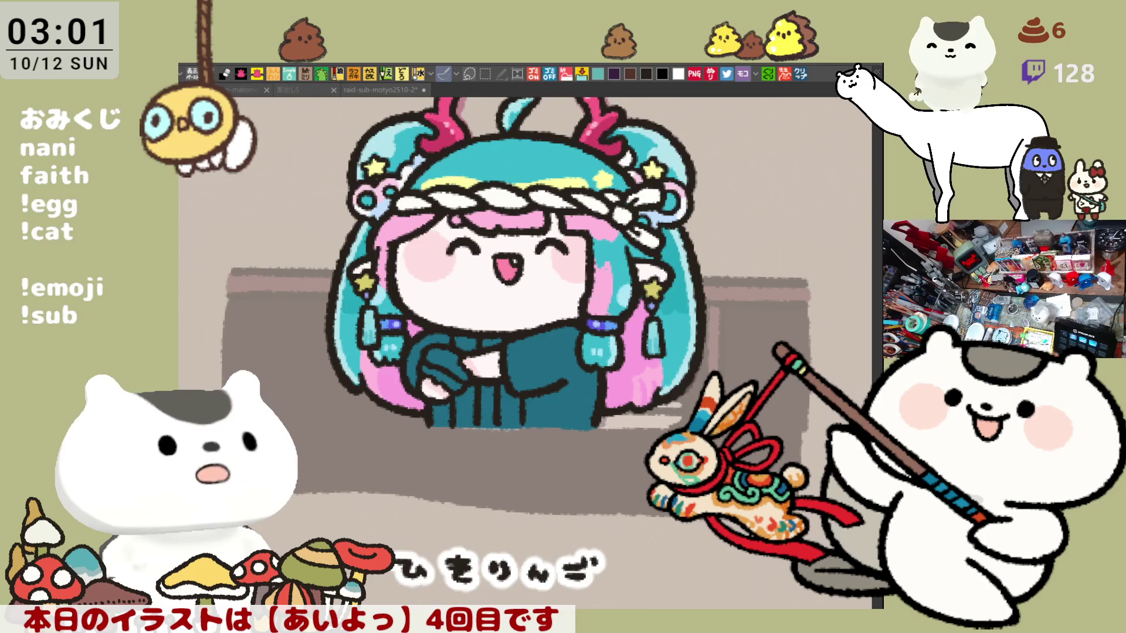
{"action": "left_click", "coordinate": [436, 354]}
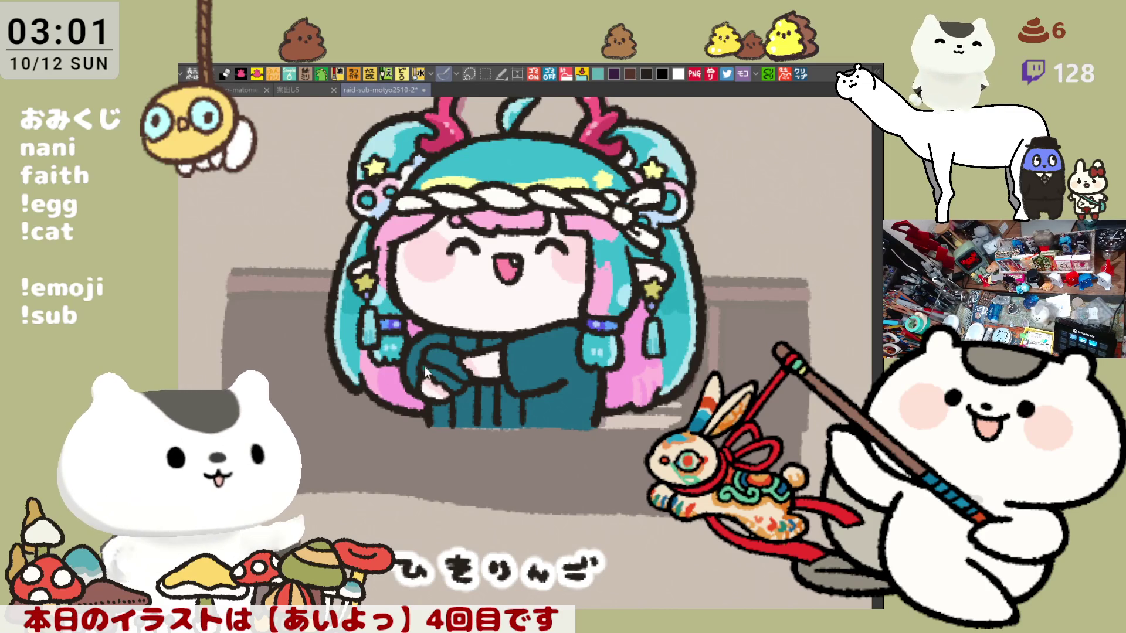
{"action": "scroll", "coordinate": [450, 390], "scroll_direction": "down", "scroll_amount": 3}
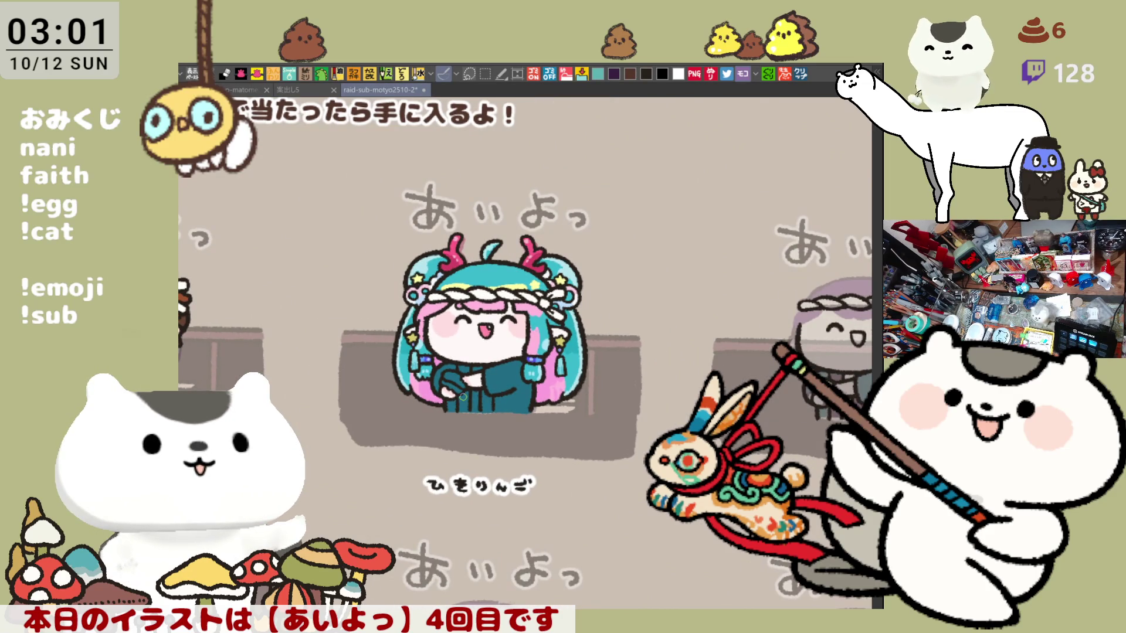
Save the sheet, then add a touch-up stroke near the right hair ornament.
{"action": "key", "text": "ctrl+s"}
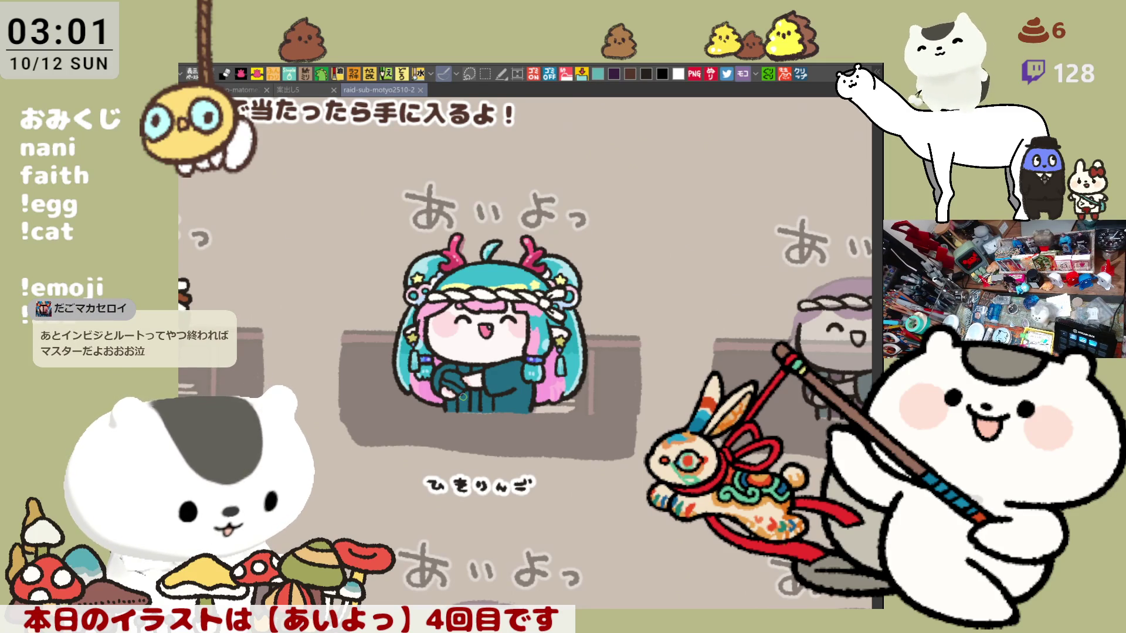
{"action": "scroll", "coordinate": [463, 397], "scroll_direction": "up", "scroll_amount": 5}
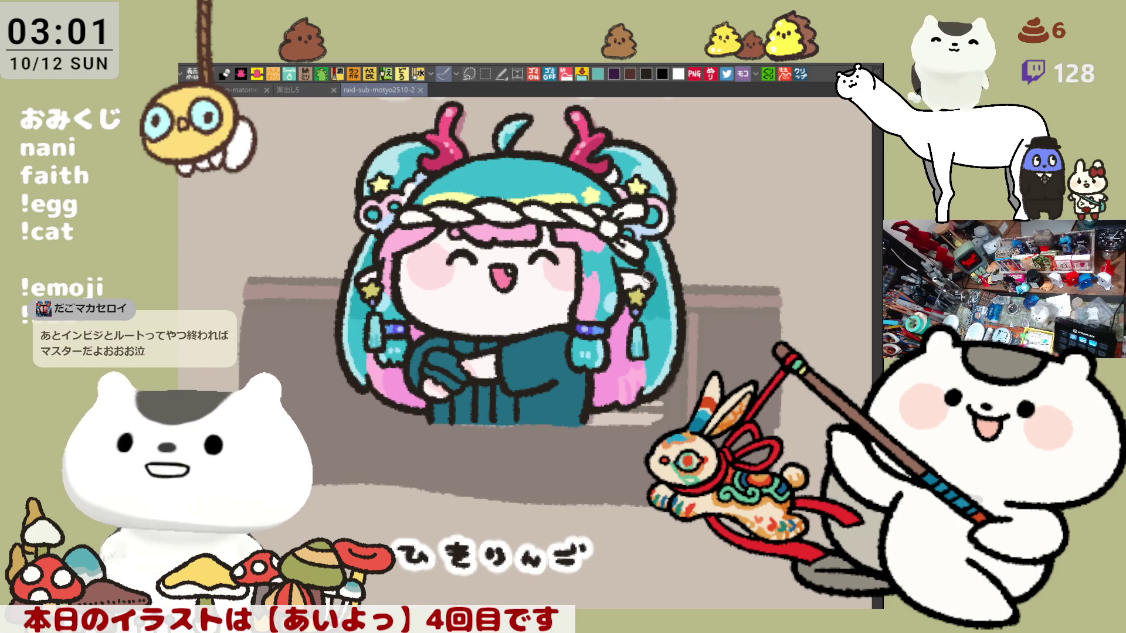
{"action": "left_click_drag", "start_coordinate": [645, 281], "coordinate": [638, 286]}
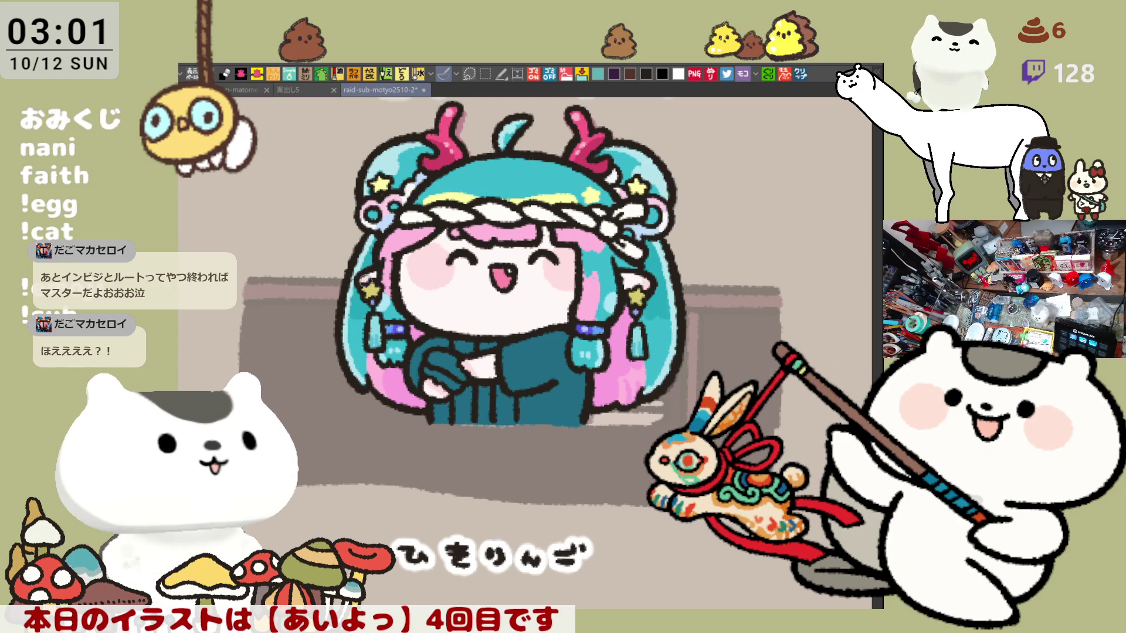
Save the illustration and darken the hair edge with an extra stroke.
{"action": "left_click", "coordinate": [414, 76]}
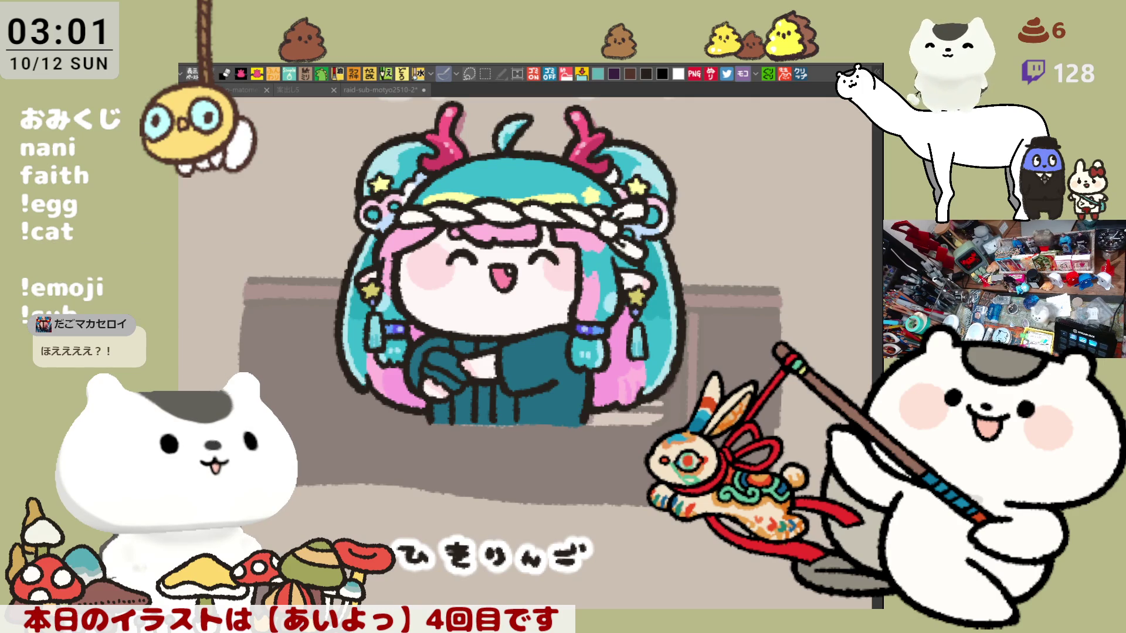
{"action": "left_click_drag", "start_coordinate": [519, 275], "coordinate": [563, 305]}
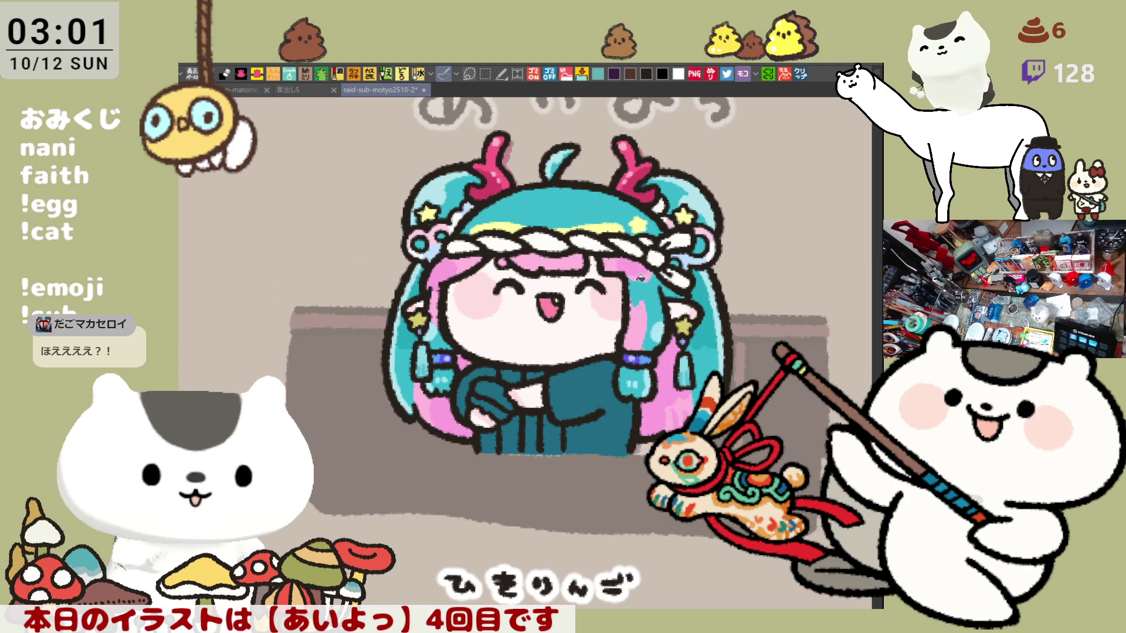
{"action": "key", "text": "ctrl+s"}
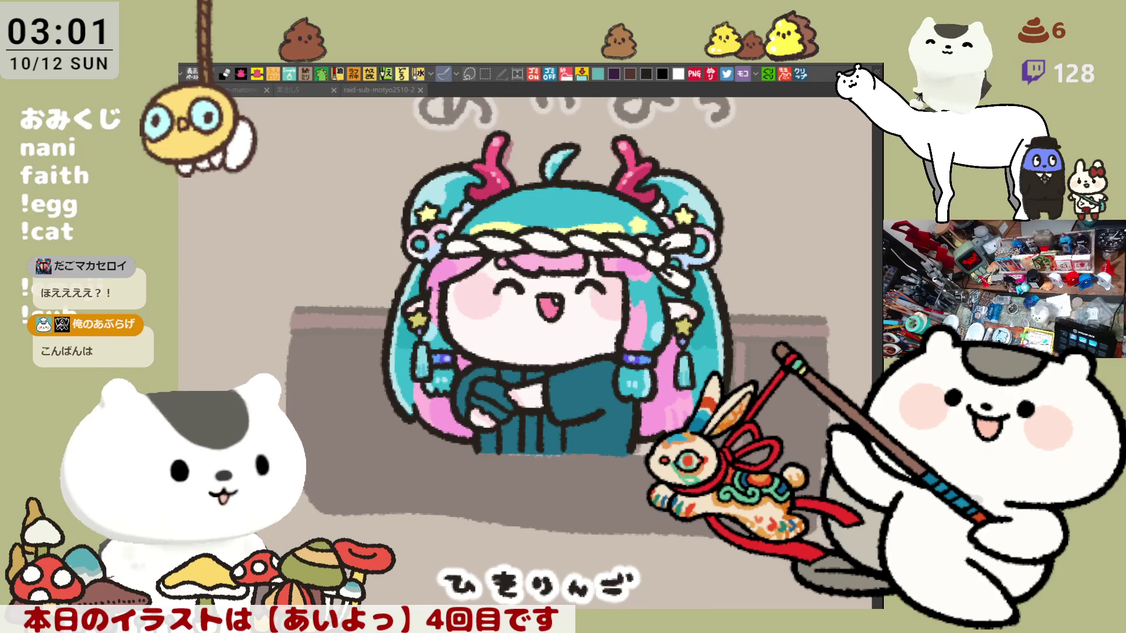
{"action": "mouse_move", "coordinate": [398, 362]}
{"action": "left_mouse_down"}
{"action": "mouse_move", "coordinate": [410, 374]}
{"action": "mouse_move", "coordinate": [408, 407]}
{"action": "mouse_move", "coordinate": [394, 361]}
{"action": "mouse_move", "coordinate": [410, 403]}
{"action": "mouse_move", "coordinate": [400, 363]}
{"action": "mouse_move", "coordinate": [405, 392]}
{"action": "left_mouse_up"}
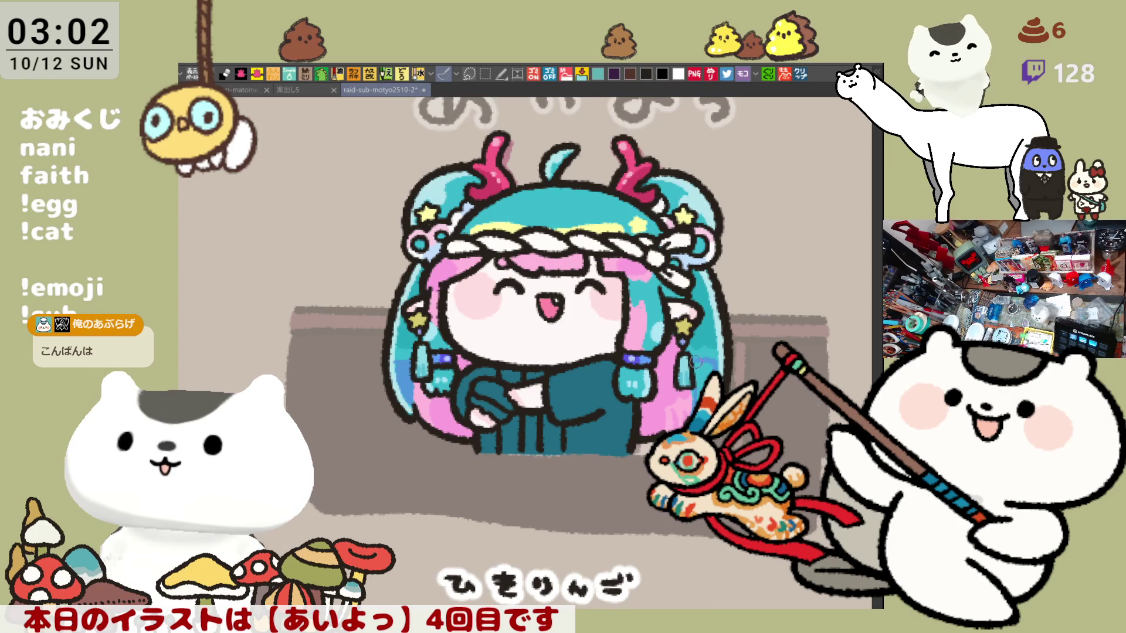
Add a light dot on the teal hair and a light stroke down the robe's centre.
{"action": "left_click_drag", "start_coordinate": [708, 319], "coordinate": [731, 360]}
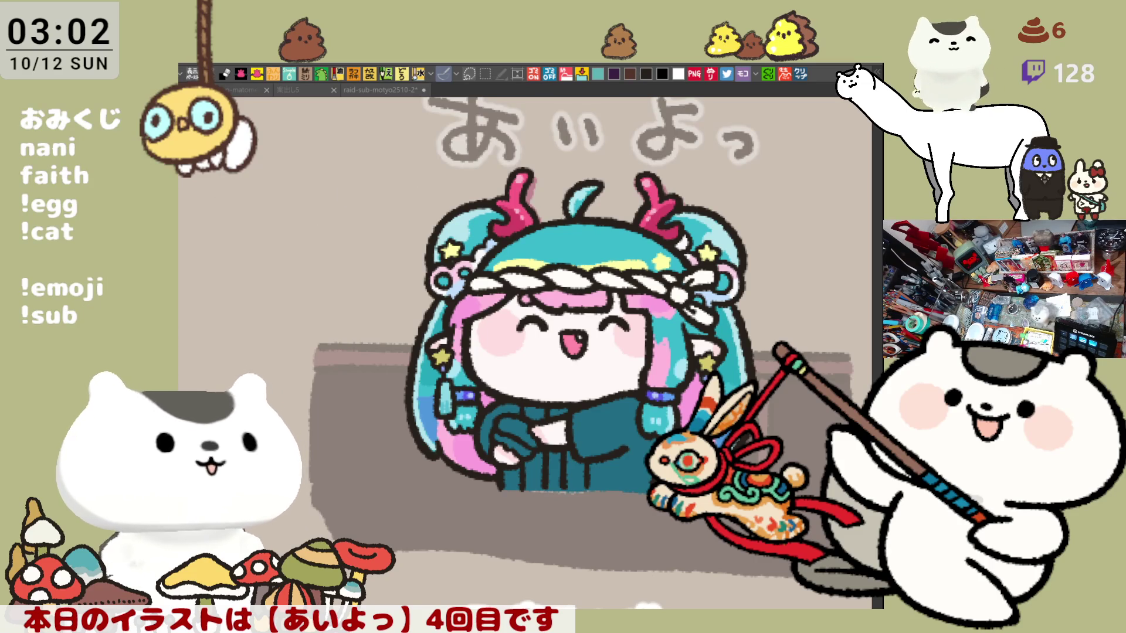
{"action": "left_click", "coordinate": [583, 234]}
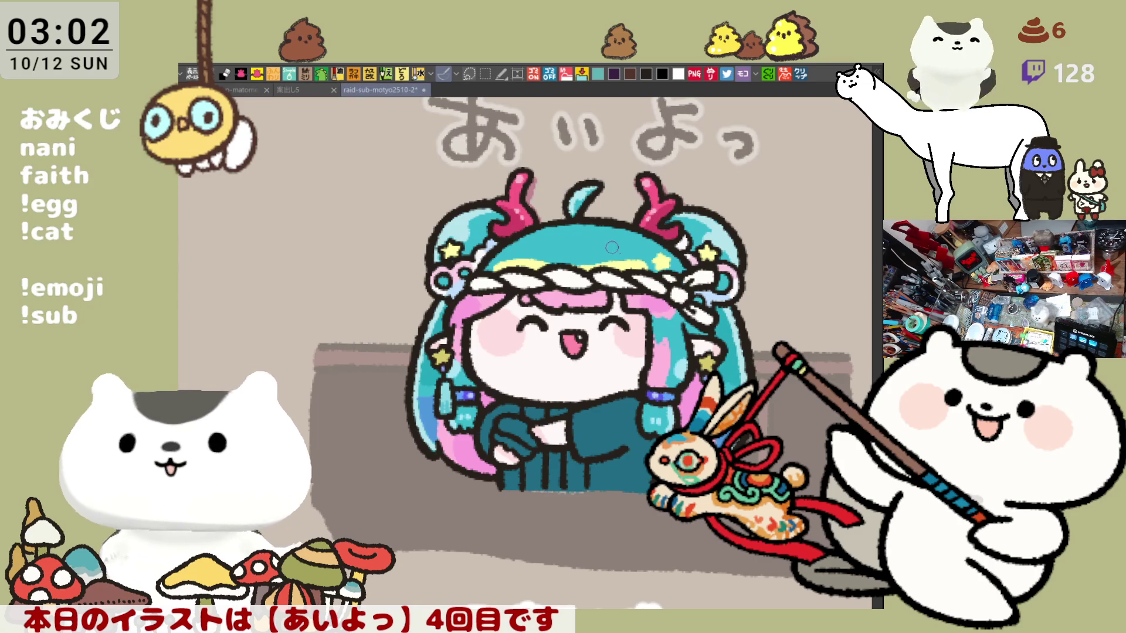
{"action": "left_click", "coordinate": [608, 247]}
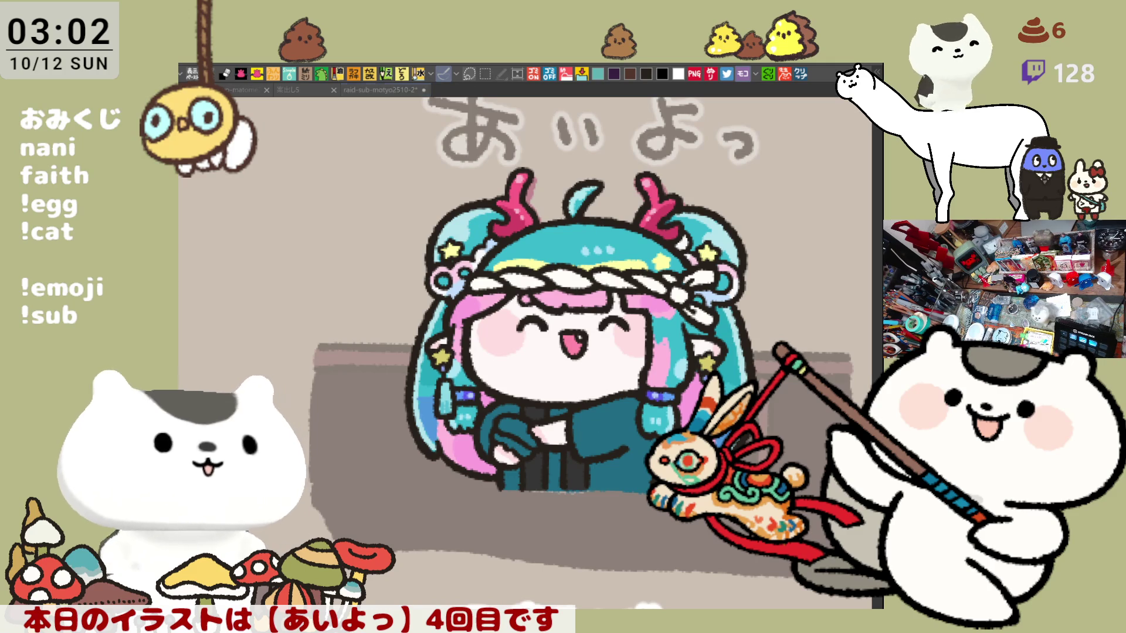
{"action": "mouse_move", "coordinate": [559, 410]}
{"action": "left_mouse_down"}
{"action": "mouse_move", "coordinate": [560, 486]}
{"action": "mouse_move", "coordinate": [548, 461]}
{"action": "mouse_move", "coordinate": [560, 506]}
{"action": "left_mouse_up"}
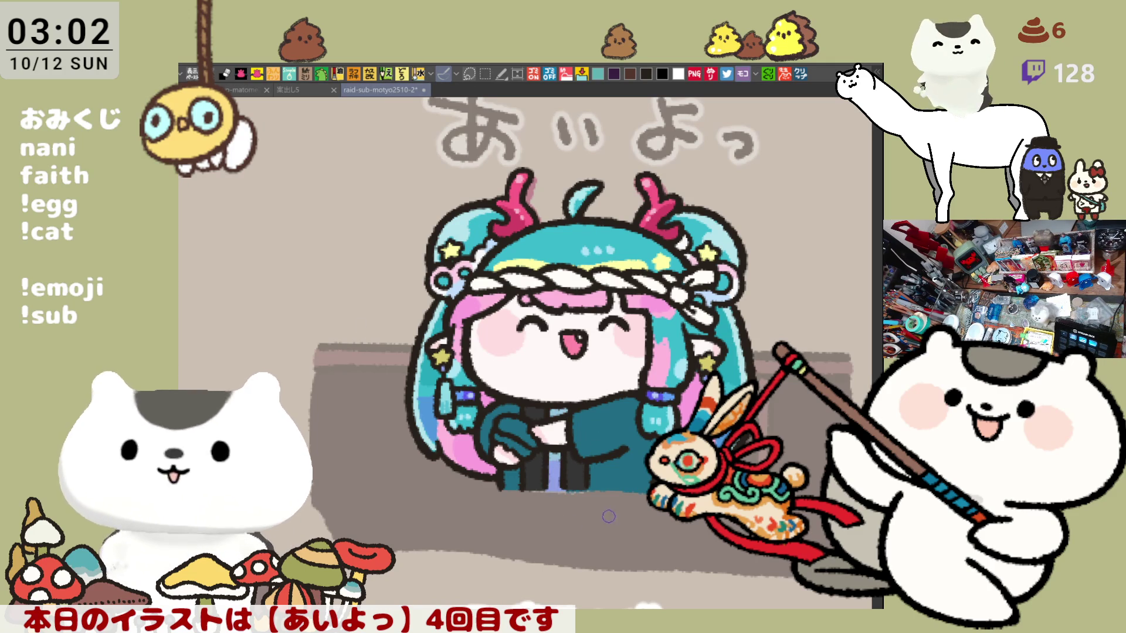
{"action": "scroll", "coordinate": [675, 539], "scroll_direction": "down", "scroll_amount": 3}
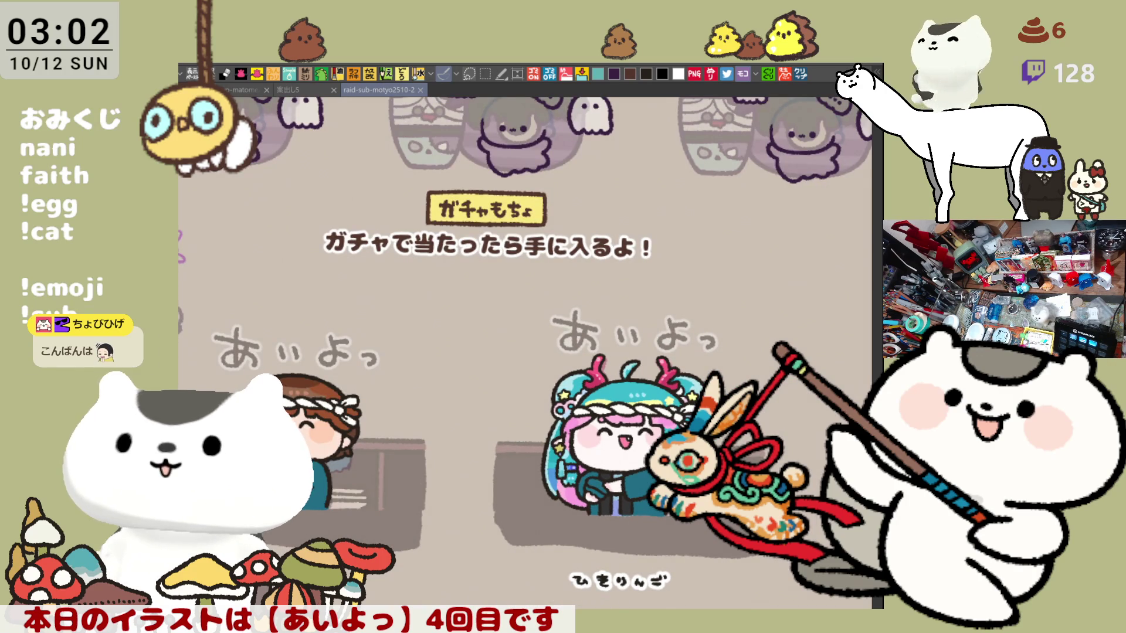
{"action": "key", "text": "minus"}
{"action": "key", "text": "m"}
{"action": "left_click_drag", "start_coordinate": [781, 584], "coordinate": [477, 285]}
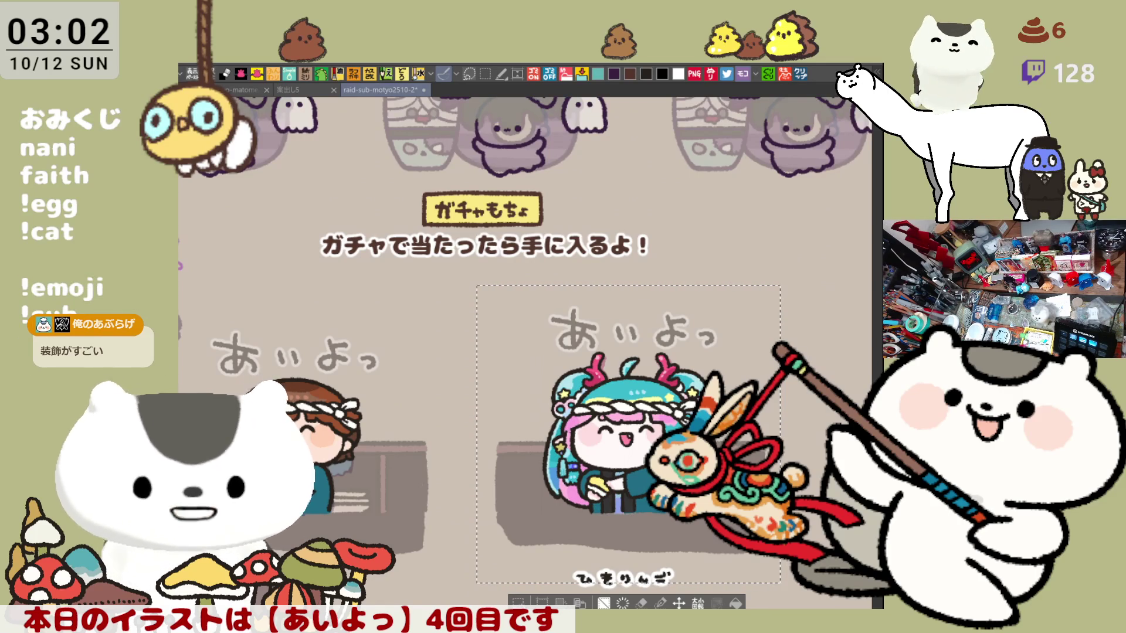
{"action": "key", "text": "ctrl+d"}
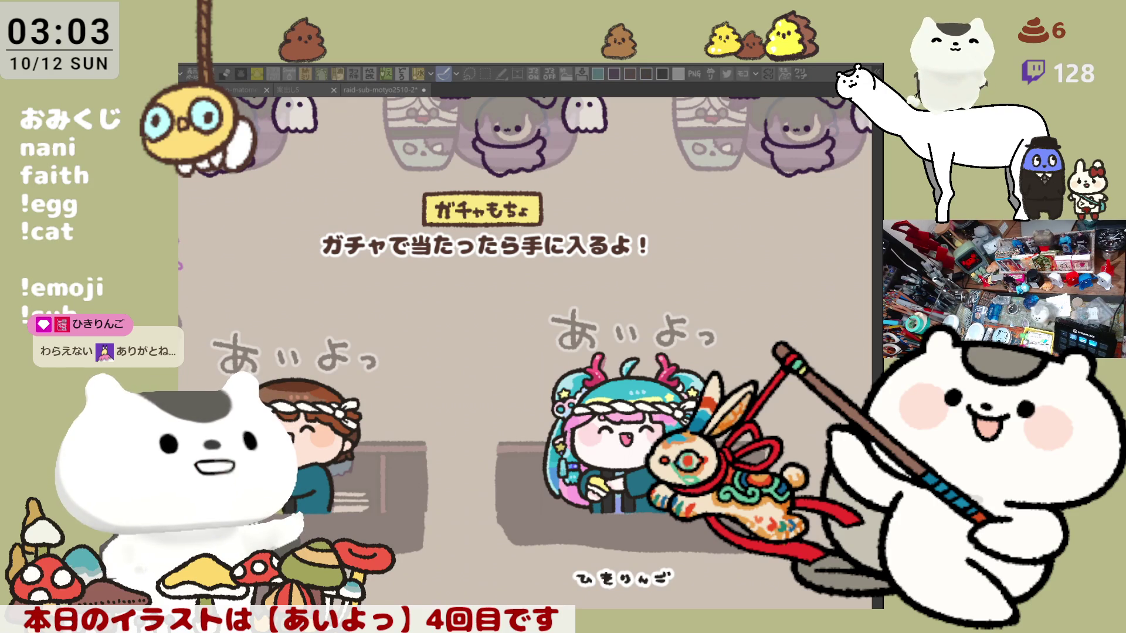
Pan and zoom across the gacha sheet to survey all panels, including the grey placeholders.
{"action": "left_click", "coordinate": [667, 368]}
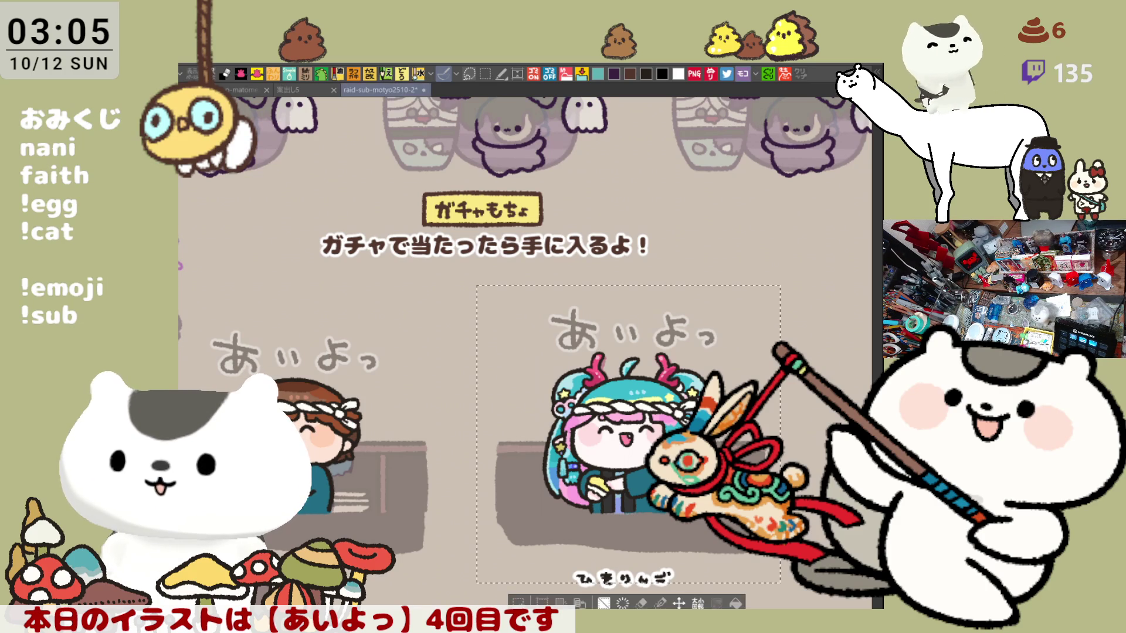
{"action": "mouse_move", "coordinate": [540, 607]}
{"action": "left_mouse_down"}
{"action": "mouse_move", "coordinate": [598, 568]}
{"action": "mouse_move", "coordinate": [686, 538]}
{"action": "mouse_move", "coordinate": [856, 528]}
{"action": "mouse_move", "coordinate": [715, 494]}
{"action": "left_mouse_up"}
{"action": "left_click_drag", "start_coordinate": [567, 483], "coordinate": [62, 500]}
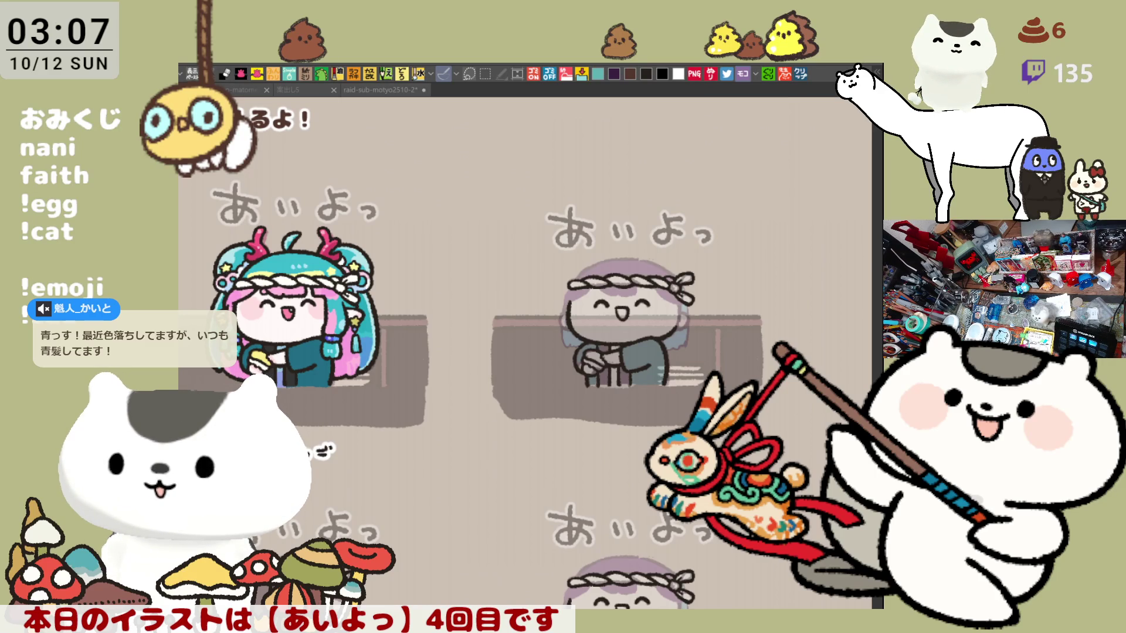
{"action": "scroll", "coordinate": [531, 469], "scroll_direction": "down", "scroll_amount": 2}
{"action": "left_click_drag", "start_coordinate": [472, 477], "coordinate": [650, 431]}
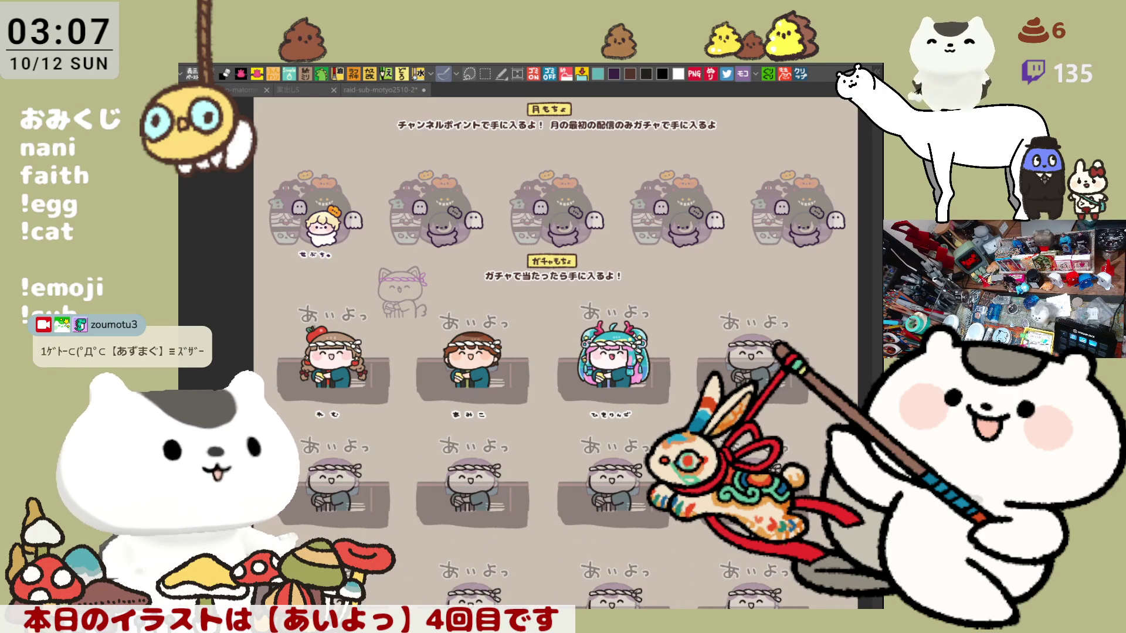
{"action": "scroll", "coordinate": [621, 413], "scroll_direction": "up", "scroll_amount": 6}
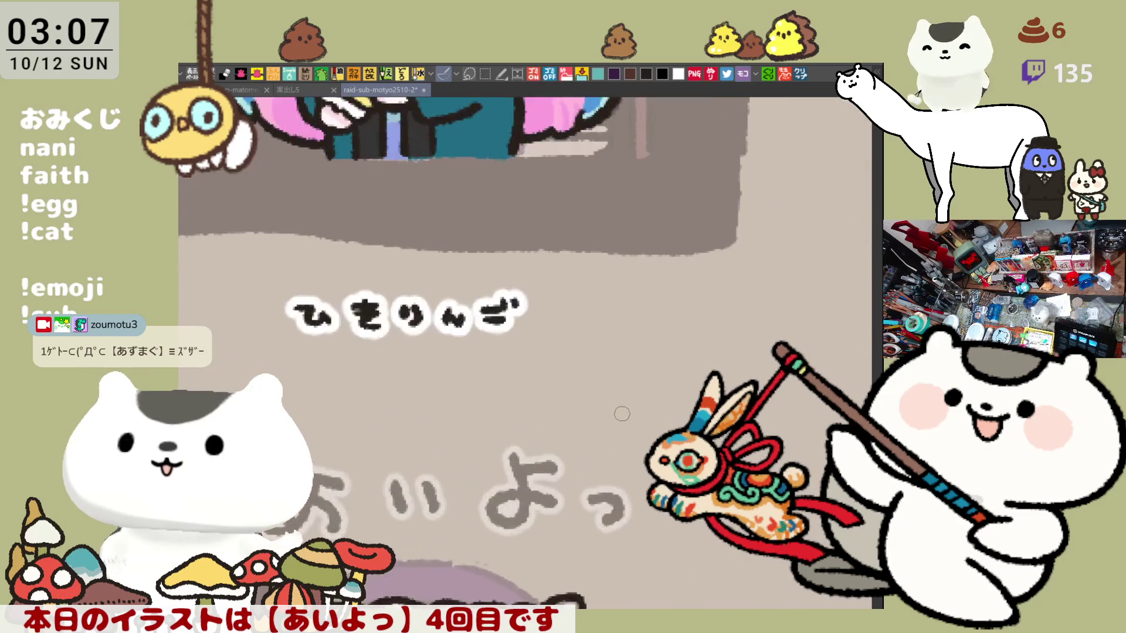
Zoom around the name label area, then switch to the n-matome25-1 sticker sheet document.
{"action": "scroll", "coordinate": [620, 414], "scroll_direction": "up", "scroll_amount": 5}
{"action": "scroll", "coordinate": [470, 384], "scroll_direction": "down", "scroll_amount": 5}
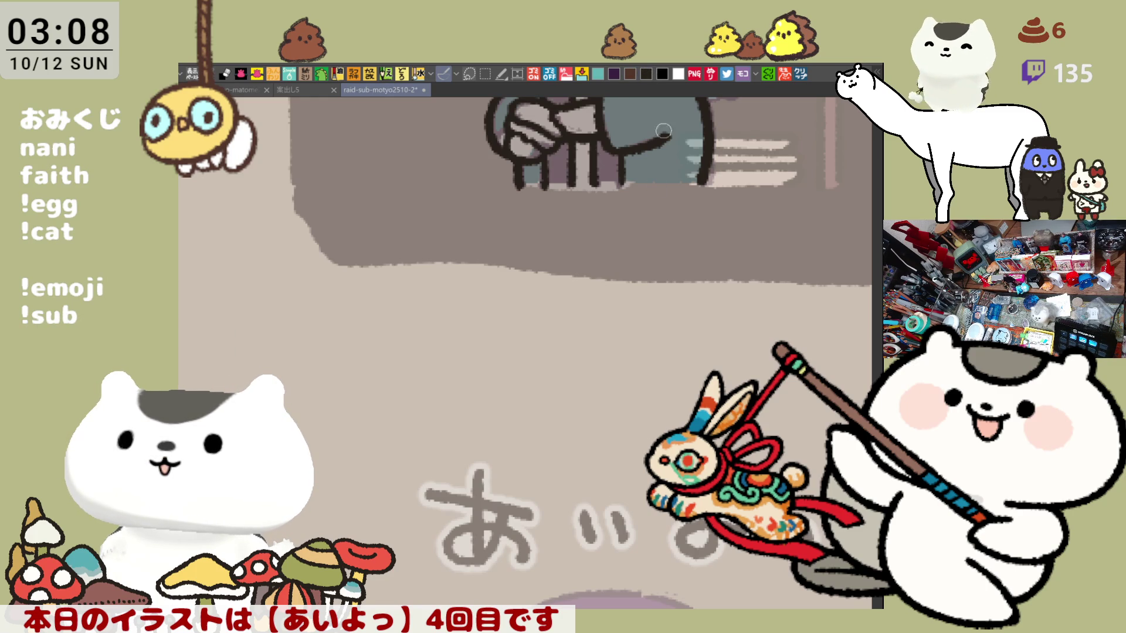
{"action": "scroll", "coordinate": [621, 347], "scroll_direction": "down", "scroll_amount": 2}
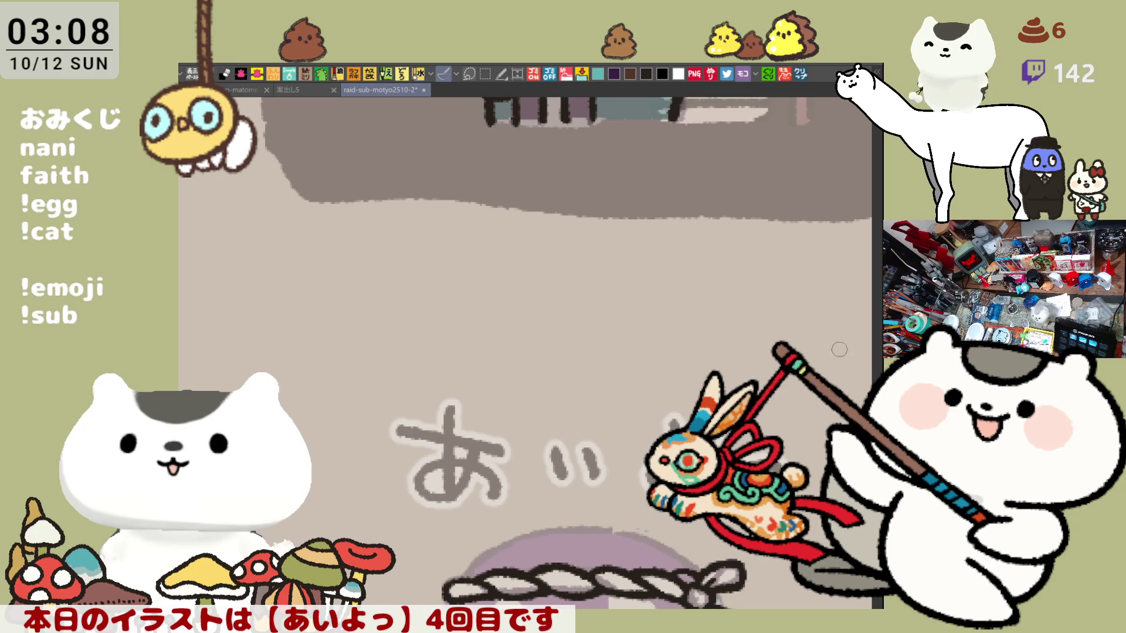
{"action": "scroll", "coordinate": [674, 293], "scroll_direction": "up", "scroll_amount": 1}
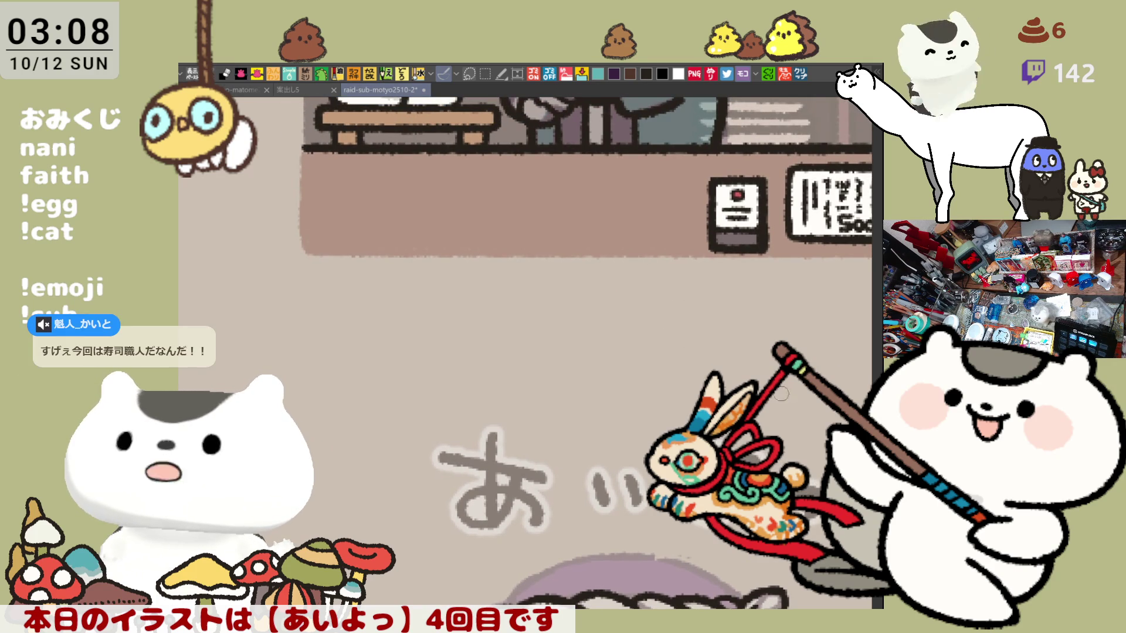
{"action": "left_click", "coordinate": [291, 88]}
{"action": "left_click", "coordinate": [241, 89]}
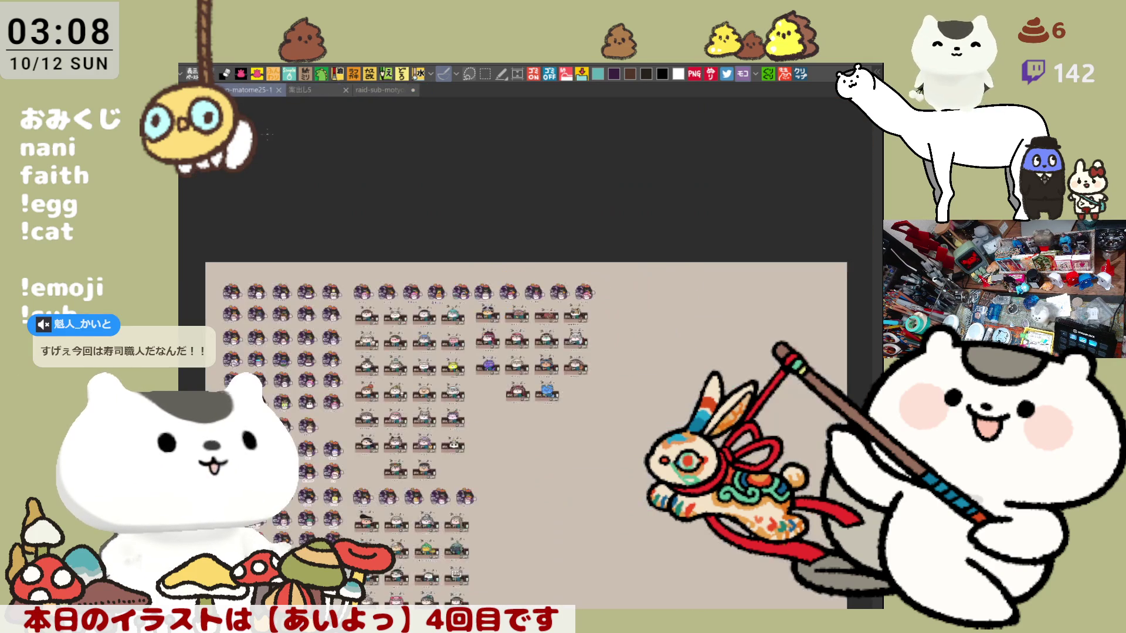
{"action": "scroll", "coordinate": [394, 409], "scroll_direction": "up", "scroll_amount": 5}
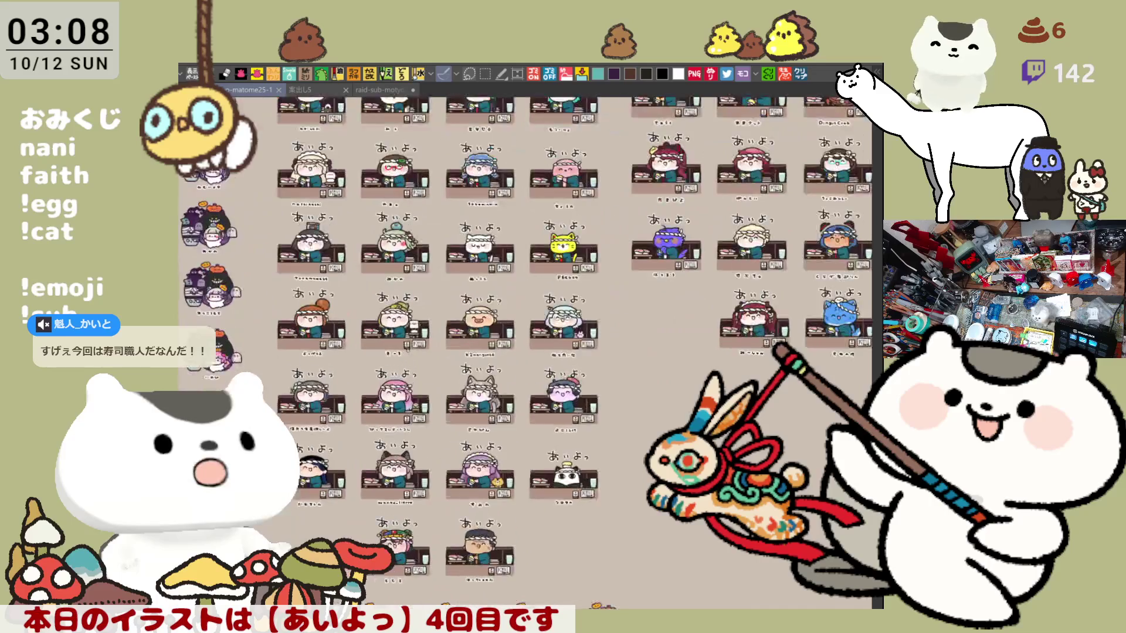
{"action": "scroll", "coordinate": [408, 350], "scroll_direction": "up", "scroll_amount": 2}
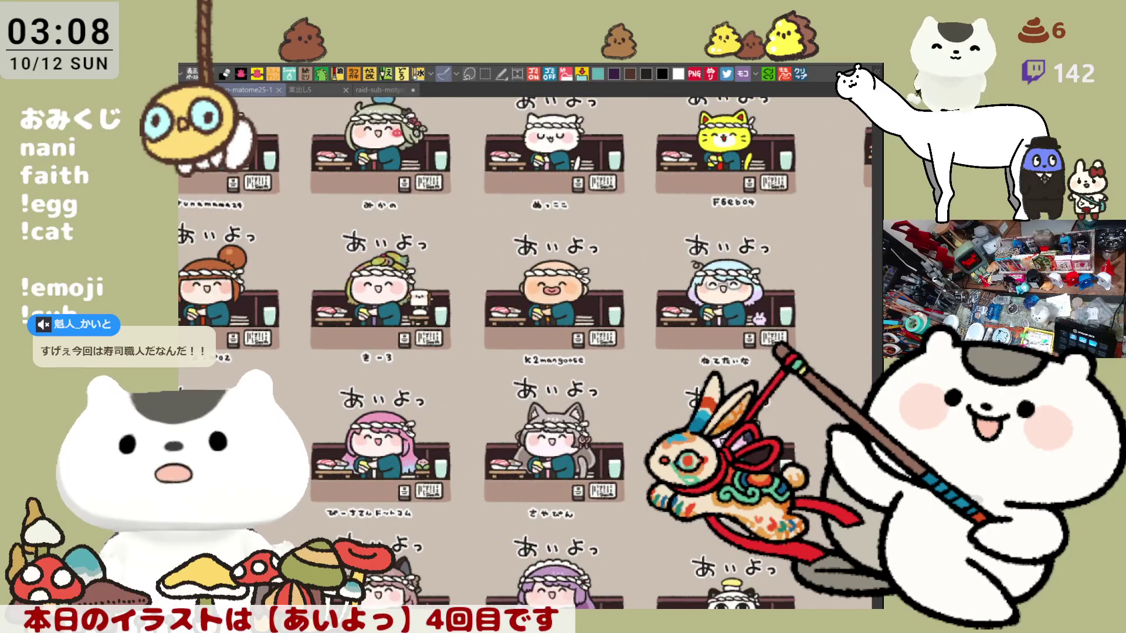
{"action": "mouse_move", "coordinate": [835, 247]}
{"action": "left_mouse_down"}
{"action": "mouse_move", "coordinate": [835, 257]}
{"action": "mouse_move", "coordinate": [576, 414]}
{"action": "mouse_move", "coordinate": [461, 407]}
{"action": "mouse_move", "coordinate": [450, 525]}
{"action": "mouse_move", "coordinate": [391, 502]}
{"action": "left_mouse_up"}
{"action": "mouse_move", "coordinate": [786, 372]}
{"action": "left_mouse_down"}
{"action": "mouse_move", "coordinate": [703, 301]}
{"action": "mouse_move", "coordinate": [657, 435]}
{"action": "left_mouse_up"}
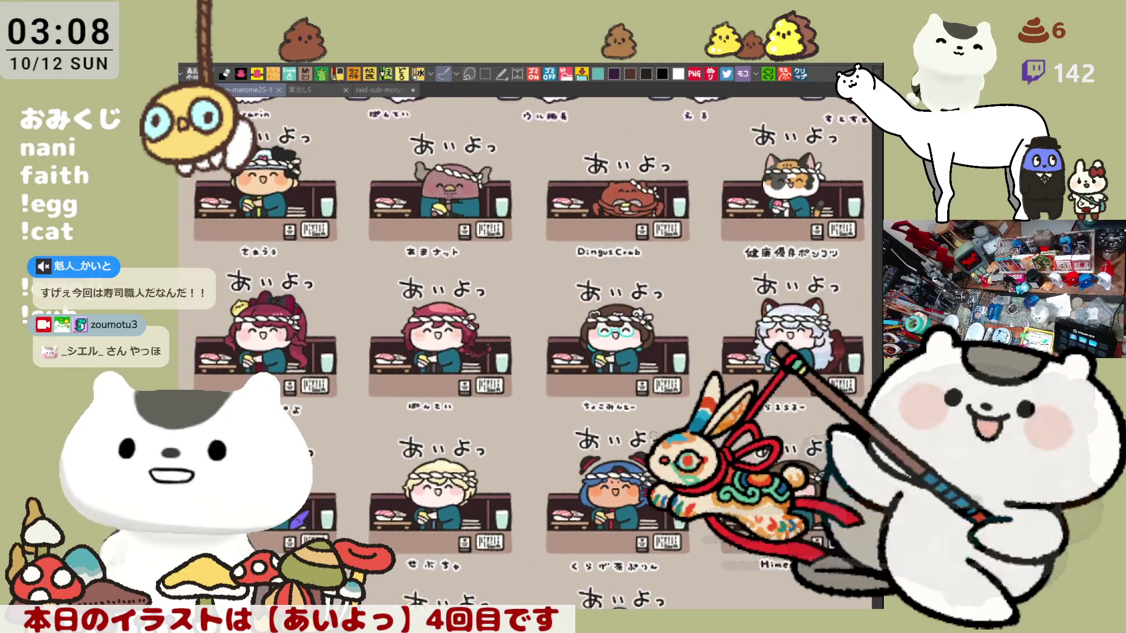
{"action": "scroll", "coordinate": [658, 435], "scroll_direction": "up", "scroll_amount": 2}
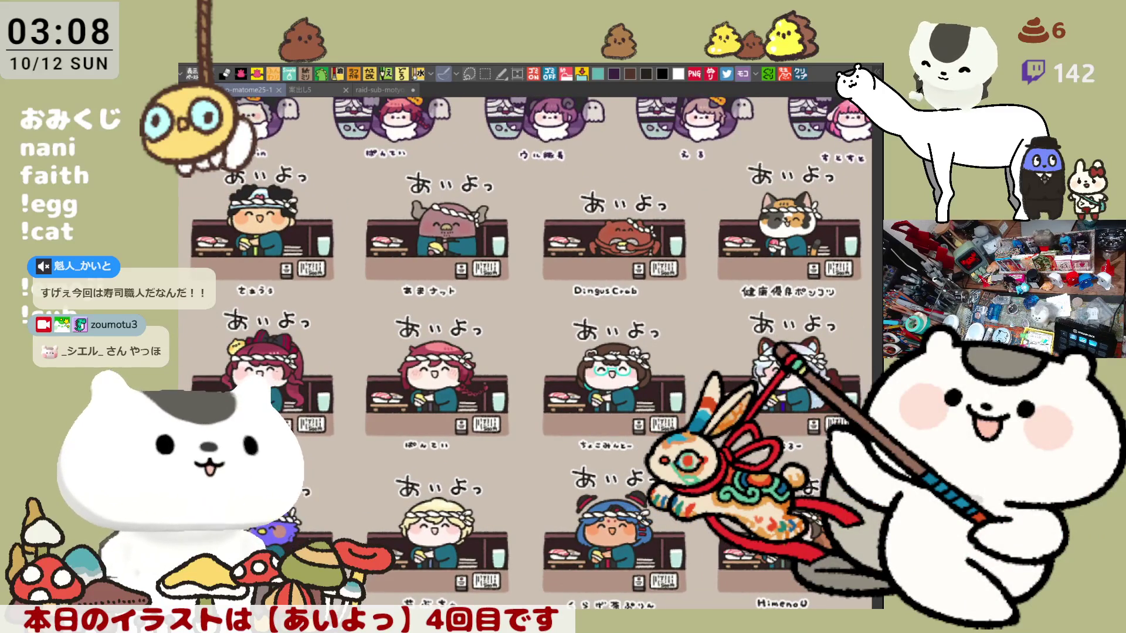
{"action": "mouse_move", "coordinate": [480, 518]}
{"action": "left_mouse_down"}
{"action": "mouse_move", "coordinate": [592, 394]}
{"action": "mouse_move", "coordinate": [818, 208]}
{"action": "left_mouse_up"}
{"action": "left_click_drag", "start_coordinate": [620, 425], "coordinate": [819, 207]}
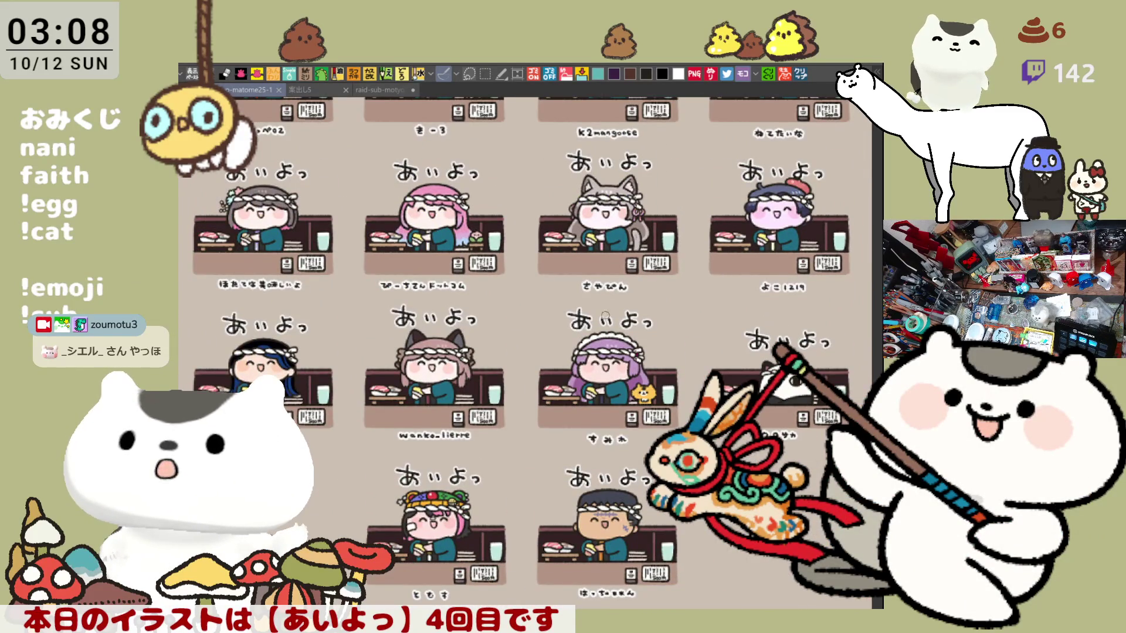
Switch to the raid-sub-motyo2510-2 sheet and zoom to the blank area under the counter.
{"action": "left_click", "coordinate": [381, 90]}
{"action": "scroll", "coordinate": [610, 287], "scroll_direction": "down", "scroll_amount": 3}
{"action": "left_click_drag", "start_coordinate": [472, 329], "coordinate": [547, 470]}
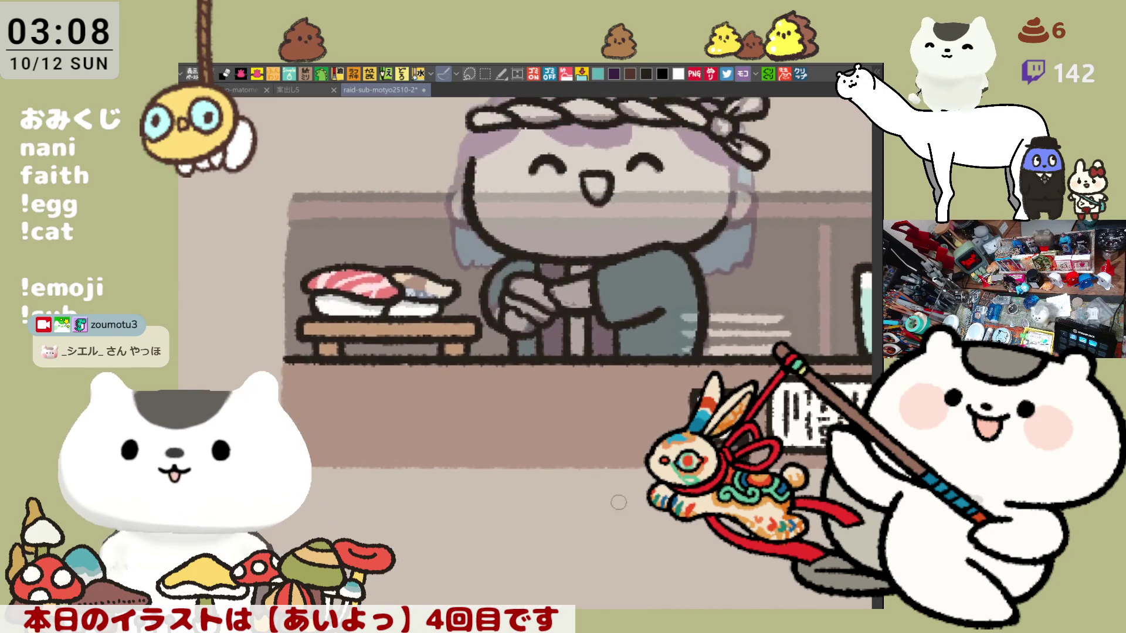
{"action": "scroll", "coordinate": [547, 470], "scroll_direction": "up", "scroll_amount": 3}
{"action": "scroll", "coordinate": [548, 470], "scroll_direction": "right", "scroll_amount": 10}
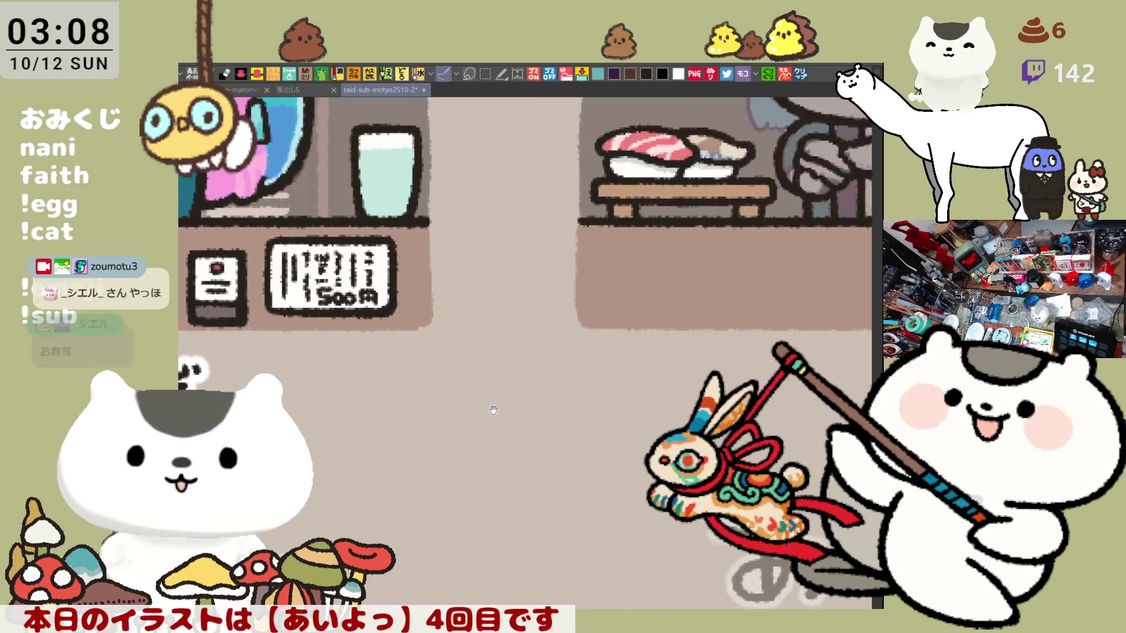
{"action": "left_click_drag", "start_coordinate": [566, 352], "coordinate": [445, 339]}
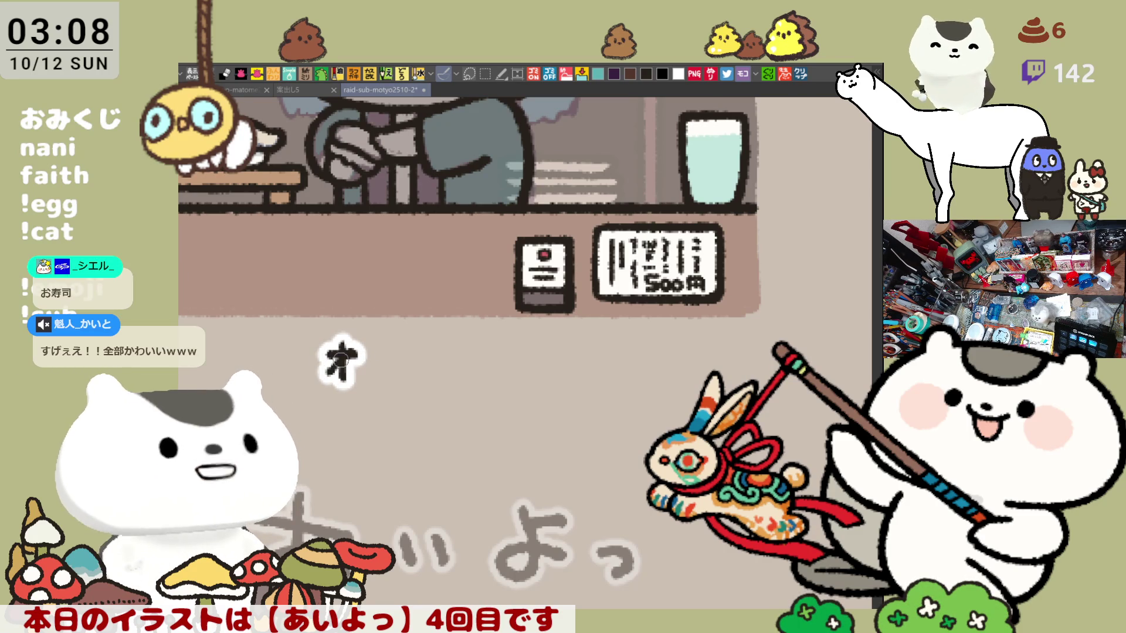
Hand-letter the name 柚村 beneath the panel, undoing and redoing misdrawn strokes.
{"action": "left_click_drag", "start_coordinate": [343, 365], "coordinate": [361, 380]}
{"action": "mouse_move", "coordinate": [373, 338]}
{"action": "left_mouse_down"}
{"action": "mouse_move", "coordinate": [372, 383]}
{"action": "mouse_move", "coordinate": [361, 360]}
{"action": "mouse_move", "coordinate": [388, 384]}
{"action": "left_mouse_up"}
{"action": "key", "text": "ctrl+z"}
{"action": "key", "text": "ctrl+z"}
{"action": "mouse_move", "coordinate": [364, 369]}
{"action": "left_mouse_down"}
{"action": "mouse_move", "coordinate": [380, 361]}
{"action": "mouse_move", "coordinate": [389, 384]}
{"action": "mouse_move", "coordinate": [378, 378]}
{"action": "mouse_move", "coordinate": [387, 384]}
{"action": "mouse_move", "coordinate": [396, 357]}
{"action": "left_mouse_up"}
{"action": "key", "text": "ctrl+z"}
{"action": "key", "text": "ctrl+z"}
{"action": "key", "text": "ctrl+z"}
{"action": "key", "text": "ctrl+z"}
{"action": "key", "text": "ctrl+z"}
{"action": "key", "text": "ctrl+z"}
{"action": "key", "text": "ctrl+z"}
{"action": "mouse_move", "coordinate": [376, 343]}
{"action": "left_mouse_down"}
{"action": "mouse_move", "coordinate": [378, 386]}
{"action": "mouse_move", "coordinate": [357, 373]}
{"action": "left_mouse_up"}
{"action": "left_click_drag", "start_coordinate": [378, 361], "coordinate": [387, 375]}
{"action": "mouse_move", "coordinate": [354, 369]}
{"action": "left_mouse_down"}
{"action": "mouse_move", "coordinate": [397, 388]}
{"action": "mouse_move", "coordinate": [455, 354]}
{"action": "mouse_move", "coordinate": [414, 381]}
{"action": "mouse_move", "coordinate": [453, 381]}
{"action": "mouse_move", "coordinate": [482, 350]}
{"action": "mouse_move", "coordinate": [468, 381]}
{"action": "mouse_move", "coordinate": [464, 370]}
{"action": "left_mouse_up"}
{"action": "key", "text": "ctrl+z"}
{"action": "key", "text": "ctrl+z"}
{"action": "key", "text": "ctrl+z"}
{"action": "key", "text": "ctrl+y"}
{"action": "key", "text": "ctrl+y"}
{"action": "key", "text": "ctrl+y"}
{"action": "key", "text": "ctrl+z"}
{"action": "key", "text": "ctrl+z"}
{"action": "key", "text": "ctrl+z"}
{"action": "key", "text": "ctrl+y"}
{"action": "key", "text": "ctrl+y"}
{"action": "key", "text": "ctrl+y"}
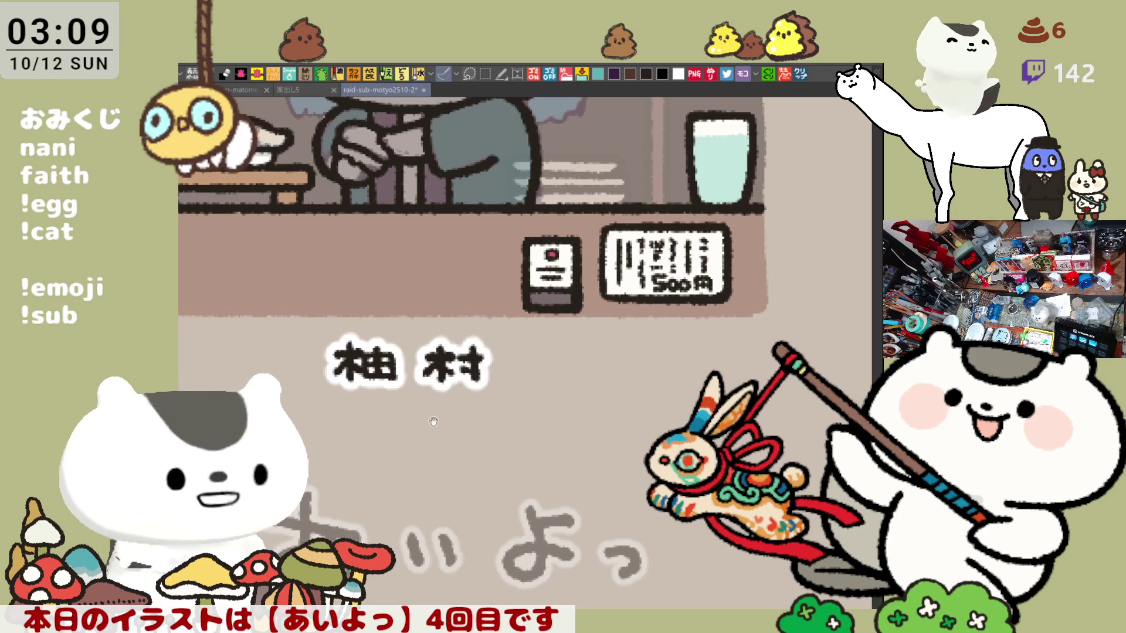
Zoom out across the grid and select the whole ひきりんご chibi panel.
{"action": "left_click_drag", "start_coordinate": [426, 421], "coordinate": [483, 448]}
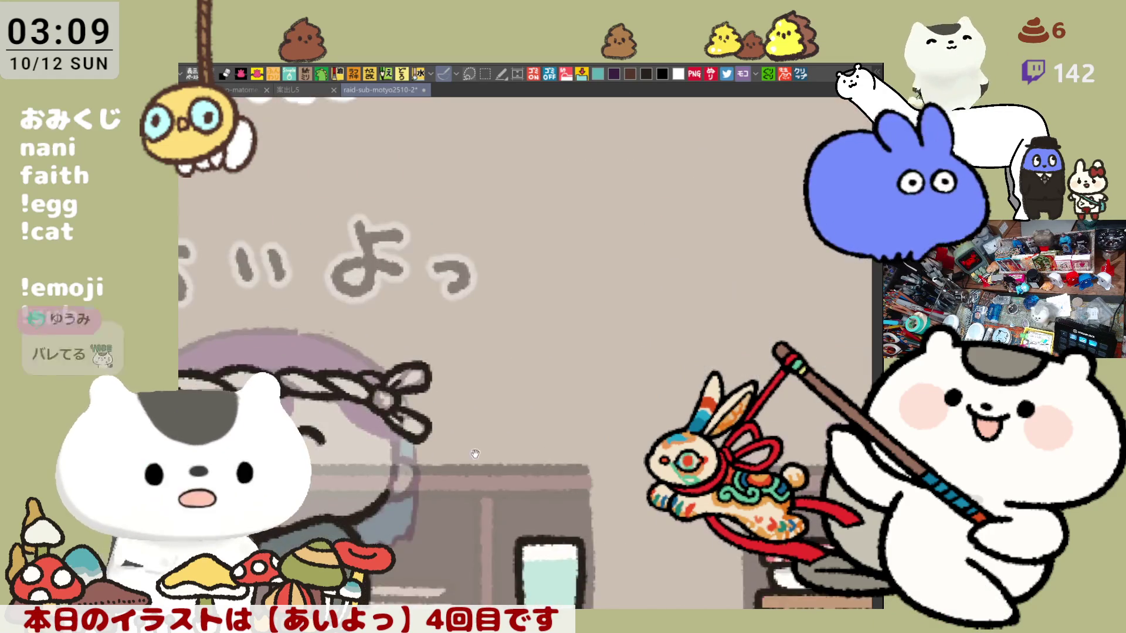
{"action": "scroll", "coordinate": [483, 448], "scroll_direction": "down", "scroll_amount": 2}
{"action": "scroll", "coordinate": [677, 363], "scroll_direction": "down", "scroll_amount": 3}
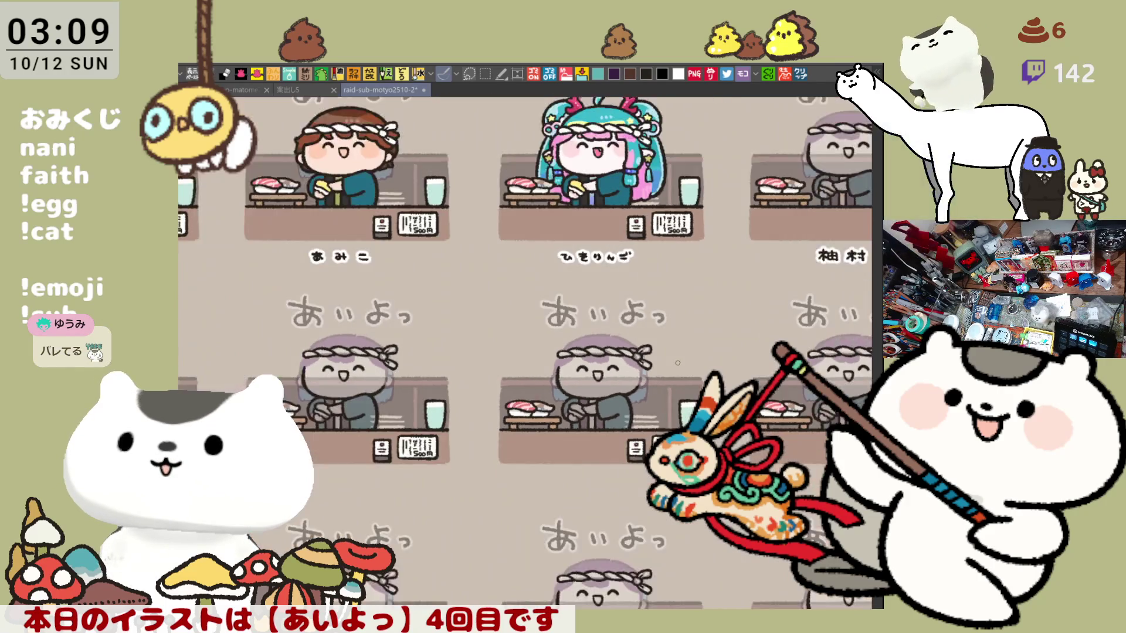
{"action": "scroll", "coordinate": [677, 362], "scroll_direction": "down", "scroll_amount": 2}
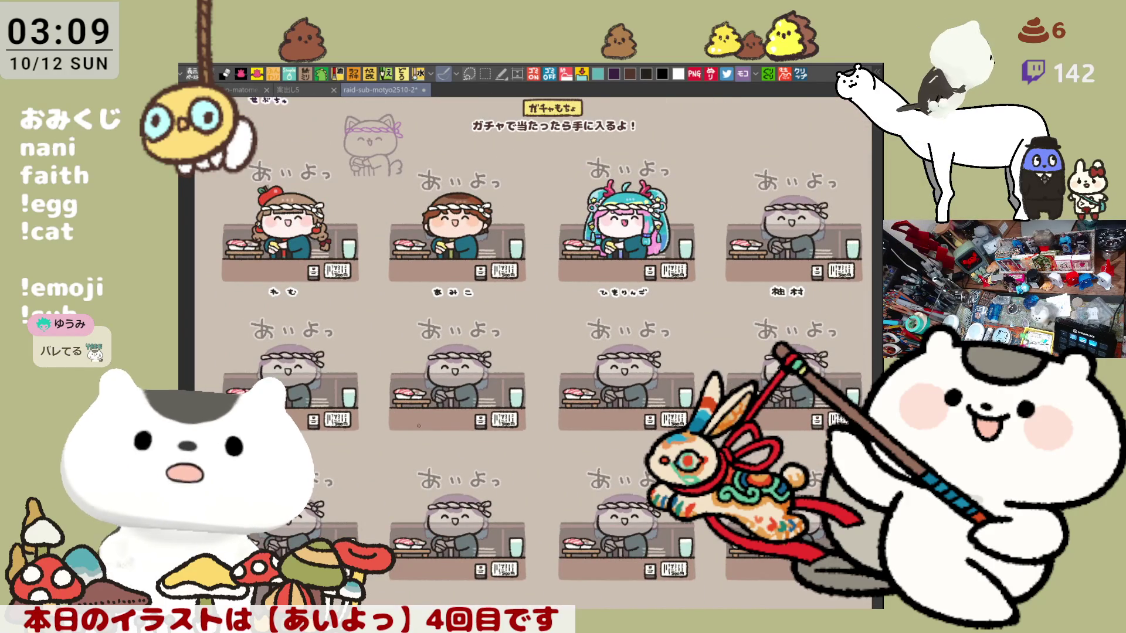
{"action": "left_click_drag", "start_coordinate": [407, 440], "coordinate": [290, 471]}
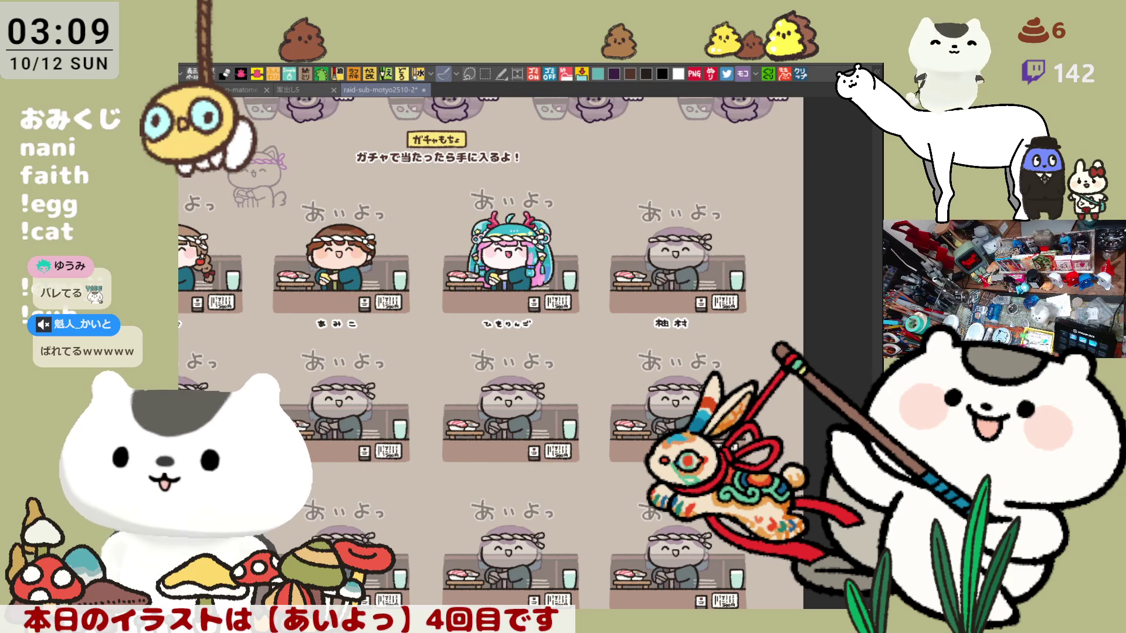
{"action": "scroll", "coordinate": [554, 301], "scroll_direction": "up", "scroll_amount": 4}
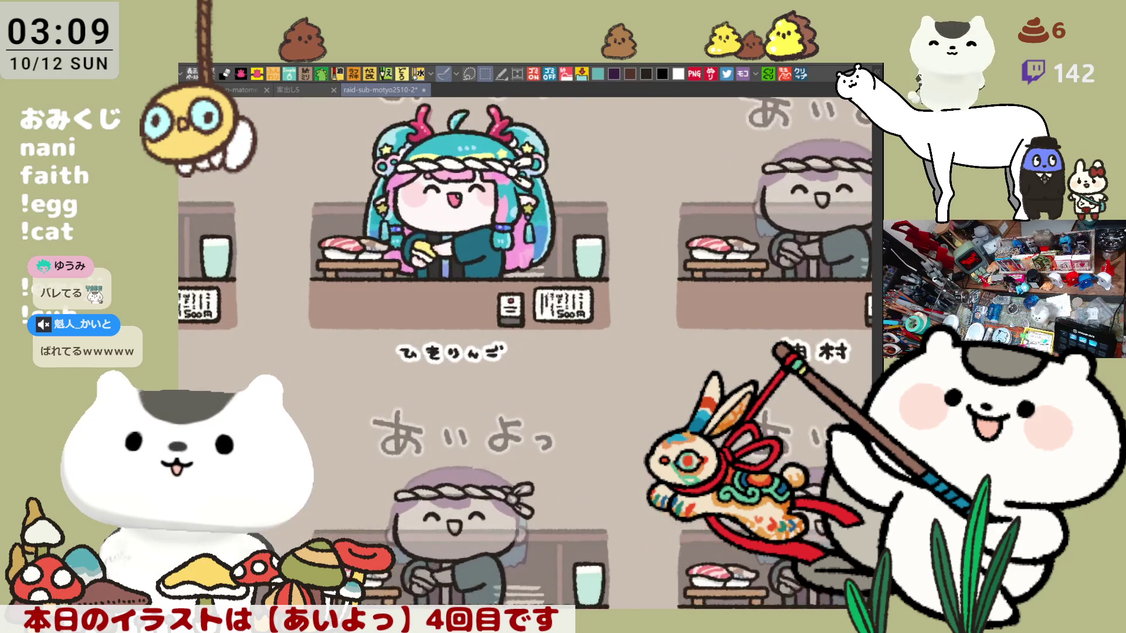
{"action": "left_click_drag", "start_coordinate": [503, 290], "coordinate": [513, 378]}
{"action": "left_click_drag", "start_coordinate": [305, 161], "coordinate": [645, 453]}
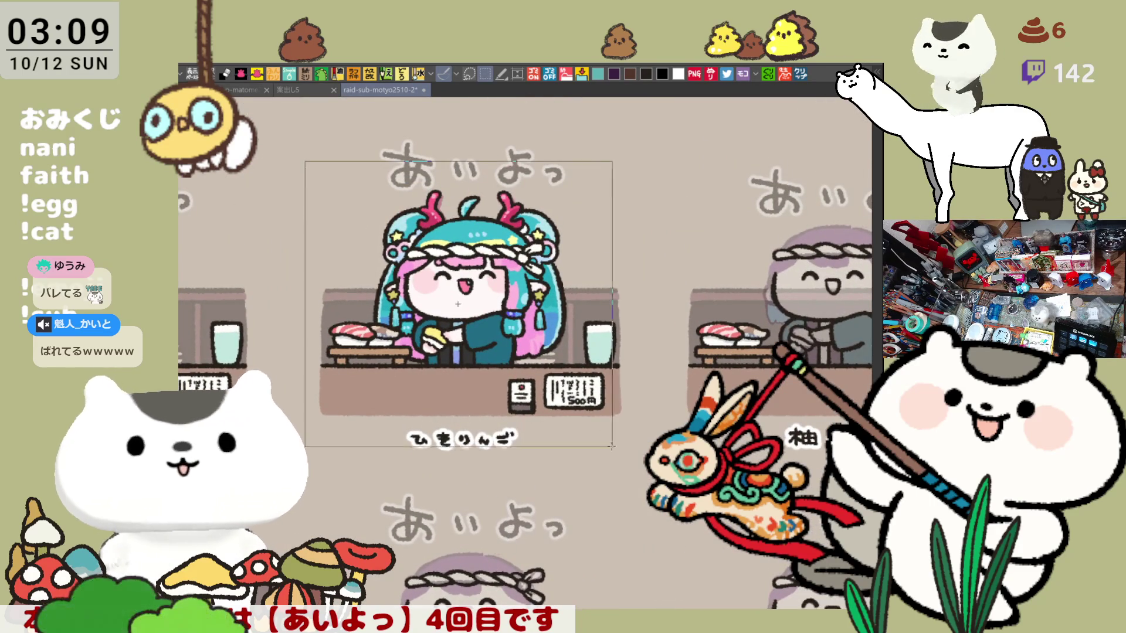
Nudge the ひきりんご panel right and move its あいよっ label up and right.
{"action": "left_click", "coordinate": [525, 475]}
{"action": "left_click_drag", "start_coordinate": [477, 344], "coordinate": [497, 343]}
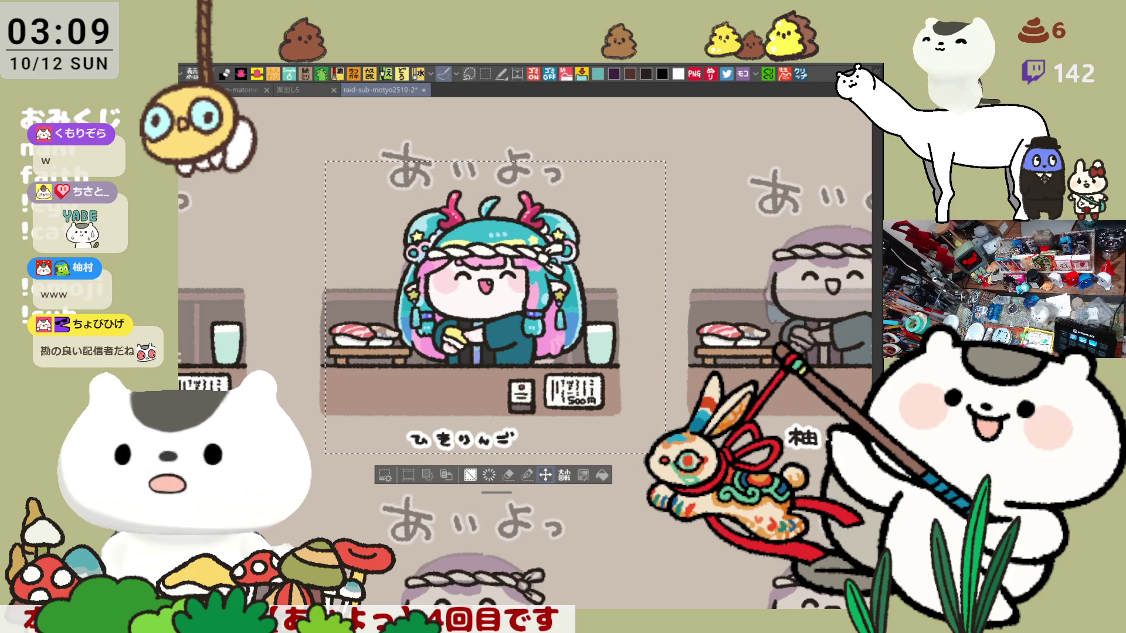
{"action": "left_click_drag", "start_coordinate": [358, 137], "coordinate": [619, 203]}
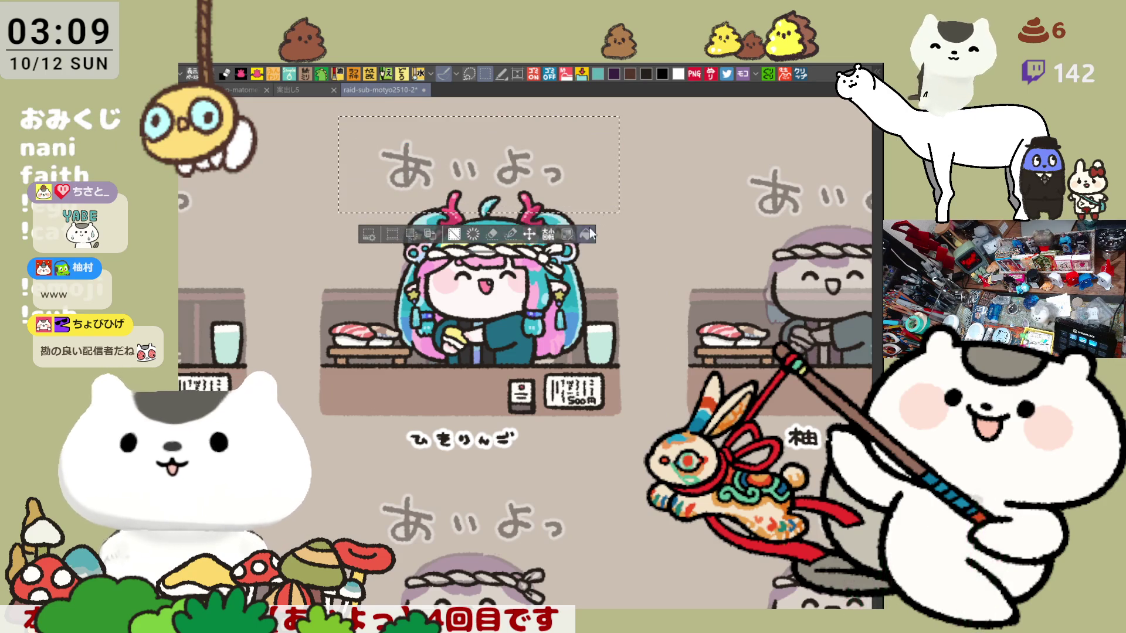
{"action": "left_click_drag", "start_coordinate": [543, 192], "coordinate": [559, 182]}
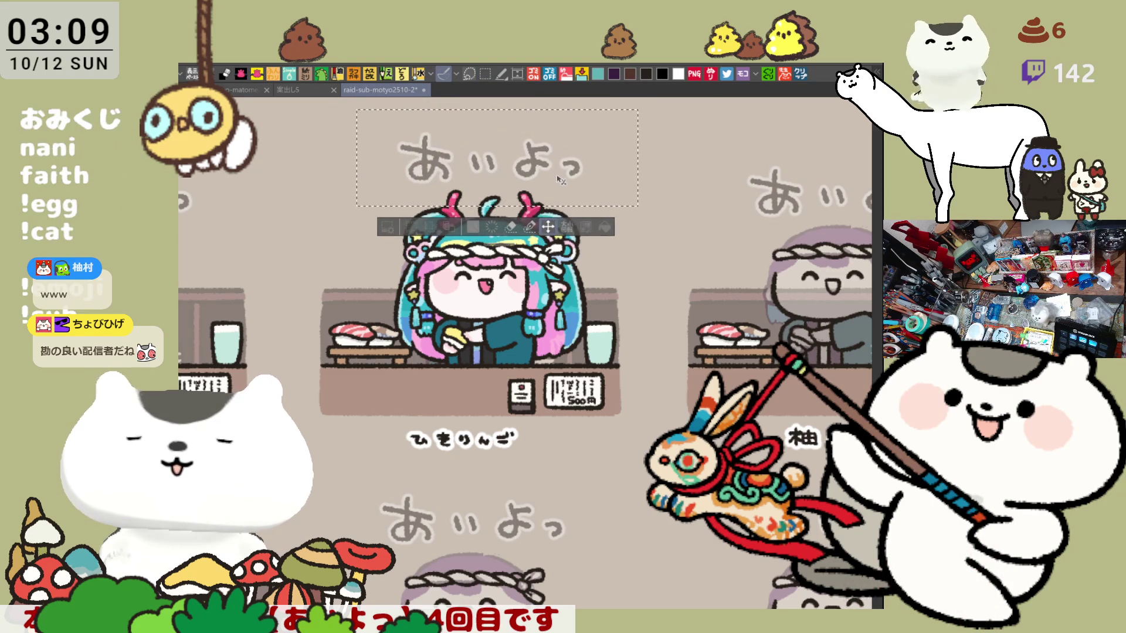
{"action": "key", "text": "ctrl+d"}
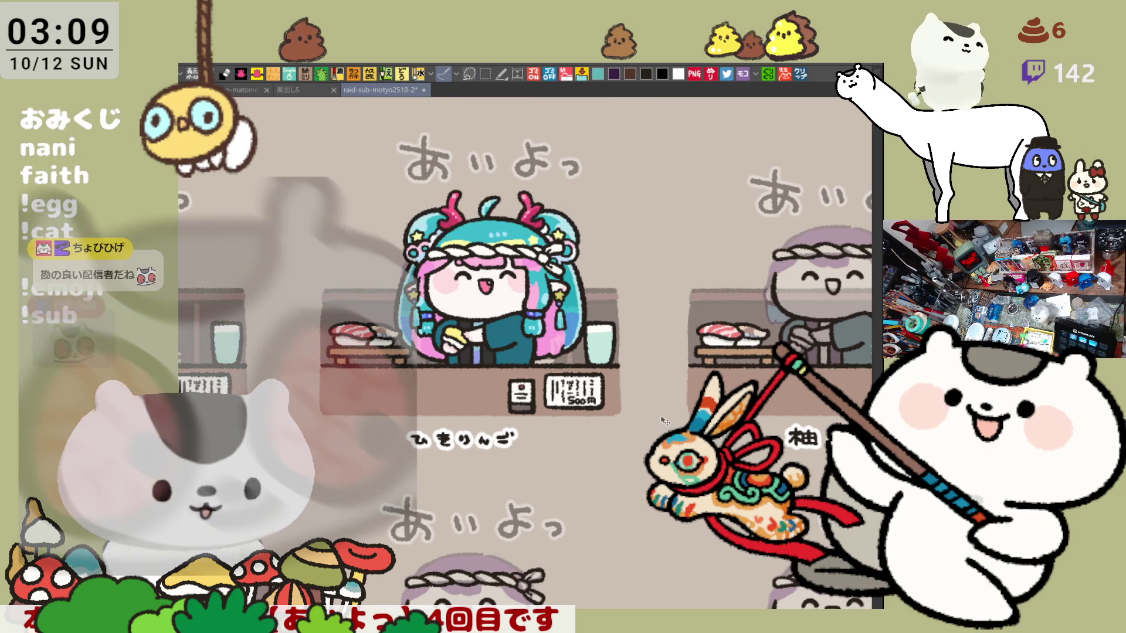
{"action": "mouse_move", "coordinate": [216, 468]}
{"action": "left_mouse_down"}
{"action": "mouse_move", "coordinate": [391, 428]}
{"action": "mouse_move", "coordinate": [584, 421]}
{"action": "mouse_move", "coordinate": [718, 473]}
{"action": "left_mouse_up"}
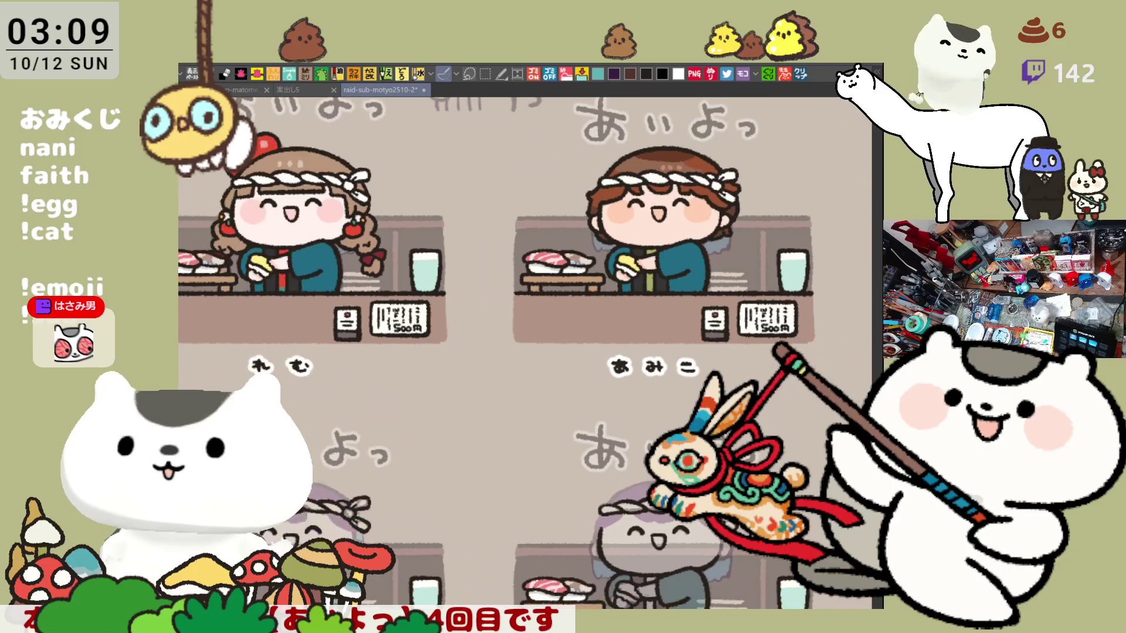
Pan to the next panel and begin lettering ねき beneath it.
{"action": "scroll", "coordinate": [600, 481], "scroll_direction": "down", "scroll_amount": 5}
{"action": "mouse_move", "coordinate": [586, 542]}
{"action": "left_mouse_down"}
{"action": "mouse_move", "coordinate": [640, 461]}
{"action": "mouse_move", "coordinate": [671, 306]}
{"action": "left_mouse_up"}
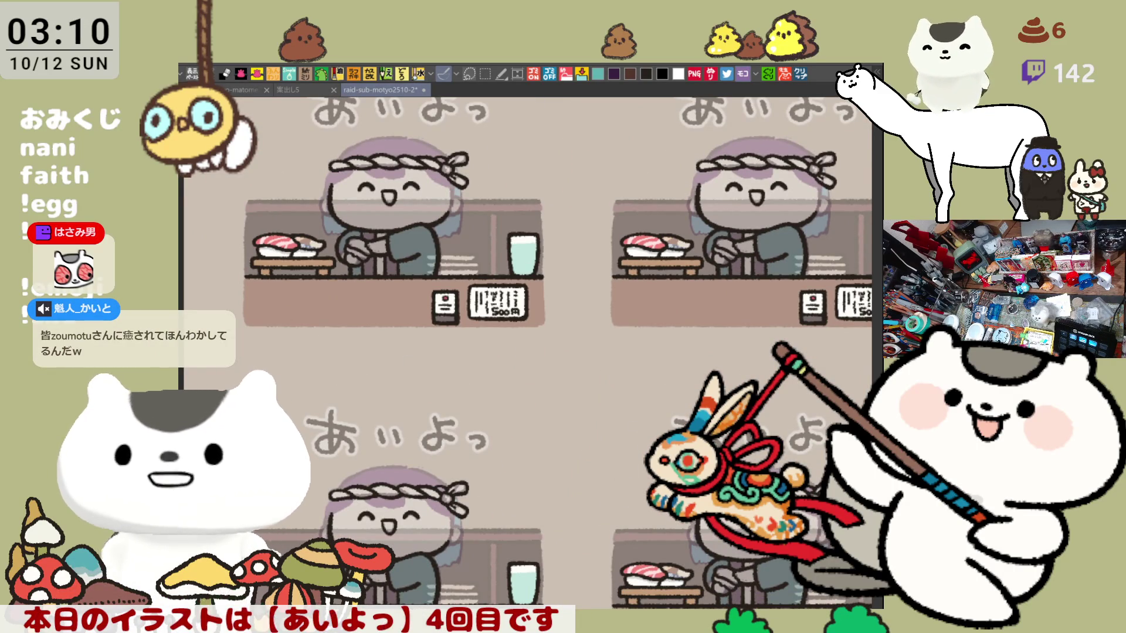
{"action": "scroll", "coordinate": [550, 479], "scroll_direction": "up", "scroll_amount": 5}
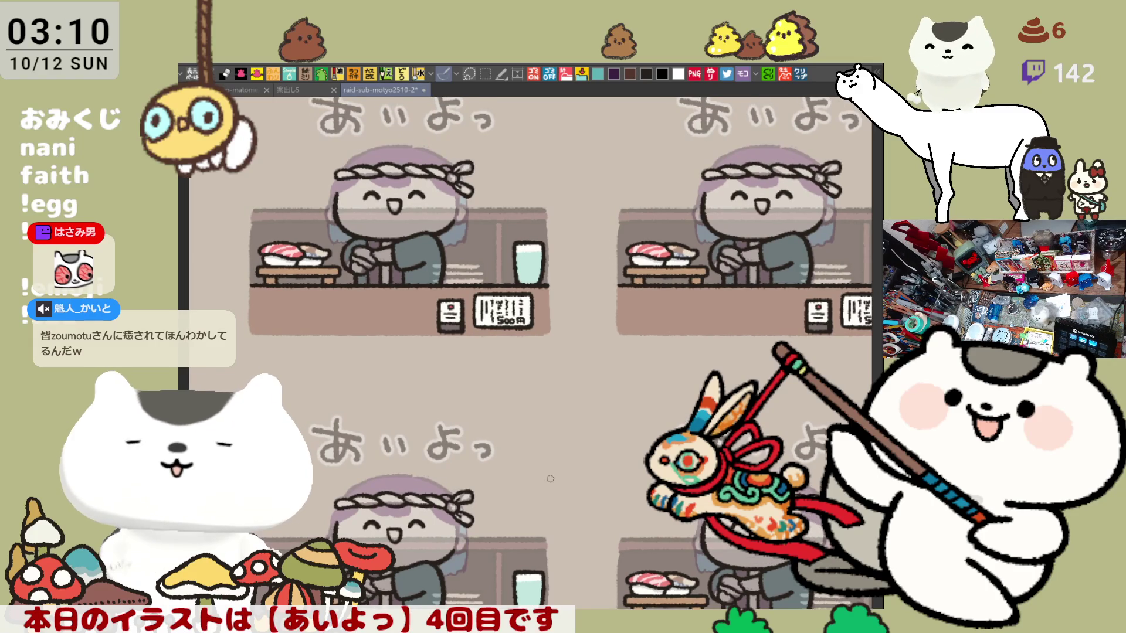
{"action": "mouse_move", "coordinate": [405, 241]}
{"action": "left_mouse_down"}
{"action": "mouse_move", "coordinate": [571, 252]}
{"action": "mouse_move", "coordinate": [565, 267]}
{"action": "left_mouse_up"}
{"action": "mouse_move", "coordinate": [323, 301]}
{"action": "left_mouse_down"}
{"action": "mouse_move", "coordinate": [401, 308]}
{"action": "mouse_move", "coordinate": [485, 281]}
{"action": "left_mouse_up"}
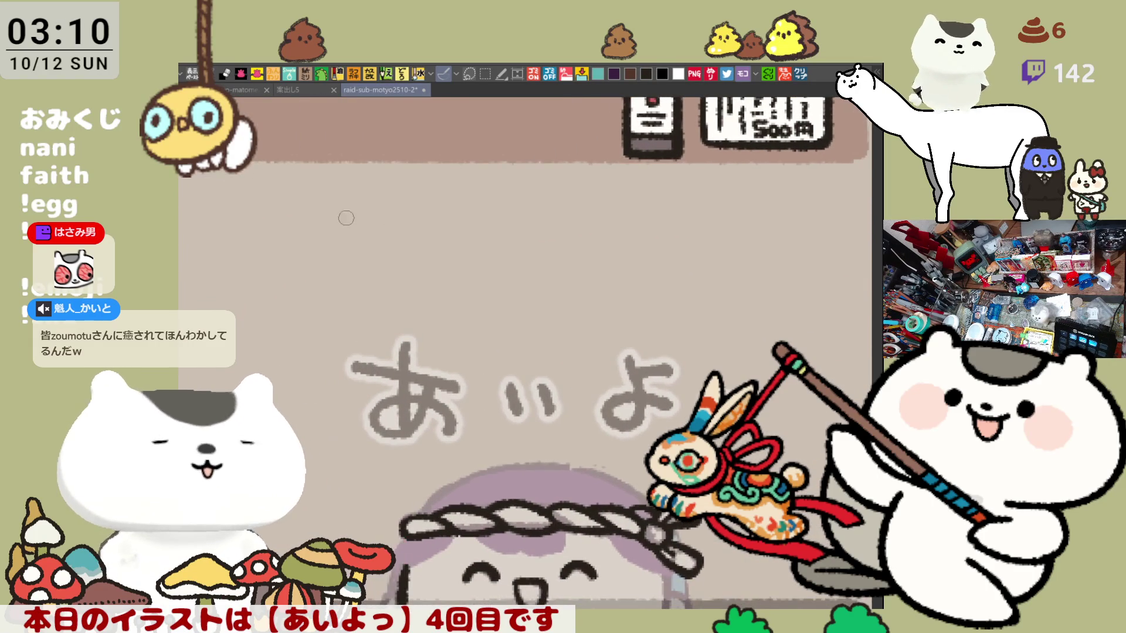
{"action": "mouse_move", "coordinate": [438, 189]}
{"action": "left_mouse_down"}
{"action": "mouse_move", "coordinate": [434, 221]}
{"action": "mouse_move", "coordinate": [419, 212]}
{"action": "mouse_move", "coordinate": [463, 220]}
{"action": "mouse_move", "coordinate": [520, 199]}
{"action": "mouse_move", "coordinate": [512, 222]}
{"action": "left_mouse_up"}
{"action": "key", "text": "ctrl+z"}
{"action": "left_click_drag", "start_coordinate": [491, 218], "coordinate": [508, 230]}
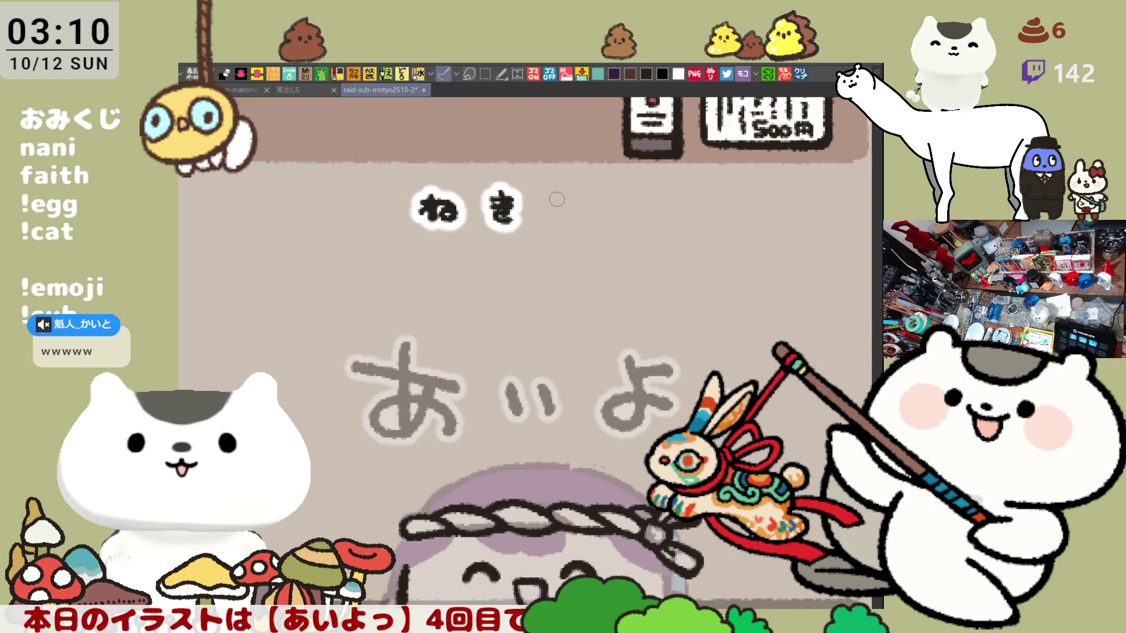
{"action": "key", "text": "ctrl+z"}
{"action": "key", "text": "ctrl+z"}
{"action": "key", "text": "ctrl+z"}
Redraw き, finish ねきちぃん, then delete that lettering.
{"action": "mouse_move", "coordinate": [485, 202]}
{"action": "left_mouse_down"}
{"action": "mouse_move", "coordinate": [519, 201]}
{"action": "mouse_move", "coordinate": [508, 195]}
{"action": "mouse_move", "coordinate": [510, 222]}
{"action": "left_mouse_up"}
{"action": "left_click_drag", "start_coordinate": [490, 217], "coordinate": [507, 230]}
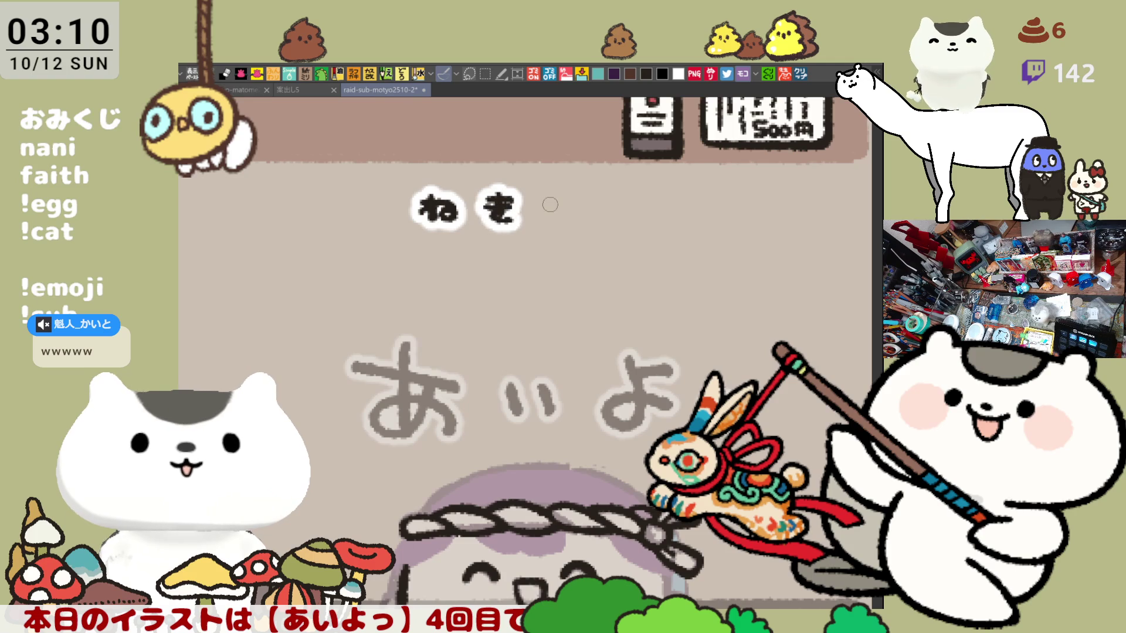
{"action": "mouse_move", "coordinate": [539, 194]}
{"action": "left_mouse_down"}
{"action": "mouse_move", "coordinate": [564, 191]}
{"action": "mouse_move", "coordinate": [546, 227]}
{"action": "mouse_move", "coordinate": [604, 209]}
{"action": "mouse_move", "coordinate": [650, 229]}
{"action": "left_mouse_up"}
{"action": "mouse_move", "coordinate": [717, 318]}
{"action": "left_mouse_down"}
{"action": "mouse_move", "coordinate": [375, 235]}
{"action": "mouse_move", "coordinate": [465, 272]}
{"action": "left_mouse_up"}
{"action": "key", "text": "Delete"}
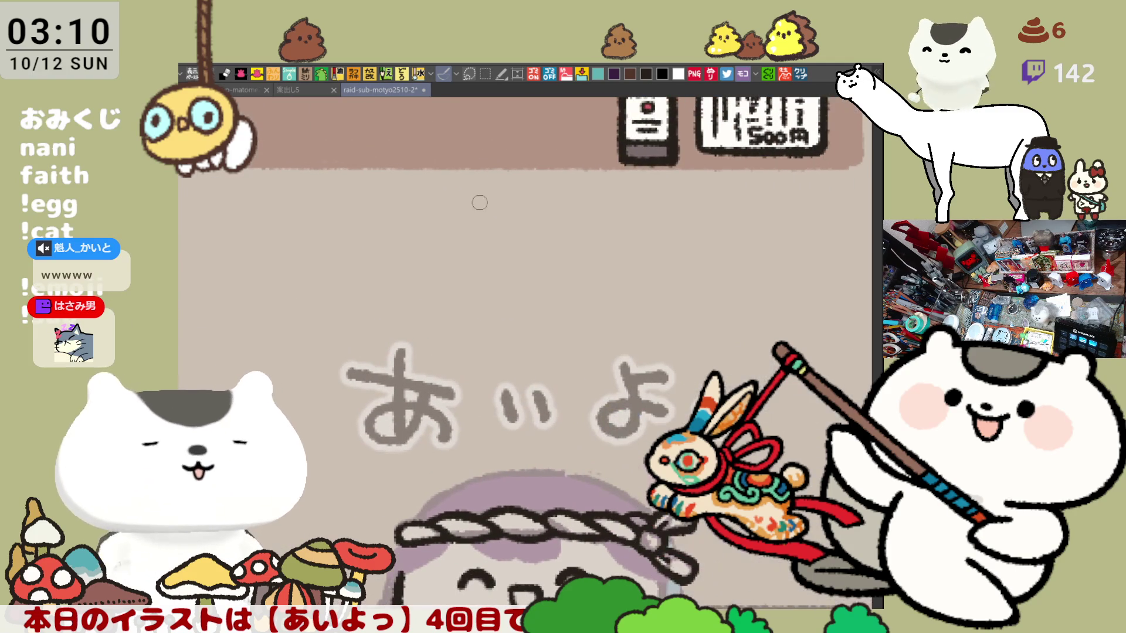
Letter ゆに beneath a panel, then pan over to the next panel.
{"action": "mouse_move", "coordinate": [441, 206]}
{"action": "left_mouse_down"}
{"action": "mouse_move", "coordinate": [447, 221]}
{"action": "mouse_move", "coordinate": [476, 227]}
{"action": "mouse_move", "coordinate": [456, 239]}
{"action": "left_mouse_up"}
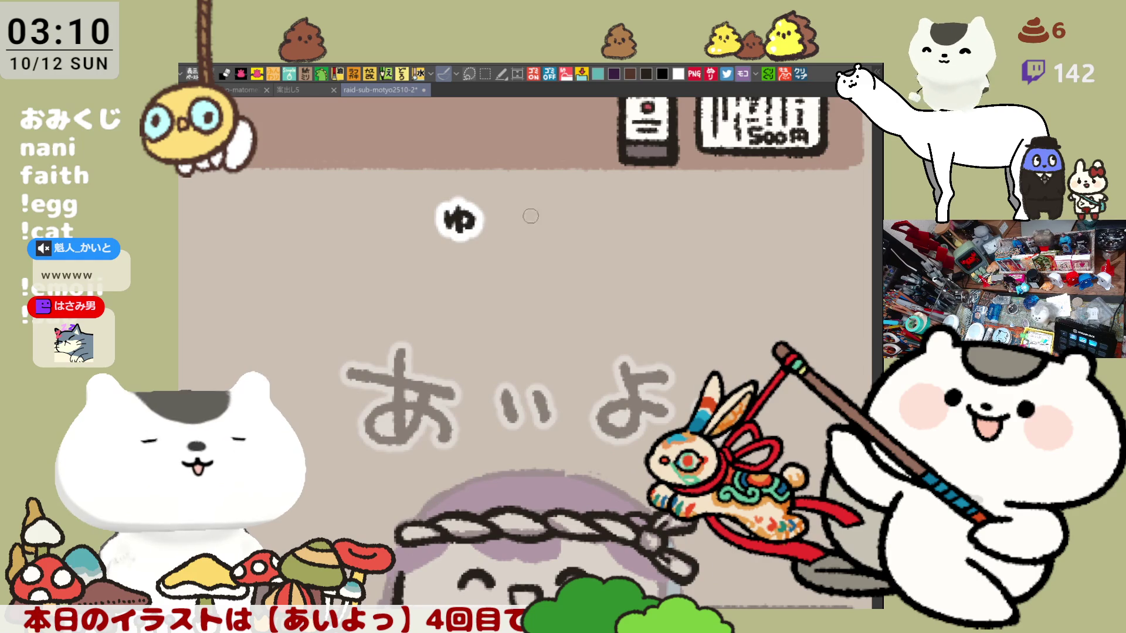
{"action": "mouse_move", "coordinate": [530, 205]}
{"action": "left_mouse_down"}
{"action": "mouse_move", "coordinate": [527, 235]}
{"action": "mouse_move", "coordinate": [566, 209]}
{"action": "left_mouse_up"}
{"action": "left_click_drag", "start_coordinate": [548, 232], "coordinate": [571, 234]}
{"action": "left_click_drag", "start_coordinate": [660, 230], "coordinate": [391, 217]}
{"action": "mouse_move", "coordinate": [690, 211]}
{"action": "left_mouse_down"}
{"action": "mouse_move", "coordinate": [608, 198]}
{"action": "mouse_move", "coordinate": [481, 240]}
{"action": "mouse_move", "coordinate": [496, 231]}
{"action": "left_mouse_up"}
Letter a romaji name containing 'vki' beneath the panel, undoing a U-shaped stroke.
{"action": "key", "text": "ctrl+z"}
{"action": "key", "text": "ctrl+z"}
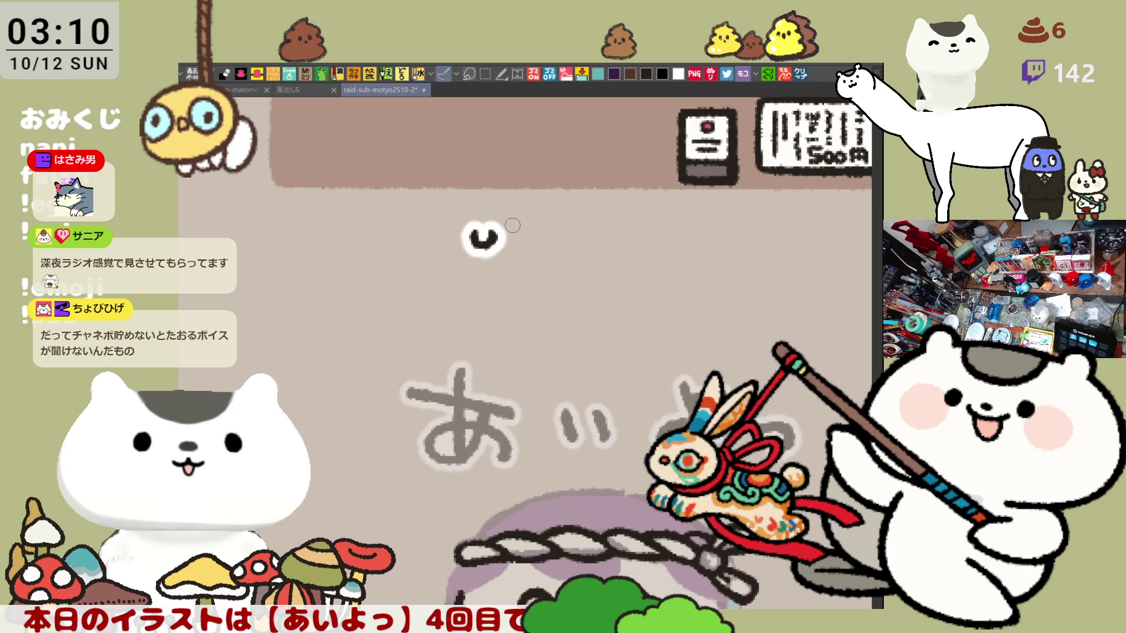
{"action": "key", "text": "ctrl+z"}
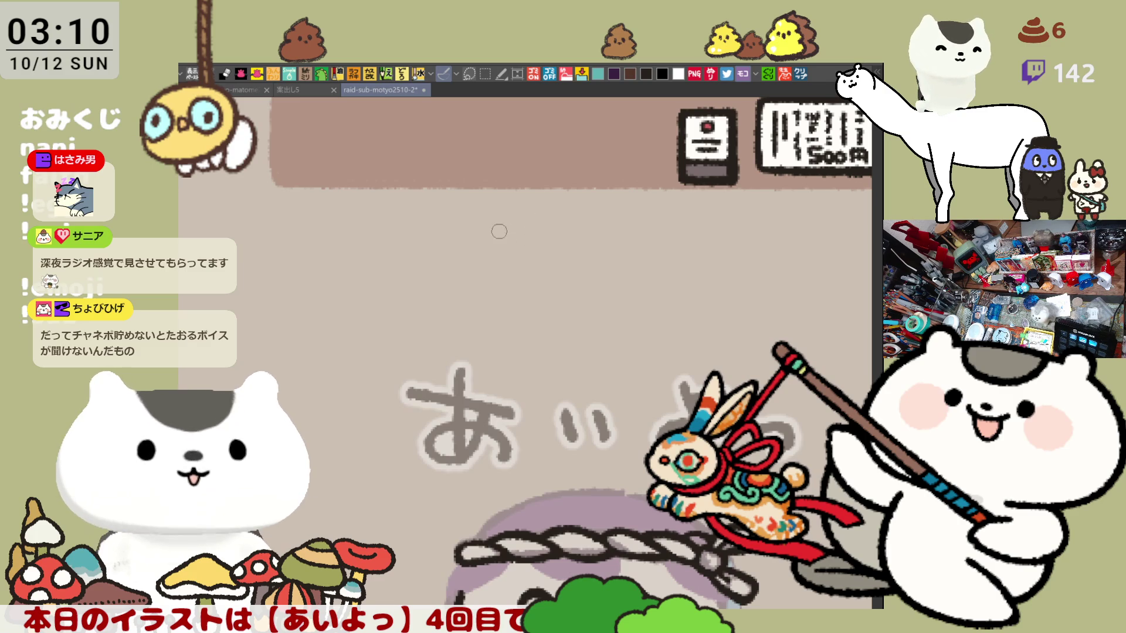
{"action": "mouse_move", "coordinate": [472, 230]}
{"action": "left_mouse_down"}
{"action": "mouse_move", "coordinate": [535, 258]}
{"action": "mouse_move", "coordinate": [549, 256]}
{"action": "mouse_move", "coordinate": [549, 232]}
{"action": "mouse_move", "coordinate": [551, 243]}
{"action": "mouse_move", "coordinate": [481, 243]}
{"action": "mouse_move", "coordinate": [523, 236]}
{"action": "mouse_move", "coordinate": [544, 255]}
{"action": "left_mouse_up"}
{"action": "key", "text": "ctrl+z"}
{"action": "key", "text": "ctrl+z"}
{"action": "mouse_move", "coordinate": [575, 241]}
{"action": "left_mouse_down"}
{"action": "mouse_move", "coordinate": [575, 251]}
{"action": "mouse_move", "coordinate": [651, 257]}
{"action": "mouse_move", "coordinate": [678, 247]}
{"action": "left_mouse_up"}
{"action": "left_click", "coordinate": [578, 233]}
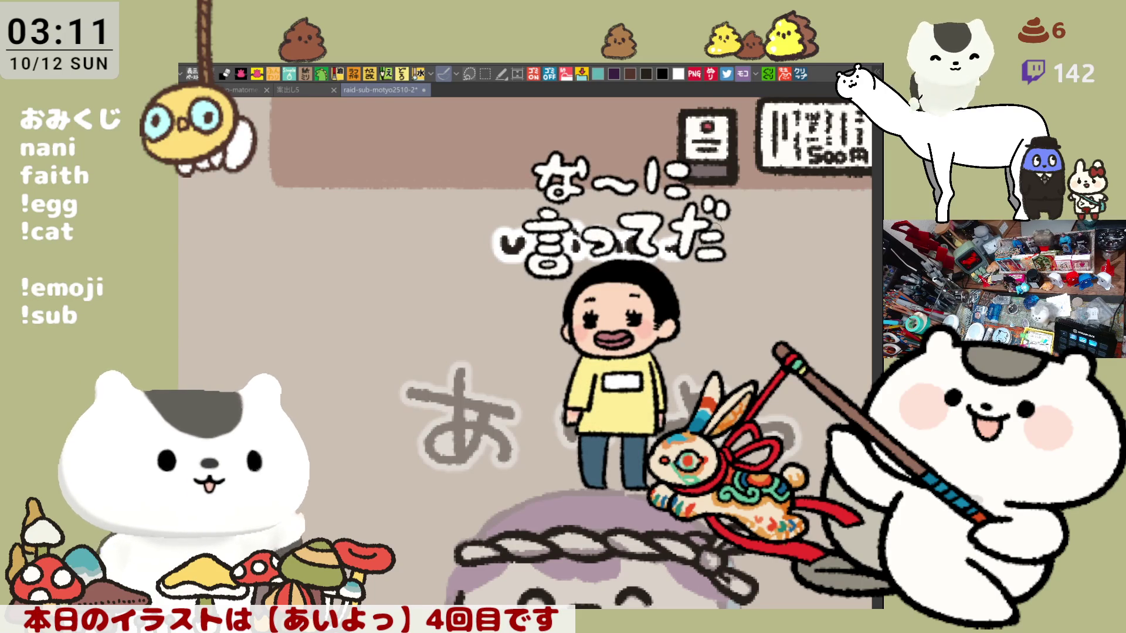
{"action": "scroll", "coordinate": [670, 277], "scroll_direction": "right", "scroll_amount": 8}
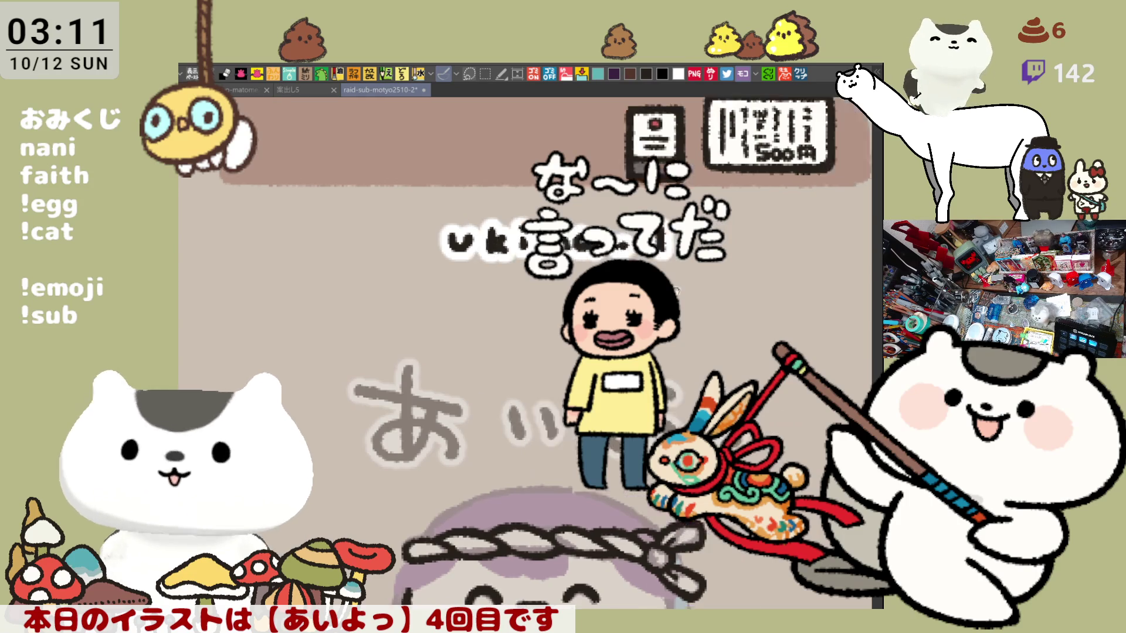
{"action": "scroll", "coordinate": [670, 277], "scroll_direction": "left", "scroll_amount": 9}
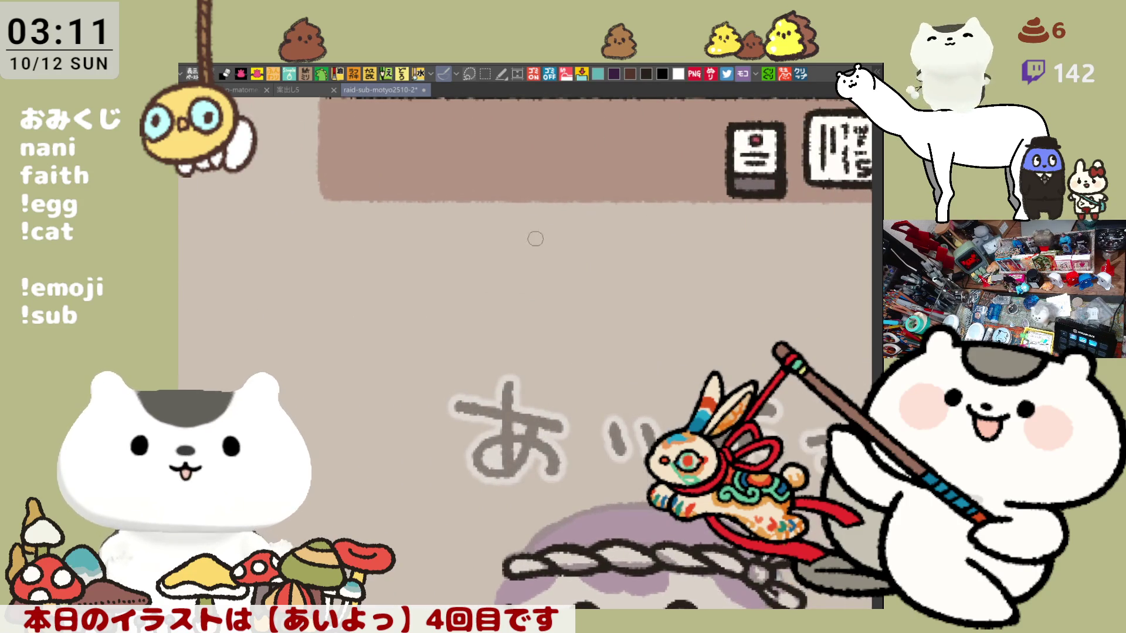
Add more romaji letters, then start lettering 鬼斗 beneath the next panel.
{"action": "mouse_move", "coordinate": [573, 249]}
{"action": "left_mouse_down"}
{"action": "mouse_move", "coordinate": [635, 248]}
{"action": "mouse_move", "coordinate": [626, 275]}
{"action": "mouse_move", "coordinate": [633, 261]}
{"action": "mouse_move", "coordinate": [673, 268]}
{"action": "mouse_move", "coordinate": [675, 239]}
{"action": "left_mouse_up"}
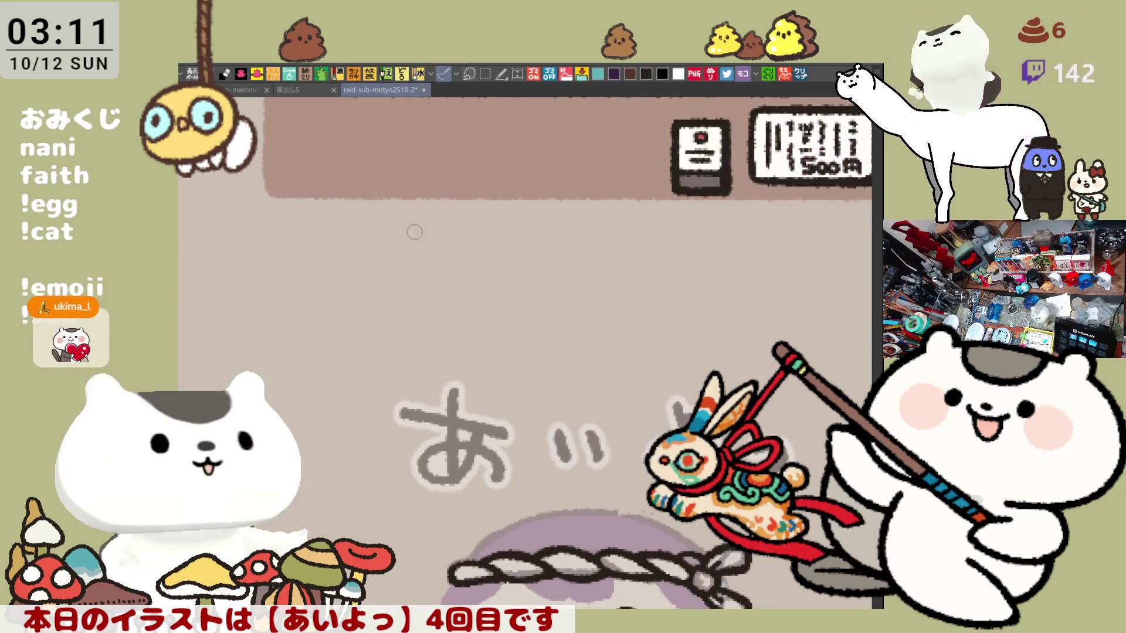
{"action": "mouse_move", "coordinate": [412, 260]}
{"action": "left_mouse_down"}
{"action": "mouse_move", "coordinate": [446, 258]}
{"action": "mouse_move", "coordinate": [411, 280]}
{"action": "mouse_move", "coordinate": [469, 275]}
{"action": "left_mouse_up"}
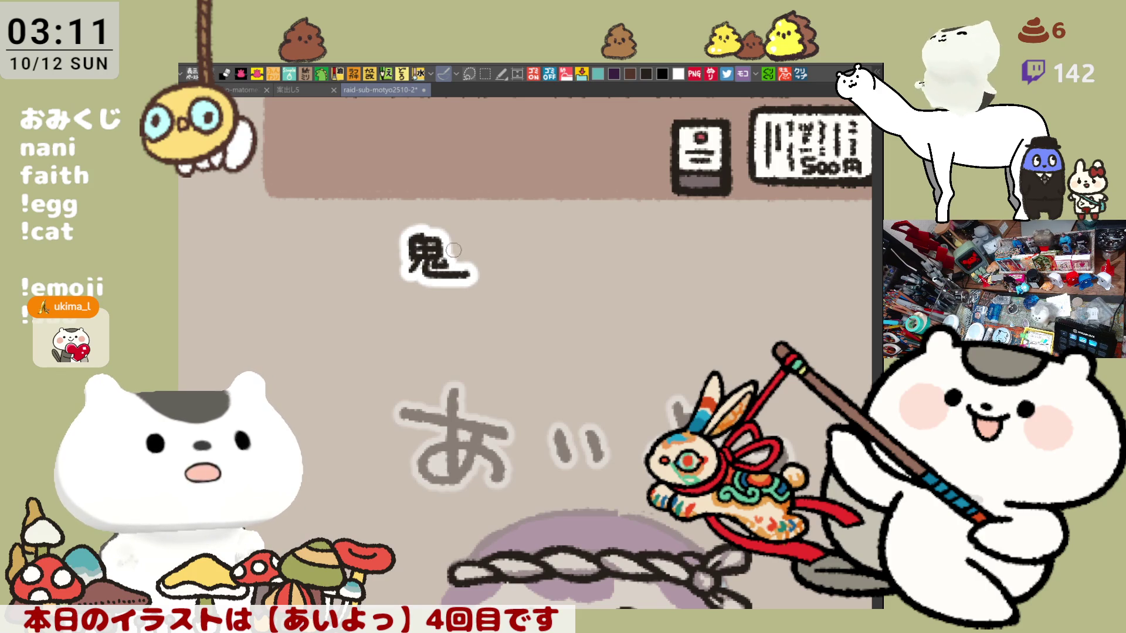
{"action": "mouse_move", "coordinate": [455, 242]}
{"action": "left_mouse_down"}
{"action": "mouse_move", "coordinate": [472, 259]}
{"action": "mouse_move", "coordinate": [466, 276]}
{"action": "left_mouse_up"}
{"action": "key", "text": "ctrl+z"}
{"action": "mouse_move", "coordinate": [469, 249]}
{"action": "left_mouse_down"}
{"action": "mouse_move", "coordinate": [526, 272]}
{"action": "mouse_move", "coordinate": [499, 276]}
{"action": "mouse_move", "coordinate": [525, 258]}
{"action": "mouse_move", "coordinate": [537, 271]}
{"action": "mouse_move", "coordinate": [624, 276]}
{"action": "left_mouse_up"}
Continue the name after 鬼斗 with ん, a dash and further kana, redoing shaky strokes.
{"action": "key", "text": "ctrl+z"}
{"action": "key", "text": "ctrl+z"}
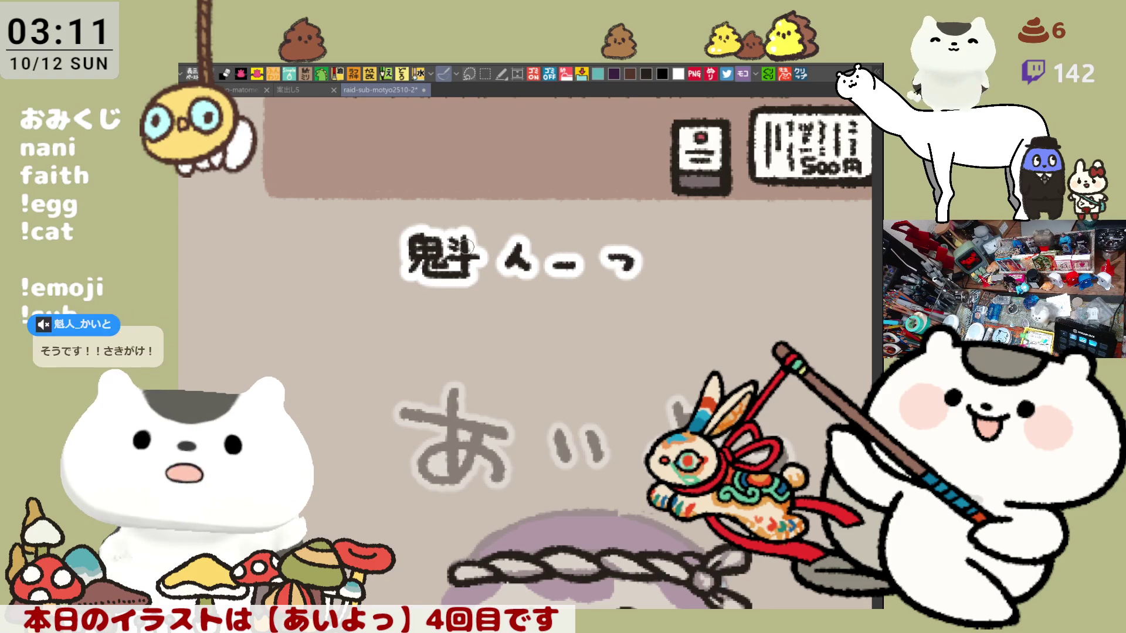
{"action": "key", "text": "ctrl+z"}
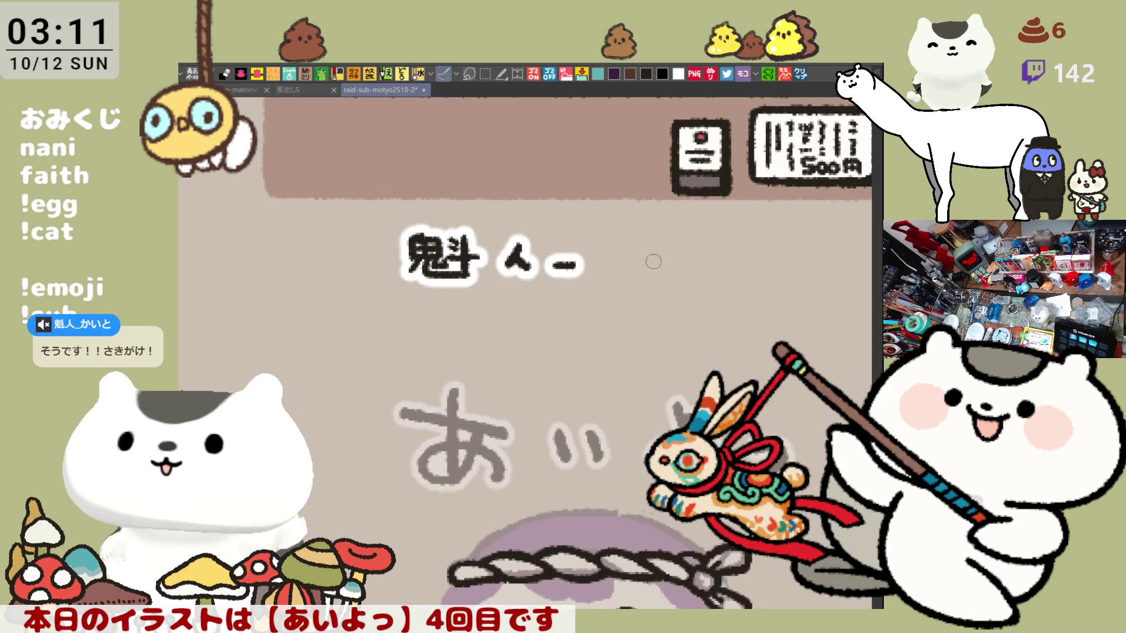
{"action": "mouse_move", "coordinate": [613, 249]}
{"action": "left_mouse_down"}
{"action": "mouse_move", "coordinate": [645, 276]}
{"action": "mouse_move", "coordinate": [628, 251]}
{"action": "mouse_move", "coordinate": [623, 270]}
{"action": "mouse_move", "coordinate": [605, 273]}
{"action": "left_mouse_up"}
{"action": "key", "text": "ctrl+z"}
{"action": "key", "text": "ctrl+z"}
{"action": "key", "text": "ctrl+z"}
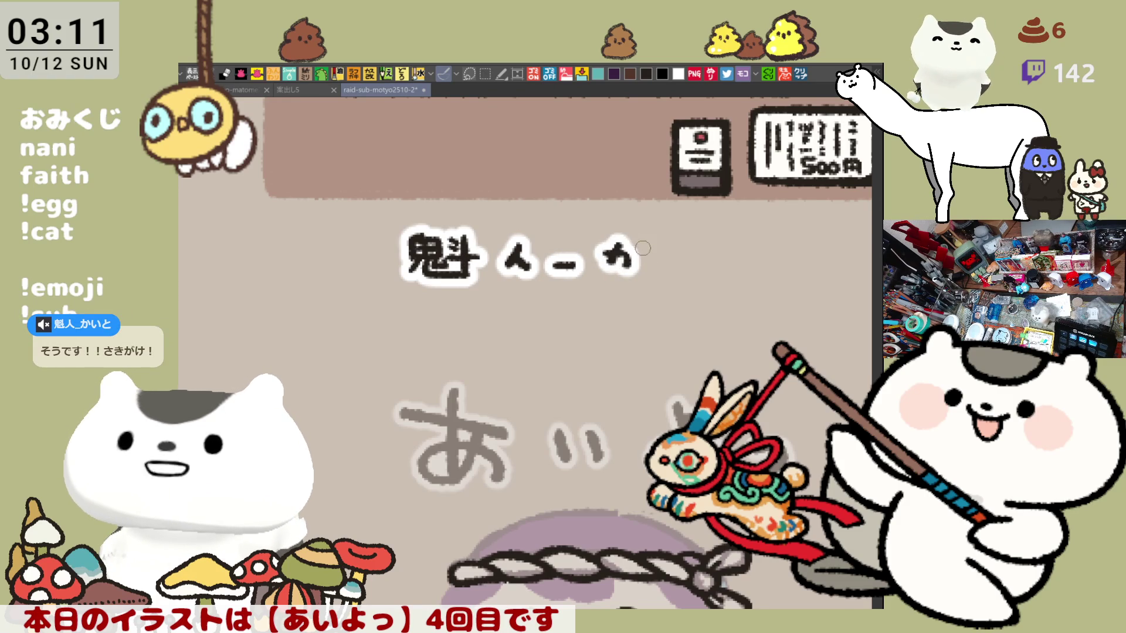
{"action": "key", "text": "ctrl+z"}
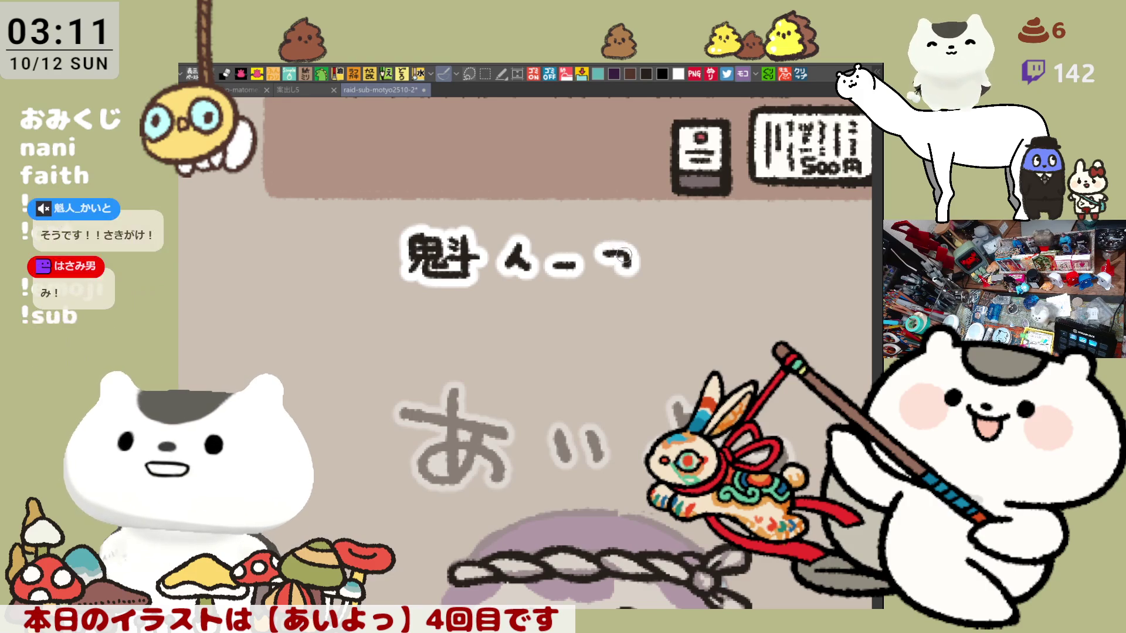
{"action": "mouse_move", "coordinate": [621, 241]}
{"action": "left_mouse_down"}
{"action": "mouse_move", "coordinate": [606, 272]}
{"action": "mouse_move", "coordinate": [610, 259]}
{"action": "mouse_move", "coordinate": [644, 259]}
{"action": "left_mouse_up"}
{"action": "key", "text": "ctrl+z"}
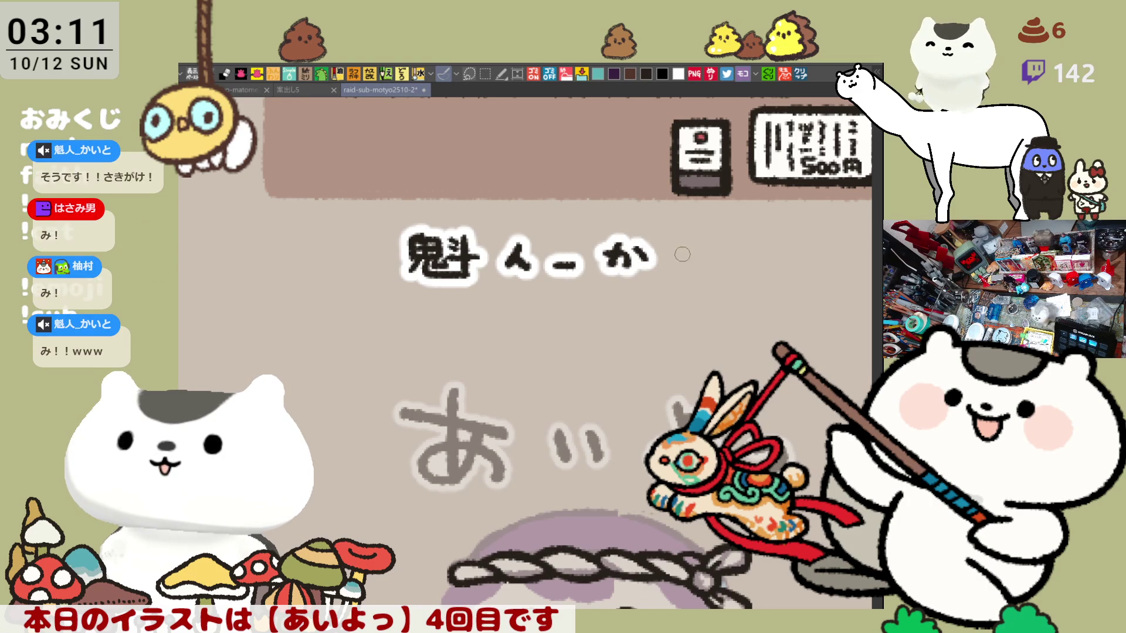
{"action": "mouse_move", "coordinate": [668, 258]}
{"action": "left_mouse_down"}
{"action": "mouse_move", "coordinate": [727, 261]}
{"action": "mouse_move", "coordinate": [741, 275]}
{"action": "left_mouse_up"}
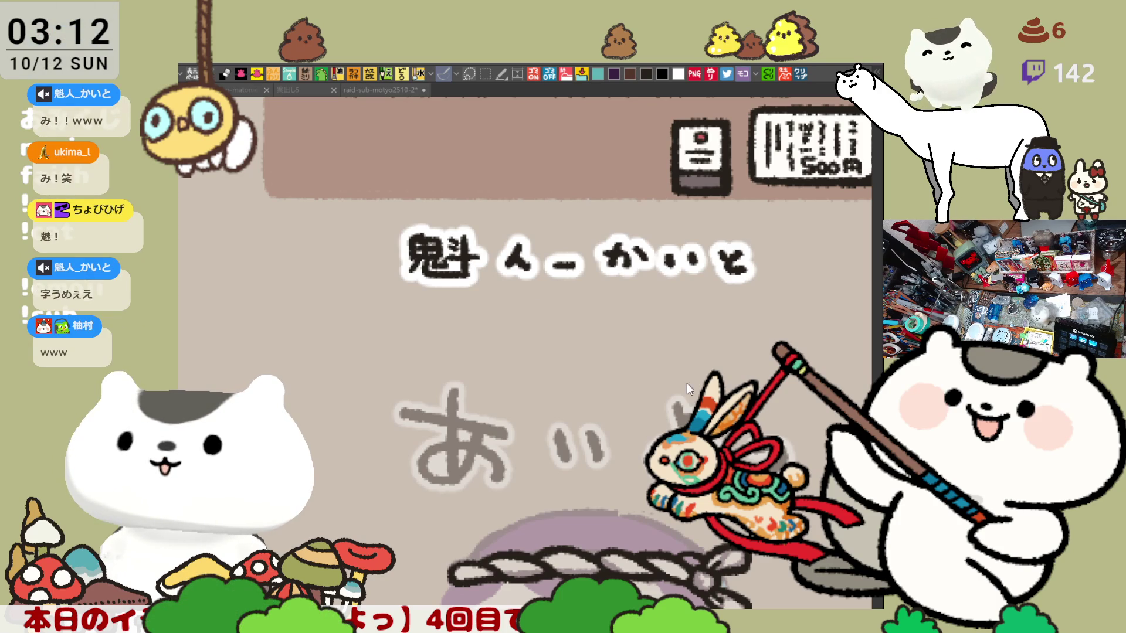
{"action": "scroll", "coordinate": [645, 412], "scroll_direction": "down", "scroll_amount": 8}
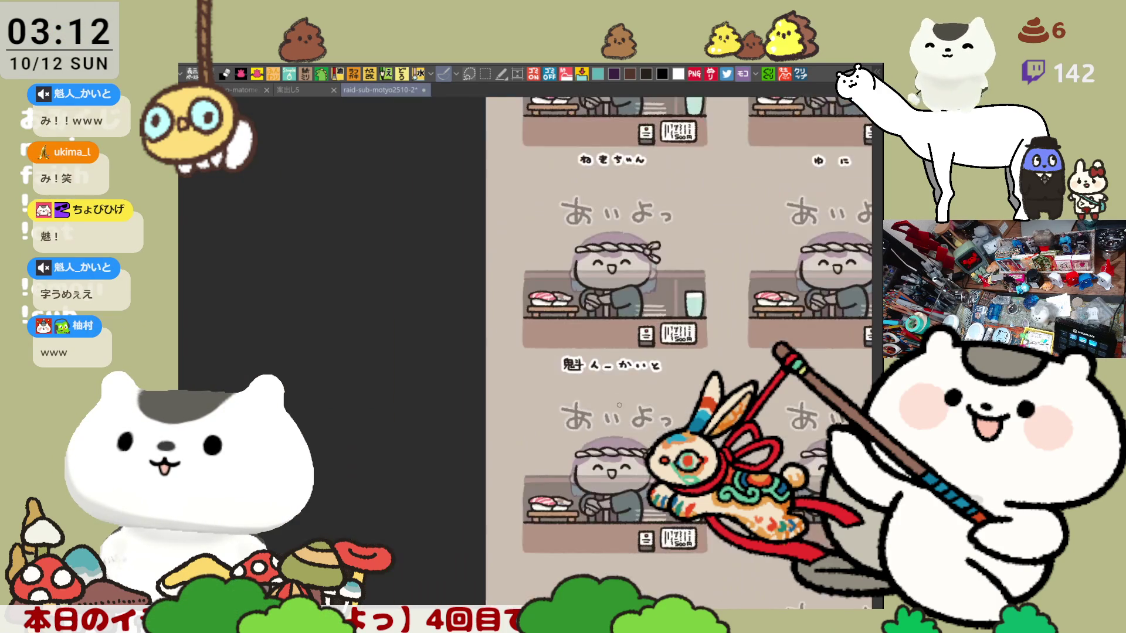
Pan to the top row and letter ひ beneath the cat sketch, discarding failed attempts.
{"action": "mouse_move", "coordinate": [615, 404]}
{"action": "left_mouse_down"}
{"action": "mouse_move", "coordinate": [363, 410]}
{"action": "mouse_move", "coordinate": [282, 603]}
{"action": "left_mouse_up"}
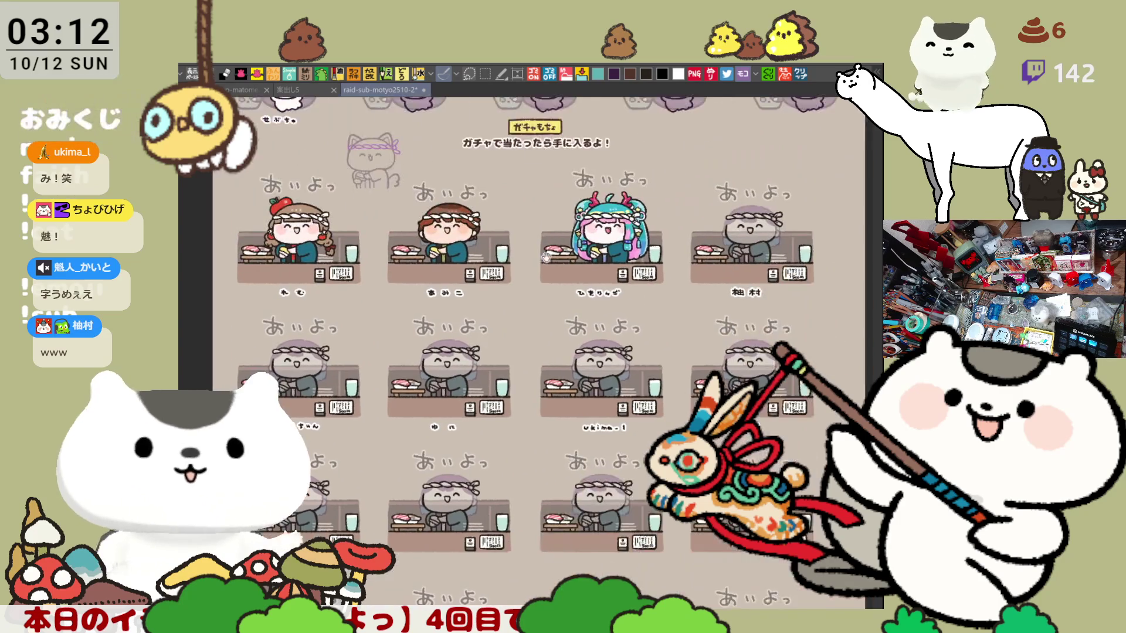
{"action": "scroll", "coordinate": [356, 282], "scroll_direction": "up", "scroll_amount": 5}
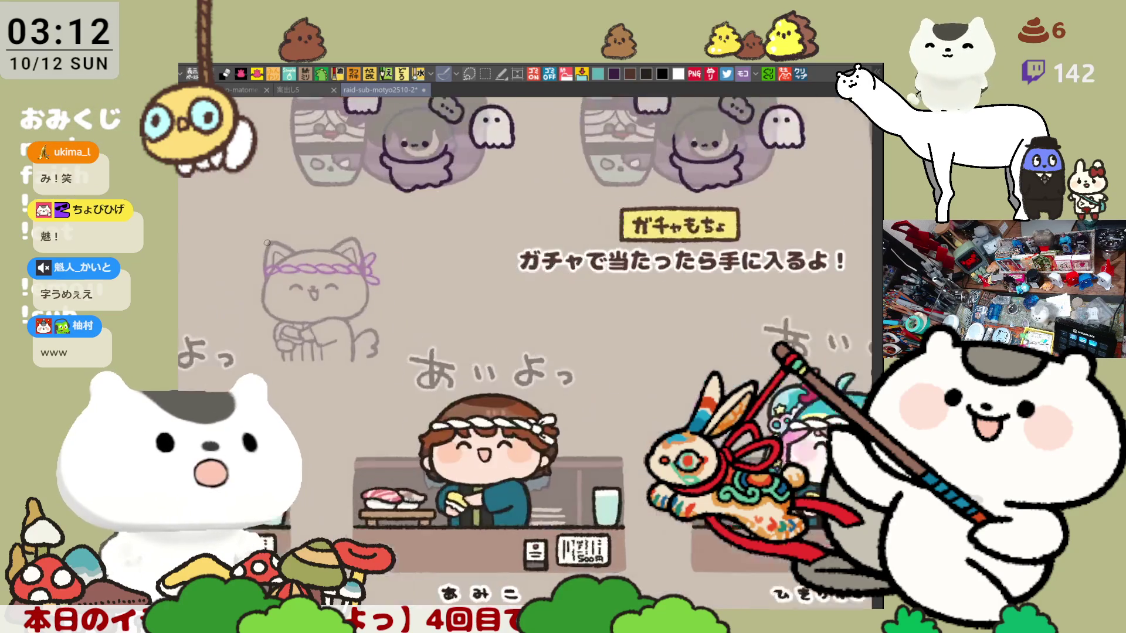
{"action": "left_click_drag", "start_coordinate": [266, 242], "coordinate": [442, 295]}
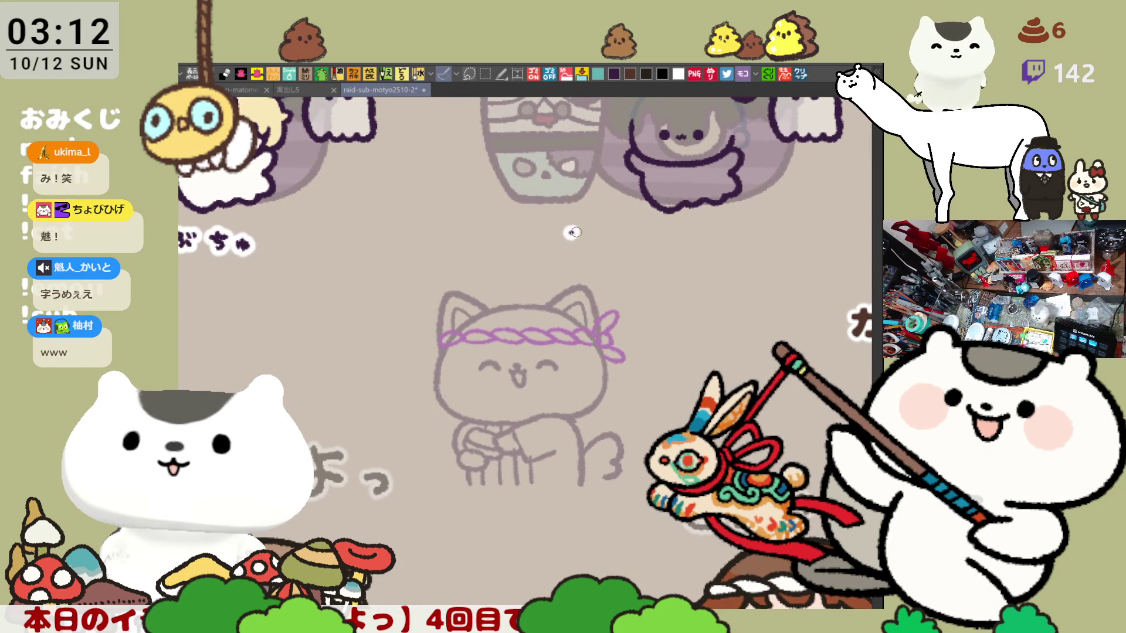
{"action": "left_click_drag", "start_coordinate": [573, 233], "coordinate": [608, 230]}
{"action": "key", "text": "ctrl+z"}
{"action": "key", "text": "ctrl+z"}
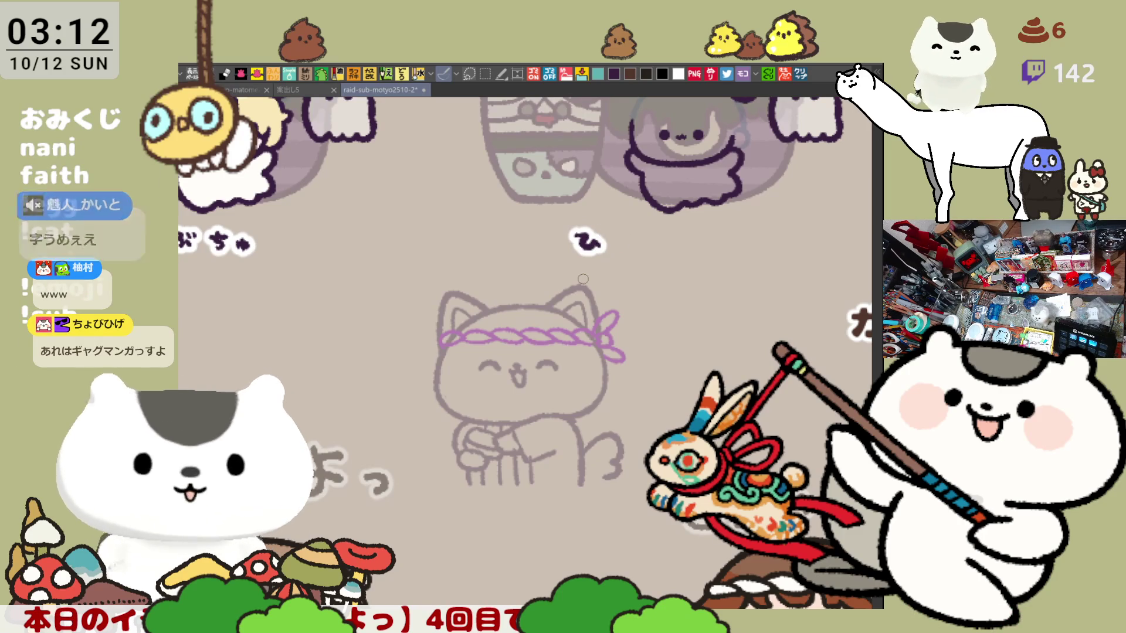
{"action": "scroll", "coordinate": [591, 278], "scroll_direction": "up", "scroll_amount": 2}
{"action": "scroll", "coordinate": [592, 278], "scroll_direction": "up", "scroll_amount": 1}
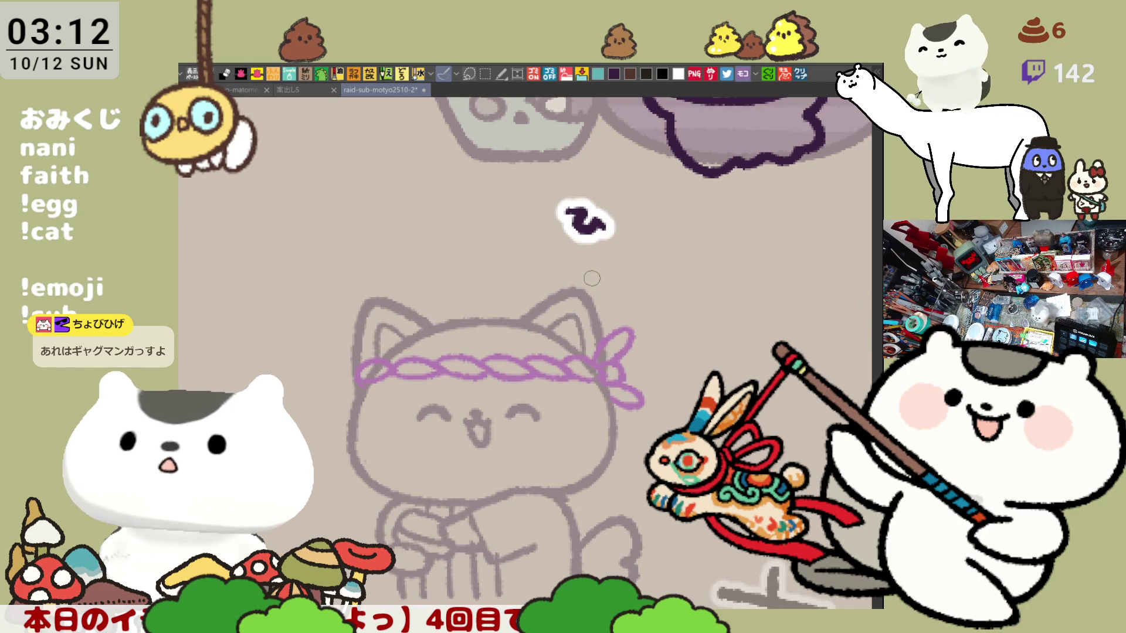
{"action": "key", "text": "ctrl+z"}
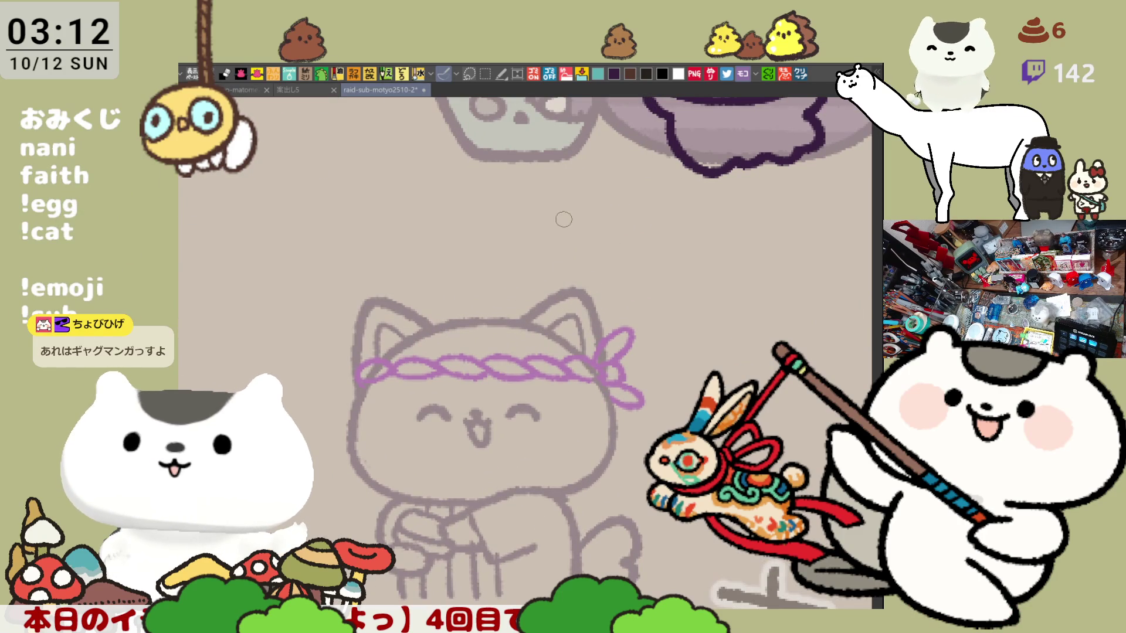
{"action": "mouse_move", "coordinate": [553, 211]}
{"action": "left_mouse_down"}
{"action": "mouse_move", "coordinate": [592, 226]}
{"action": "mouse_move", "coordinate": [572, 222]}
{"action": "mouse_move", "coordinate": [592, 225]}
{"action": "mouse_move", "coordinate": [595, 206]}
{"action": "mouse_move", "coordinate": [640, 235]}
{"action": "mouse_move", "coordinate": [626, 237]}
{"action": "mouse_move", "coordinate": [714, 215]}
{"action": "mouse_move", "coordinate": [703, 232]}
{"action": "mouse_move", "coordinate": [713, 213]}
{"action": "mouse_move", "coordinate": [753, 235]}
{"action": "mouse_move", "coordinate": [768, 229]}
{"action": "left_mouse_up"}
{"action": "key", "text": "ctrl+z"}
{"action": "key", "text": "ctrl+z"}
{"action": "key", "text": "ctrl+z"}
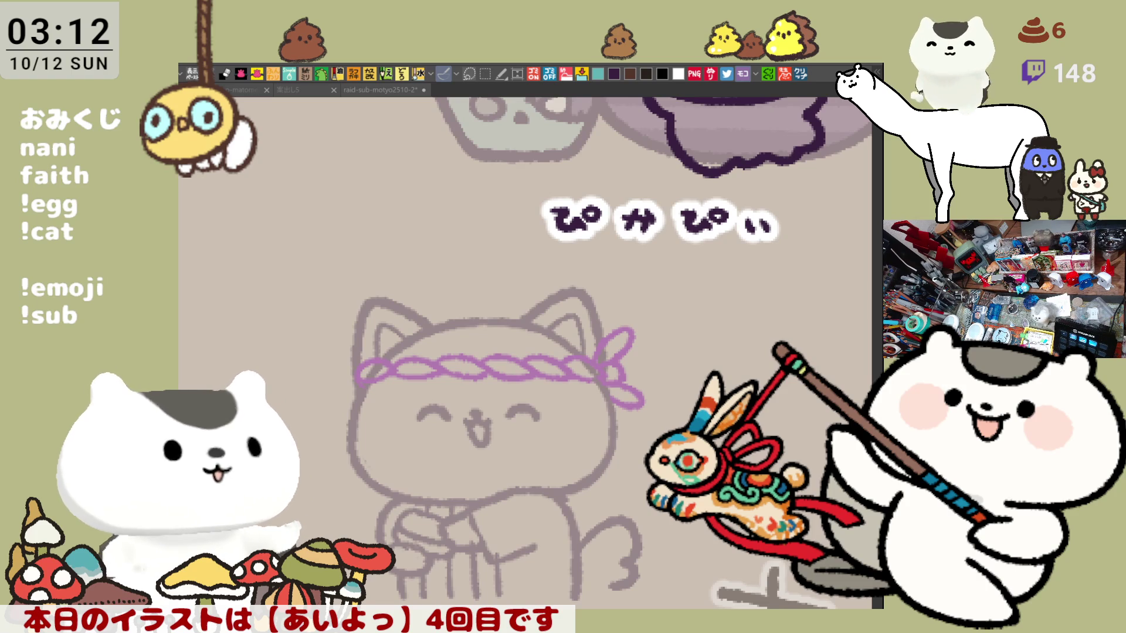
Zoom to the next card and rectangle-select its chibi area.
{"action": "scroll", "coordinate": [612, 382], "scroll_direction": "down", "scroll_amount": 3}
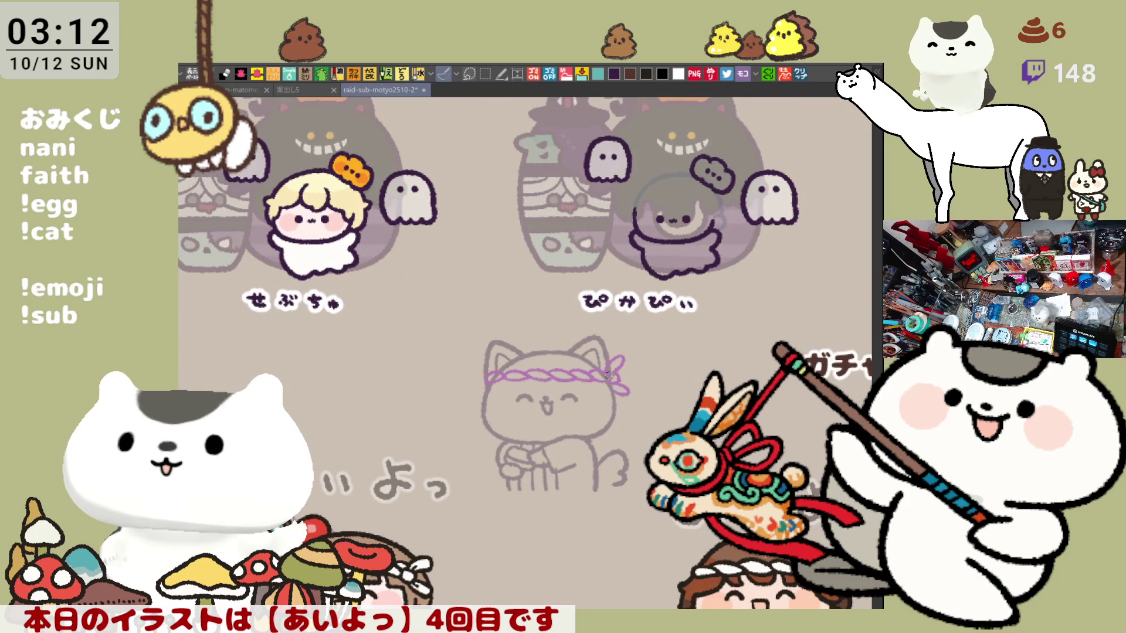
{"action": "scroll", "coordinate": [610, 375], "scroll_direction": "down", "scroll_amount": 2}
{"action": "scroll", "coordinate": [594, 354], "scroll_direction": "right", "scroll_amount": 10}
{"action": "scroll", "coordinate": [595, 353], "scroll_direction": "down", "scroll_amount": 4}
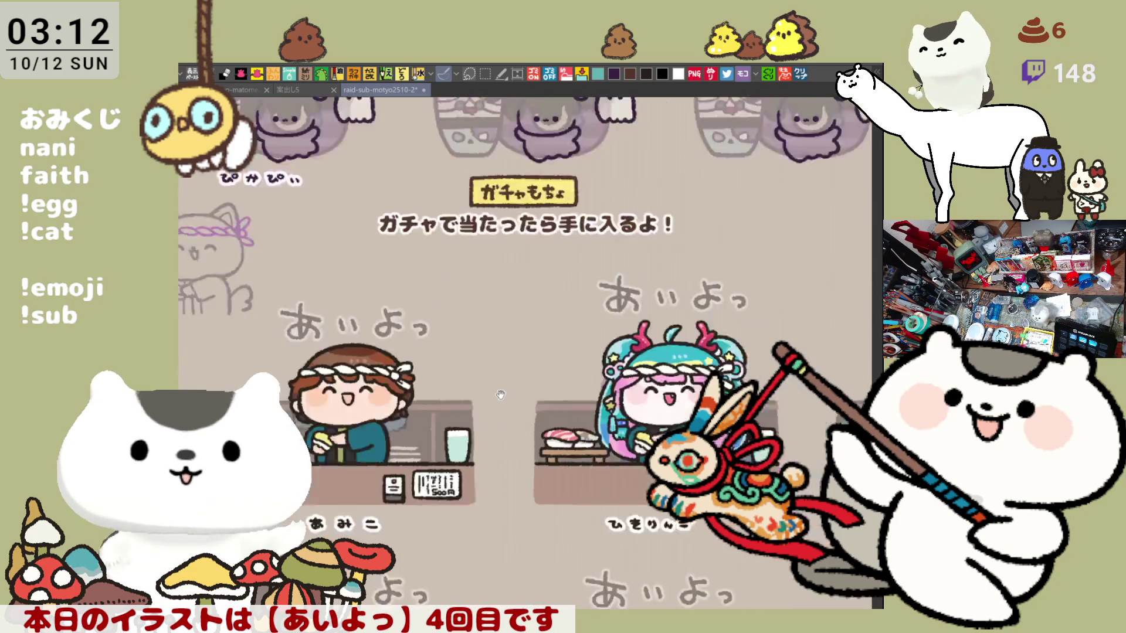
{"action": "scroll", "coordinate": [551, 410], "scroll_direction": "up", "scroll_amount": 3}
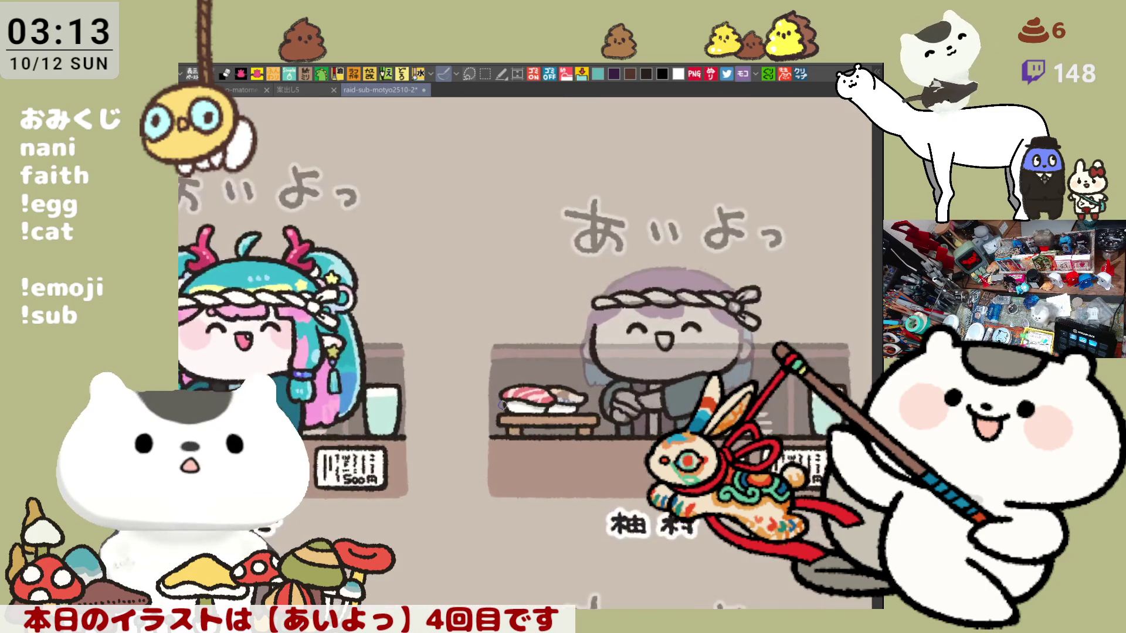
{"action": "scroll", "coordinate": [503, 404], "scroll_direction": "right", "scroll_amount": 2}
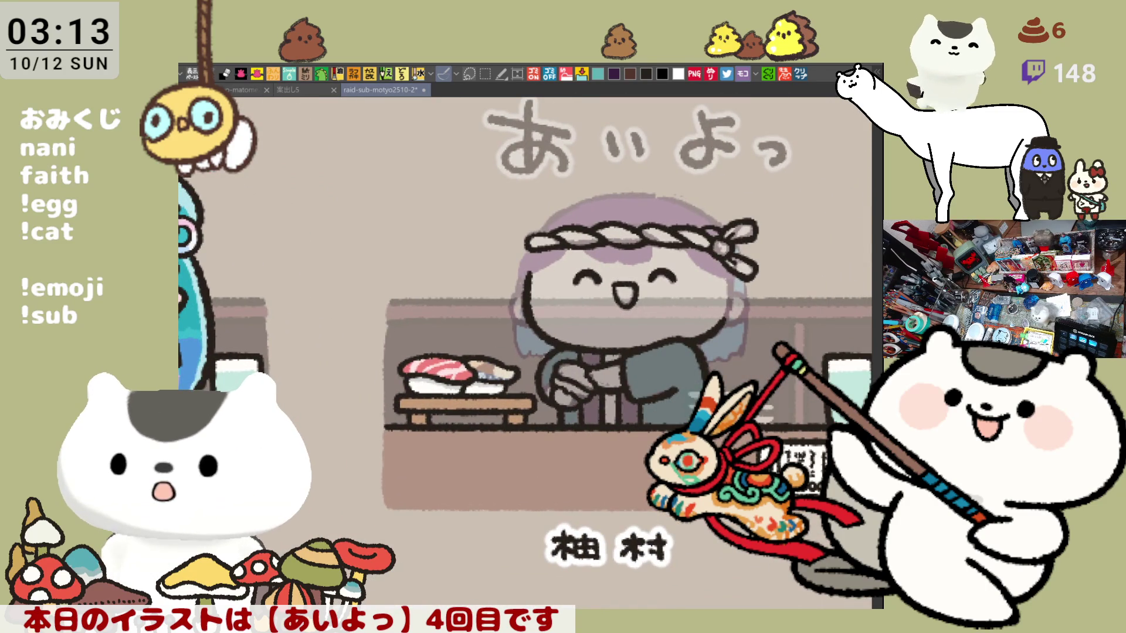
{"action": "key", "text": "m"}
{"action": "left_click_drag", "start_coordinate": [810, 500], "coordinate": [448, 132]}
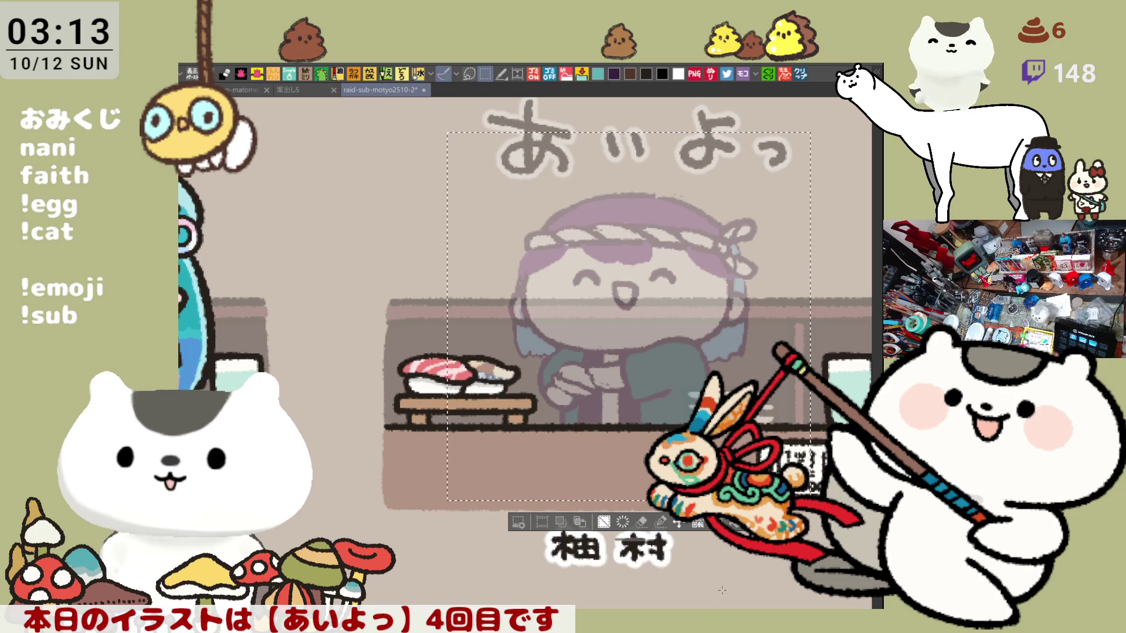
Clear the rectangle selection and fade the placeholder chibi to a faint sketch, zooming toward its face.
{"action": "key", "text": "ctrl+d"}
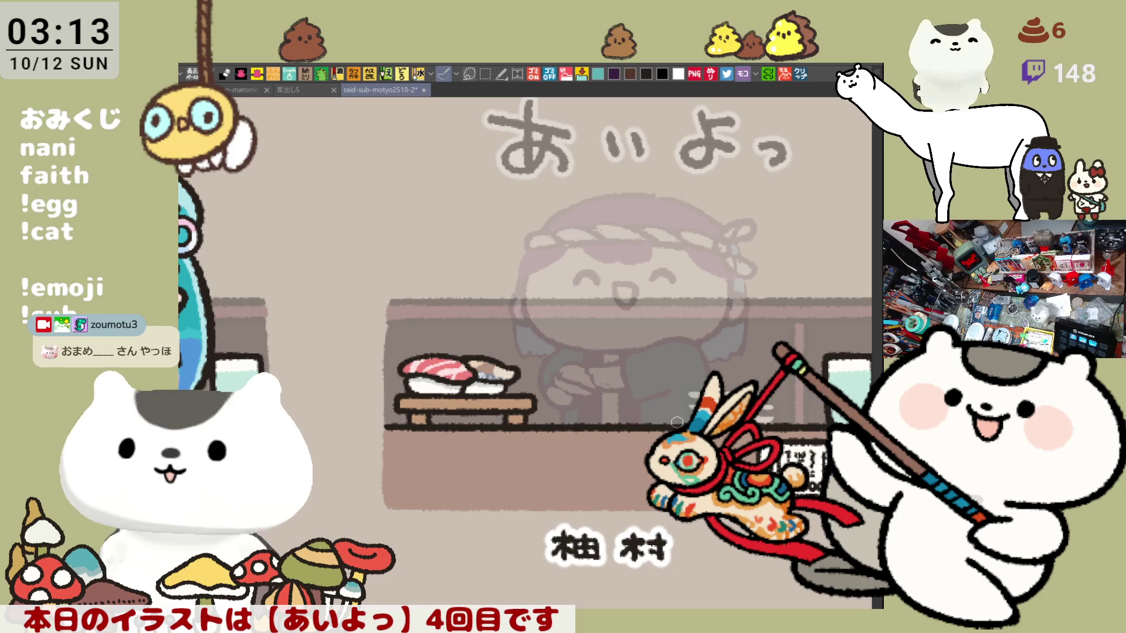
{"action": "scroll", "coordinate": [687, 413], "scroll_direction": "up", "scroll_amount": 1}
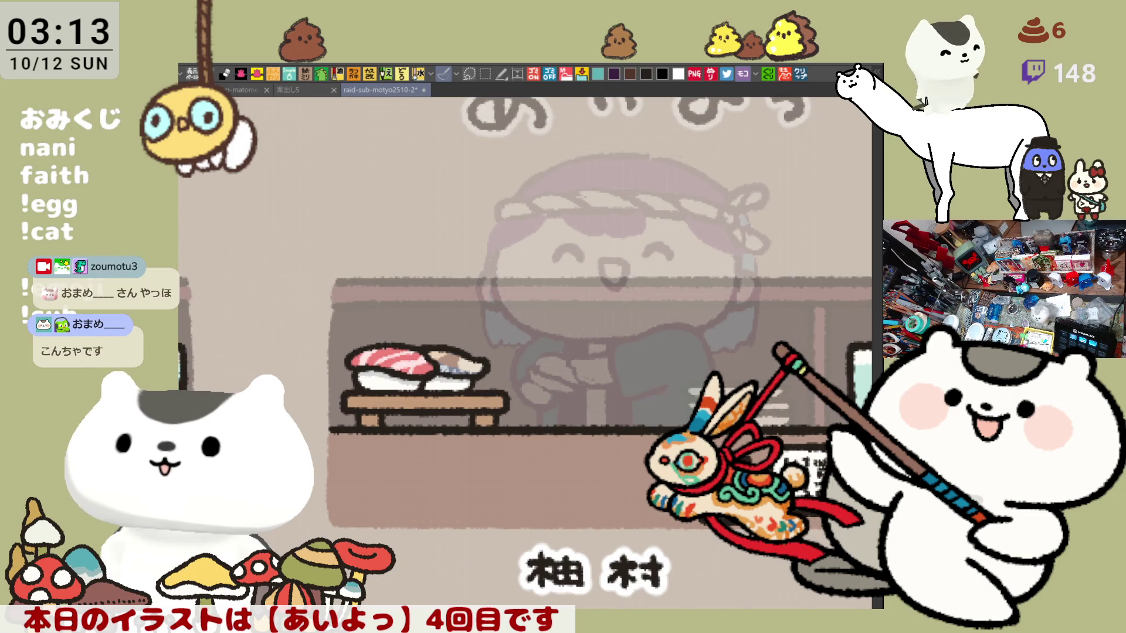
{"action": "scroll", "coordinate": [689, 365], "scroll_direction": "up", "scroll_amount": 1}
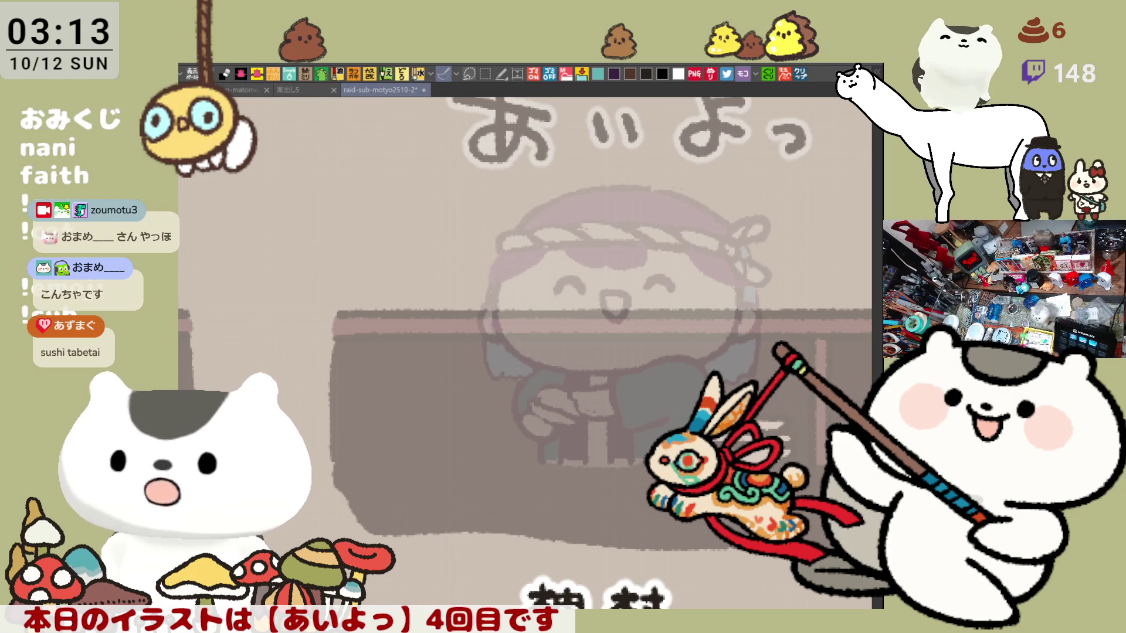
{"action": "key", "text": "ctrl+z"}
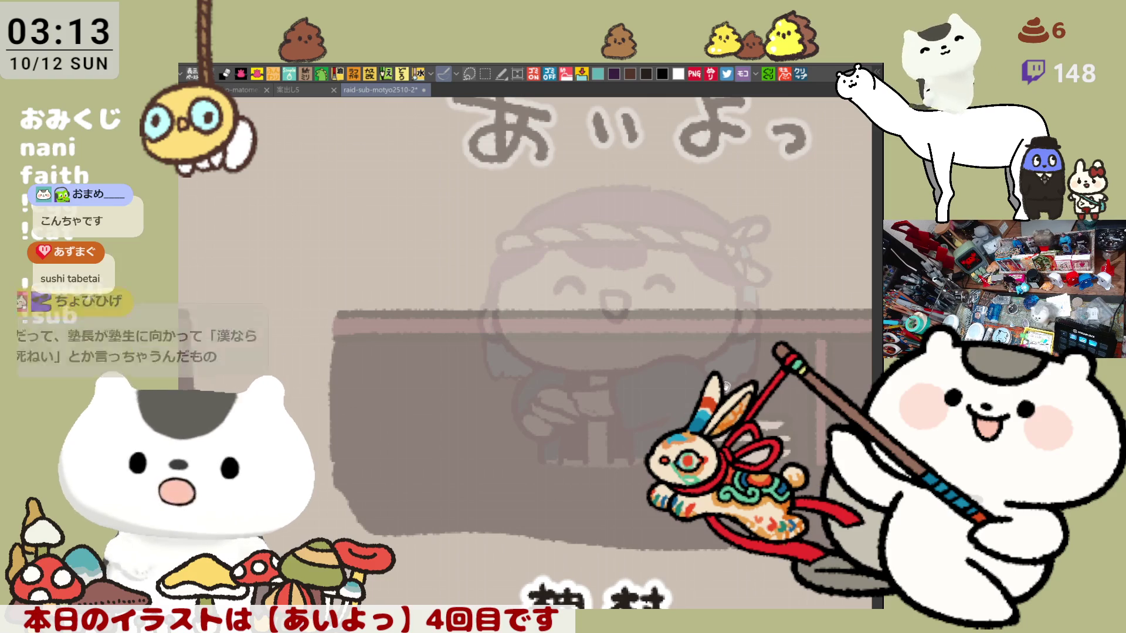
{"action": "scroll", "coordinate": [631, 414], "scroll_direction": "up", "scroll_amount": 1}
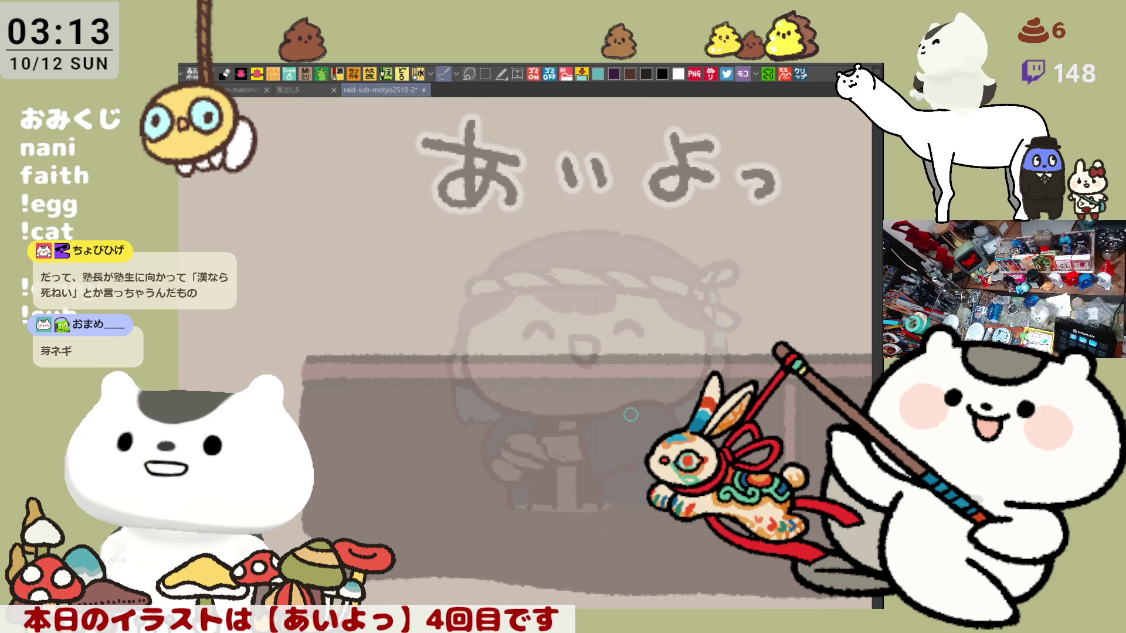
{"action": "scroll", "coordinate": [630, 415], "scroll_direction": "up", "scroll_amount": 3}
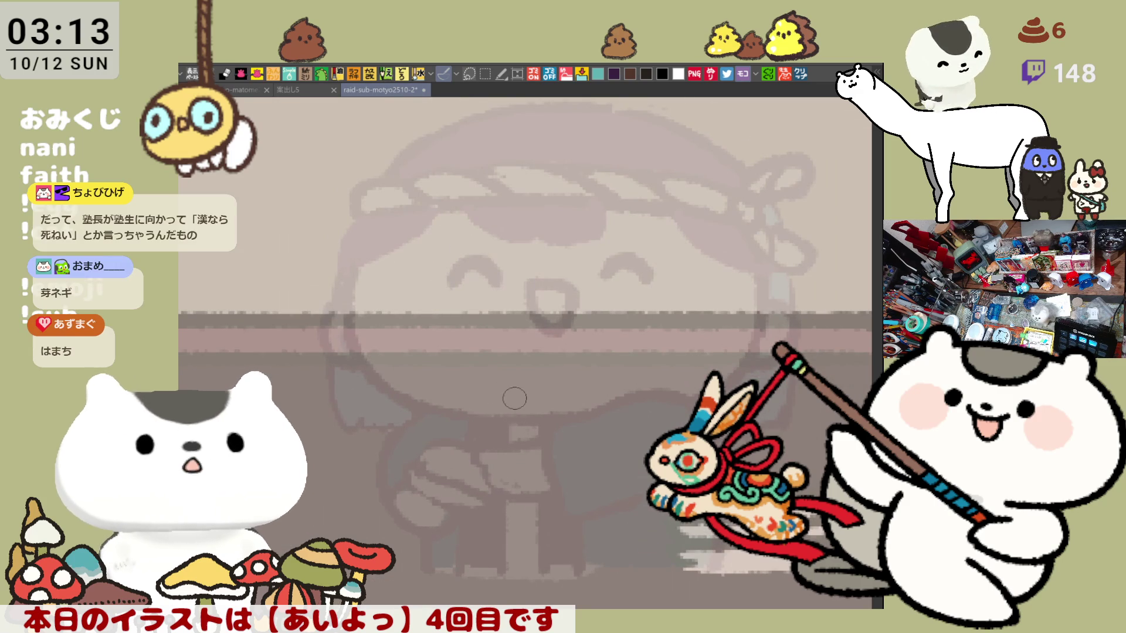
Try tracing the left side of the face and lower-left cheek, undoing each attempt.
{"action": "left_click_drag", "start_coordinate": [385, 203], "coordinate": [375, 369]}
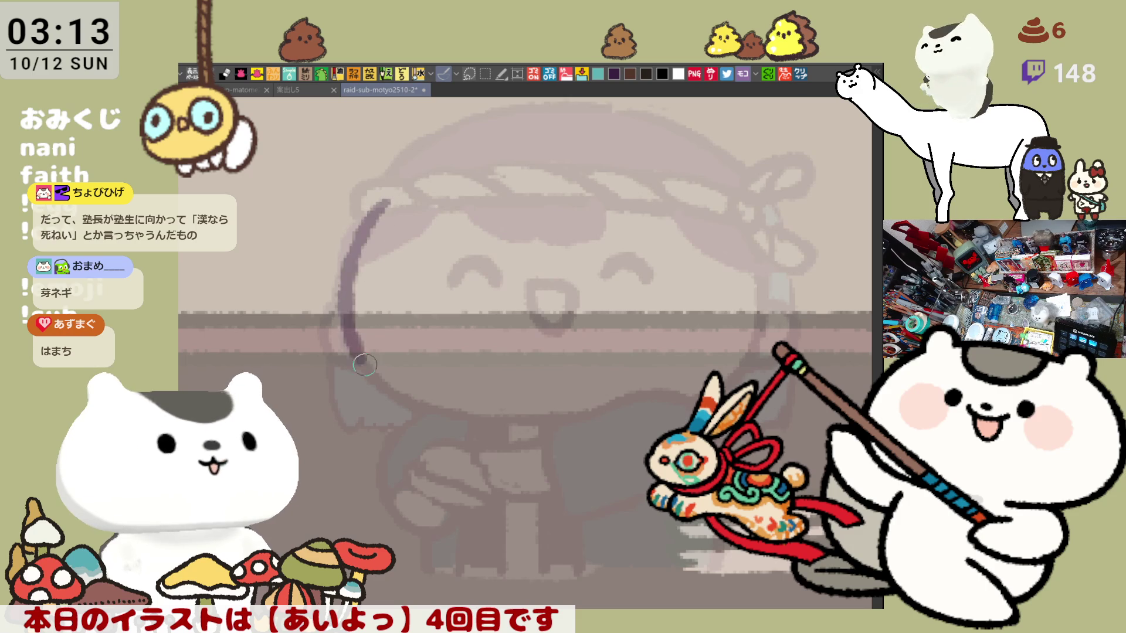
{"action": "key", "text": "ctrl+z"}
{"action": "mouse_move", "coordinate": [386, 199]}
{"action": "left_mouse_down"}
{"action": "mouse_move", "coordinate": [378, 368]}
{"action": "mouse_move", "coordinate": [434, 413]}
{"action": "left_mouse_up"}
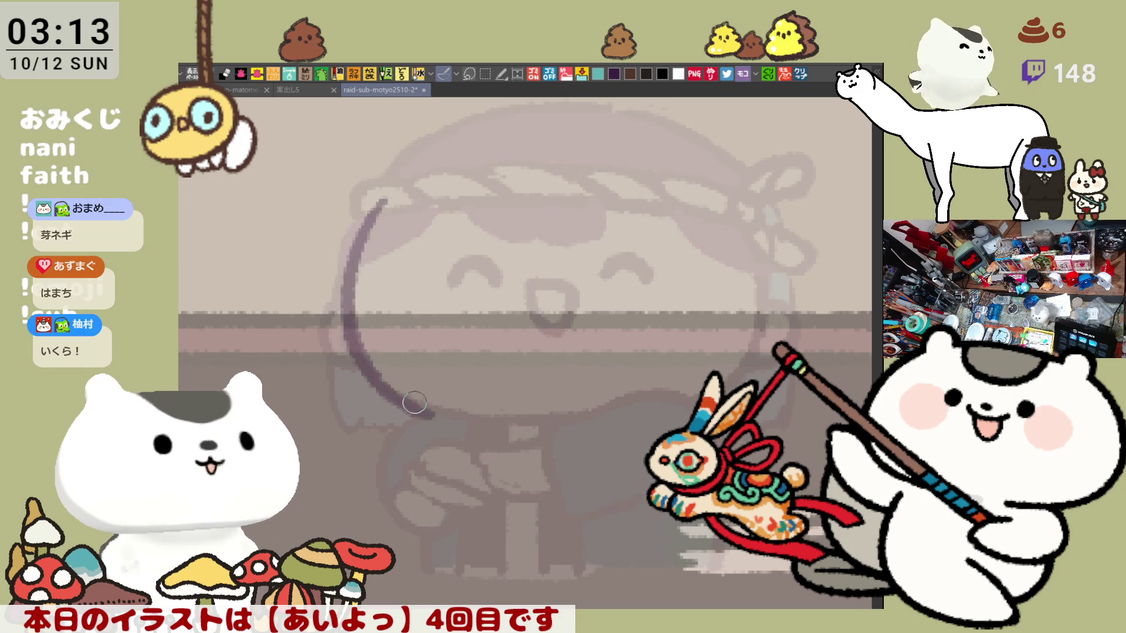
{"action": "key", "text": "ctrl+z"}
{"action": "mouse_move", "coordinate": [367, 372]}
{"action": "left_mouse_down"}
{"action": "mouse_move", "coordinate": [437, 412]}
{"action": "mouse_move", "coordinate": [548, 418]}
{"action": "left_mouse_up"}
{"action": "key", "text": "ctrl+z"}
Redraw the chin line across the face until it sits evenly, then extend it across the jaw.
{"action": "left_click_drag", "start_coordinate": [436, 411], "coordinate": [562, 417]}
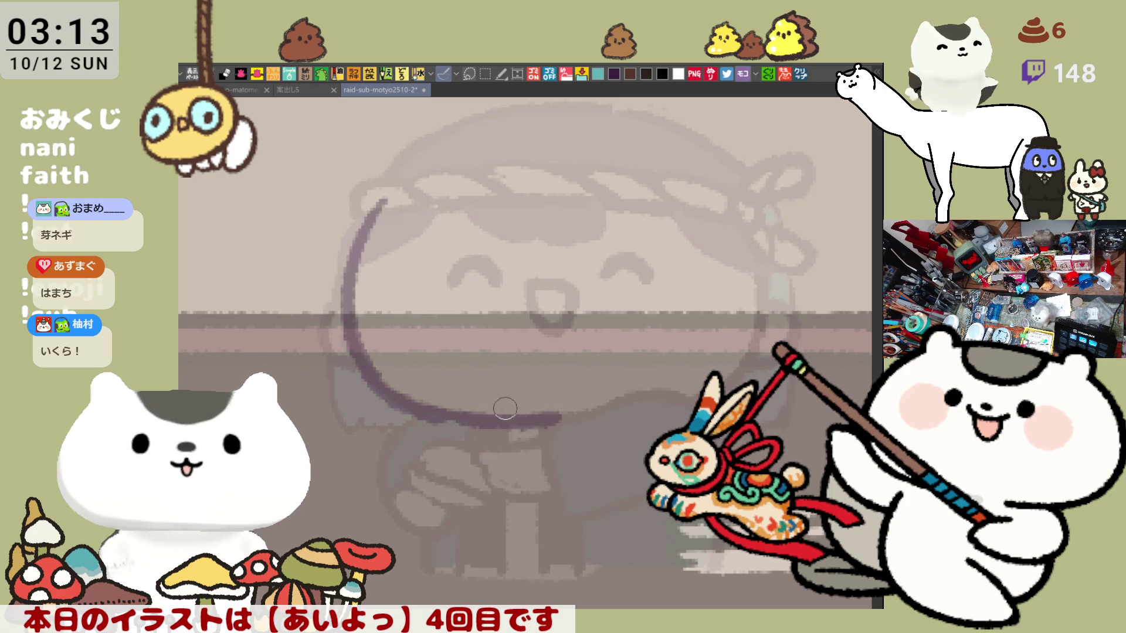
{"action": "key", "text": "ctrl+z"}
{"action": "left_click_drag", "start_coordinate": [432, 409], "coordinate": [557, 419]}
{"action": "key", "text": "ctrl+z"}
{"action": "left_click_drag", "start_coordinate": [422, 410], "coordinate": [557, 420]}
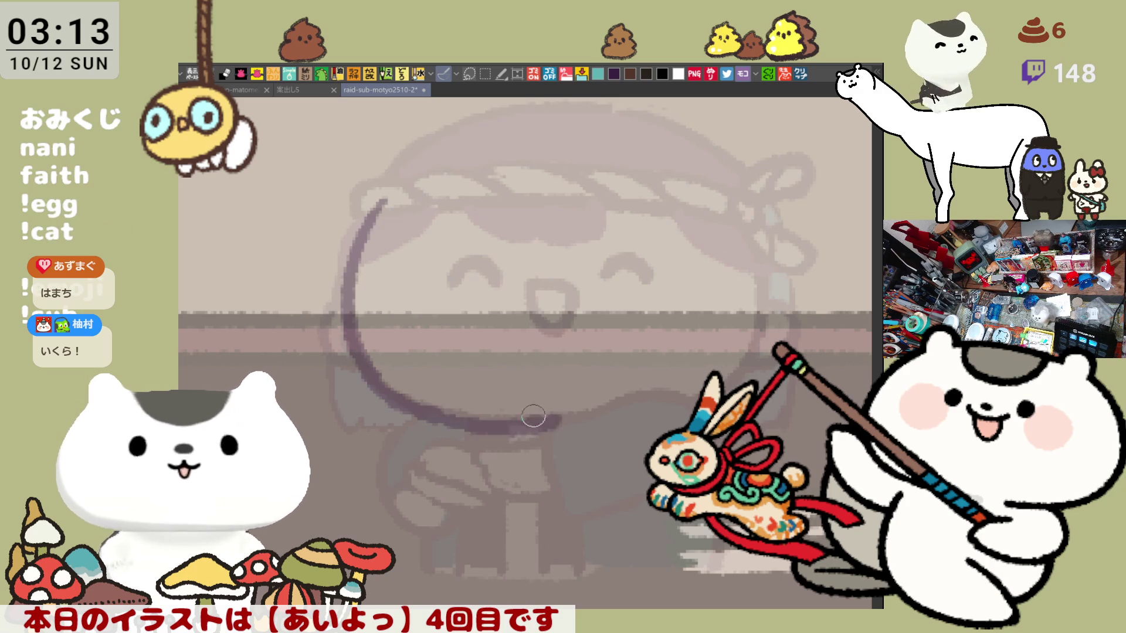
{"action": "key", "text": "ctrl+z"}
{"action": "left_click_drag", "start_coordinate": [437, 412], "coordinate": [586, 420]}
{"action": "key", "text": "ctrl+z"}
{"action": "left_click_drag", "start_coordinate": [420, 409], "coordinate": [565, 417]}
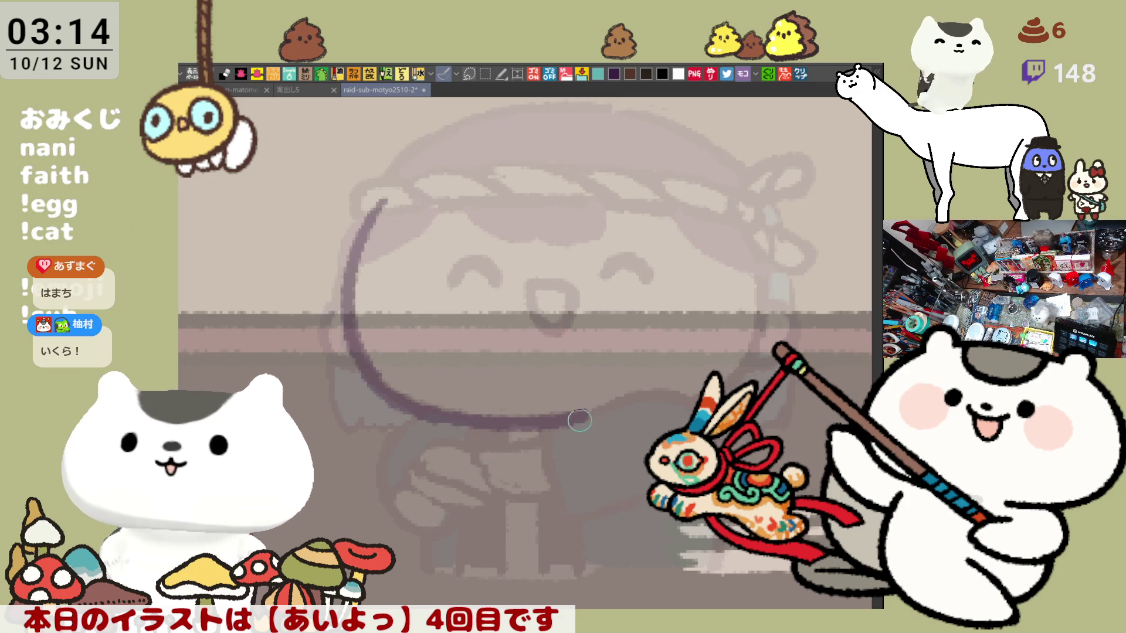
{"action": "key", "text": "ctrl+z"}
{"action": "left_click_drag", "start_coordinate": [416, 407], "coordinate": [565, 420]}
{"action": "key", "text": "ctrl+z"}
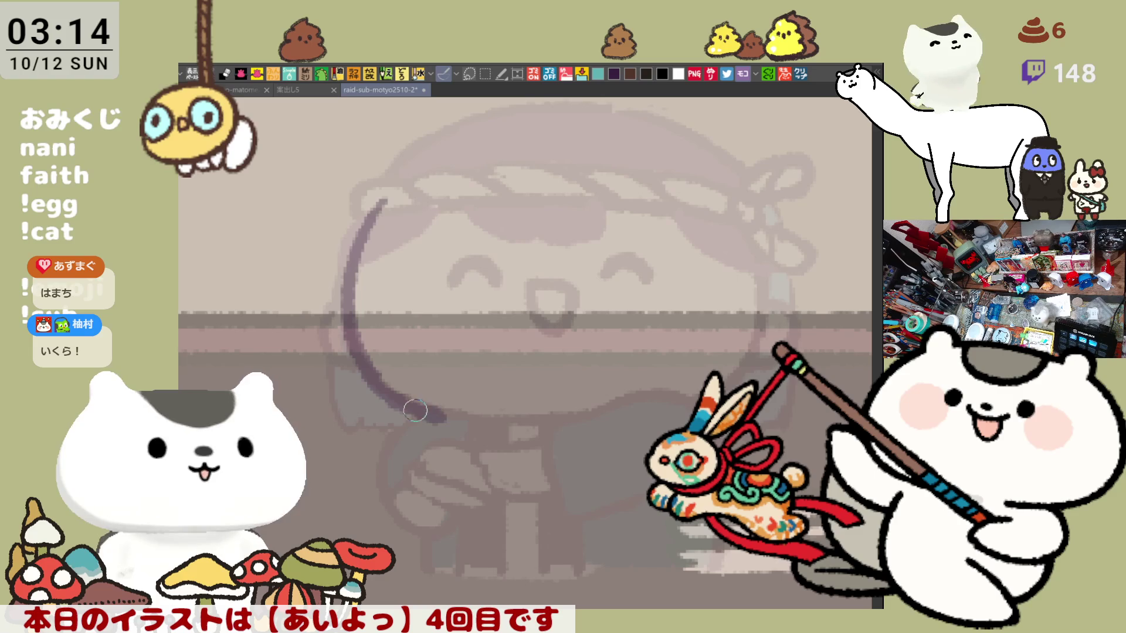
{"action": "left_click_drag", "start_coordinate": [417, 407], "coordinate": [566, 423]}
{"action": "key", "text": "ctrl+z"}
{"action": "left_click_drag", "start_coordinate": [412, 405], "coordinate": [528, 431]}
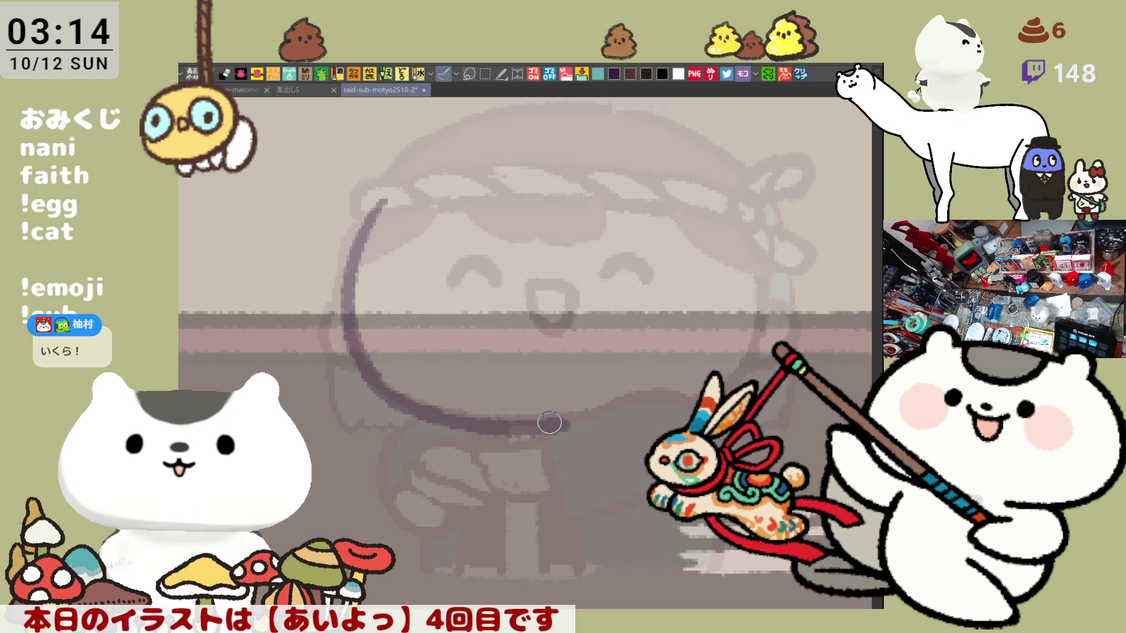
{"action": "key", "text": "ctrl+z"}
{"action": "left_click_drag", "start_coordinate": [448, 416], "coordinate": [536, 419]}
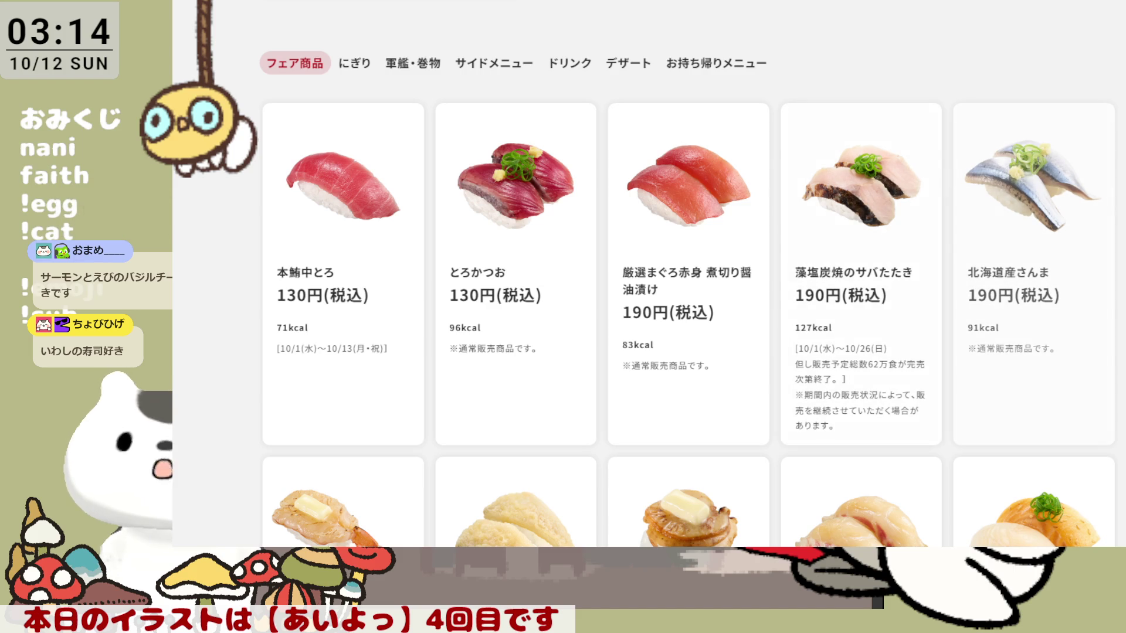
Scroll through the Sushiro fair-items menu page.
{"action": "scroll", "coordinate": [685, 293], "scroll_direction": "down", "scroll_amount": 5}
{"action": "scroll", "coordinate": [686, 293], "scroll_direction": "down", "scroll_amount": 2}
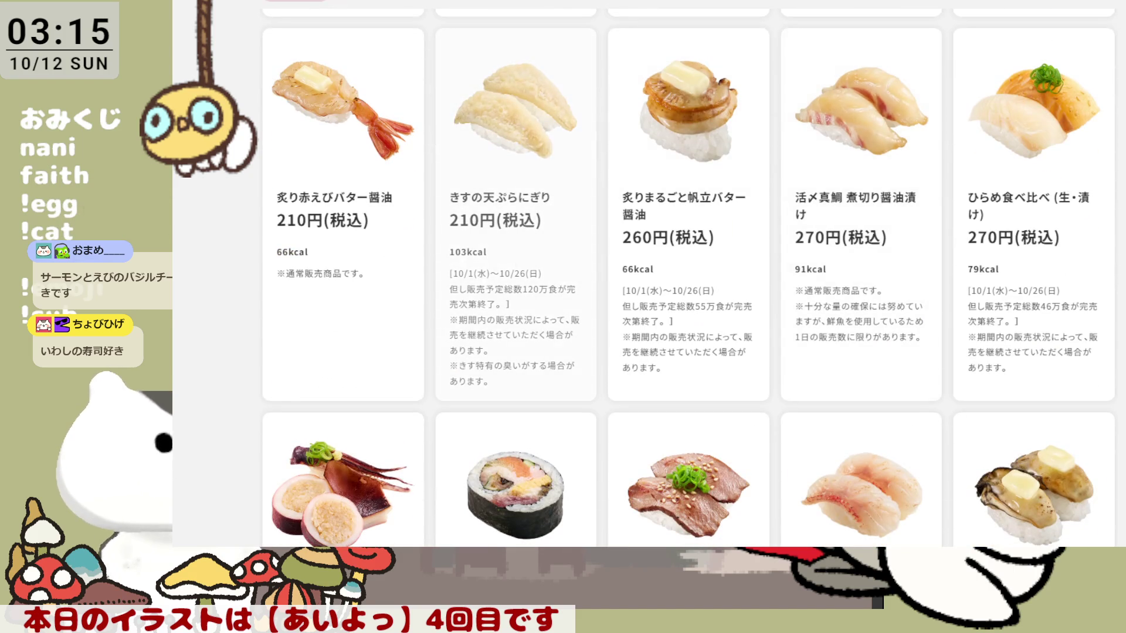
{"action": "scroll", "coordinate": [686, 293], "scroll_direction": "down", "scroll_amount": 6}
{"action": "scroll", "coordinate": [686, 293], "scroll_direction": "down", "scroll_amount": 3}
{"action": "scroll", "coordinate": [657, 149], "scroll_direction": "down", "scroll_amount": 10}
{"action": "scroll", "coordinate": [645, 146], "scroll_direction": "up", "scroll_amount": 3}
{"action": "scroll", "coordinate": [604, 88], "scroll_direction": "up", "scroll_amount": 1}
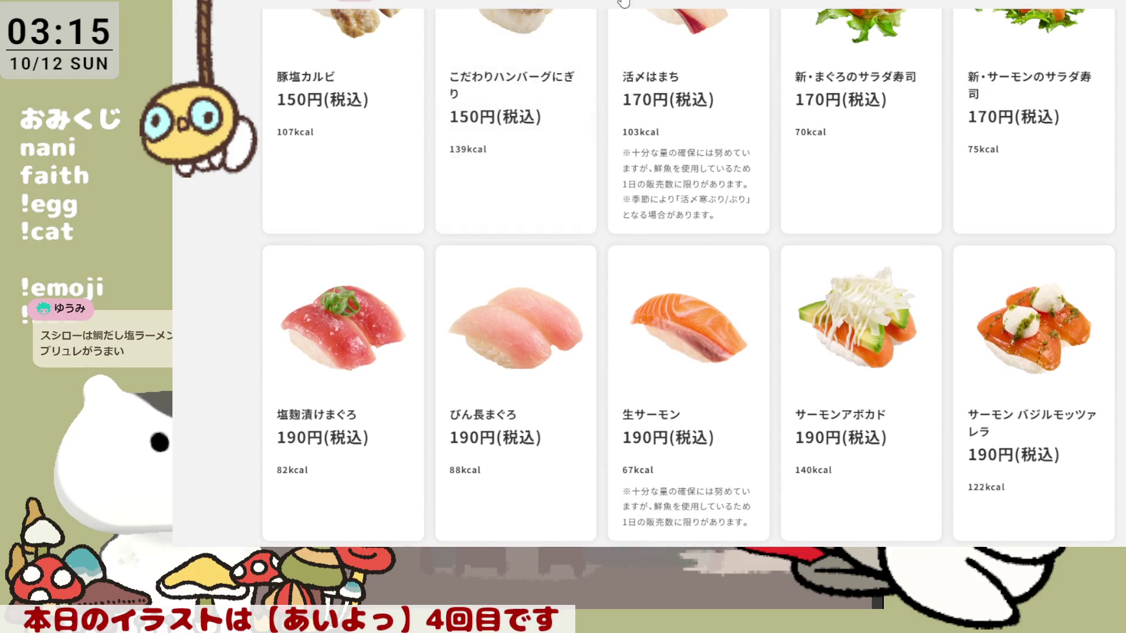
Switch to the デザート tab and browse the dessert listings.
{"action": "left_click", "coordinate": [623, 3]}
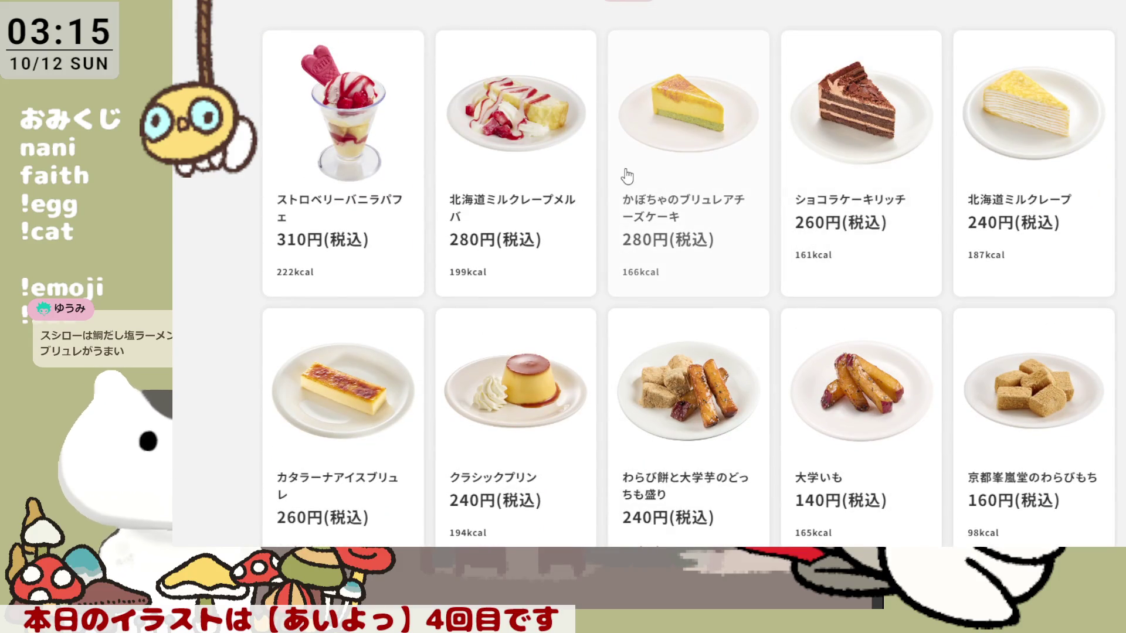
{"action": "scroll", "coordinate": [626, 176], "scroll_direction": "down", "scroll_amount": 3}
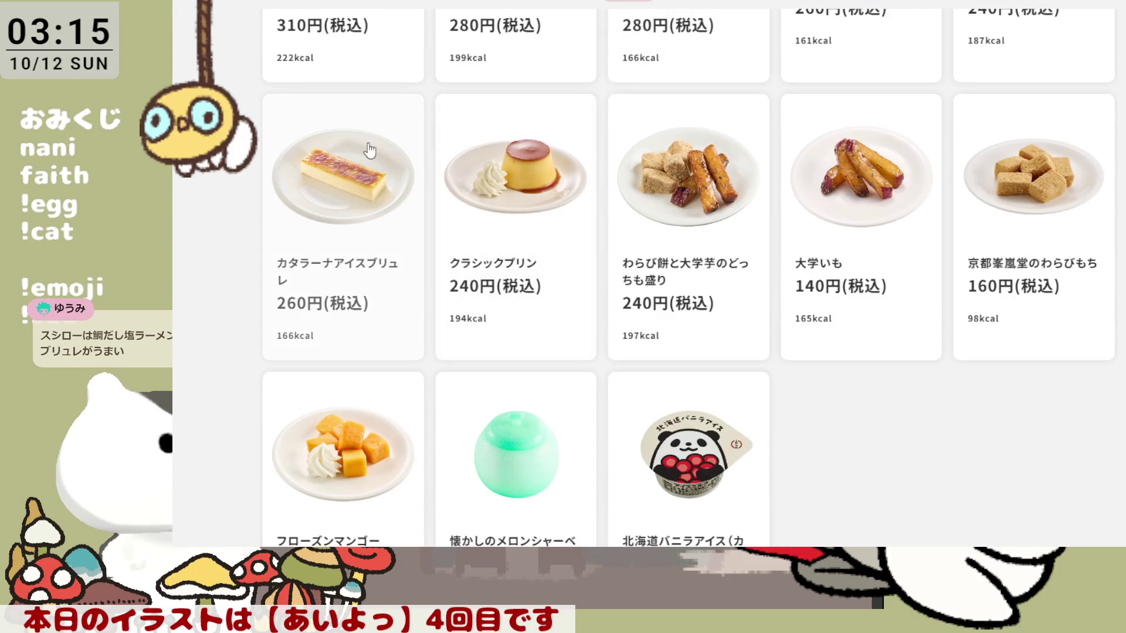
{"action": "scroll", "coordinate": [360, 141], "scroll_direction": "down", "scroll_amount": 1}
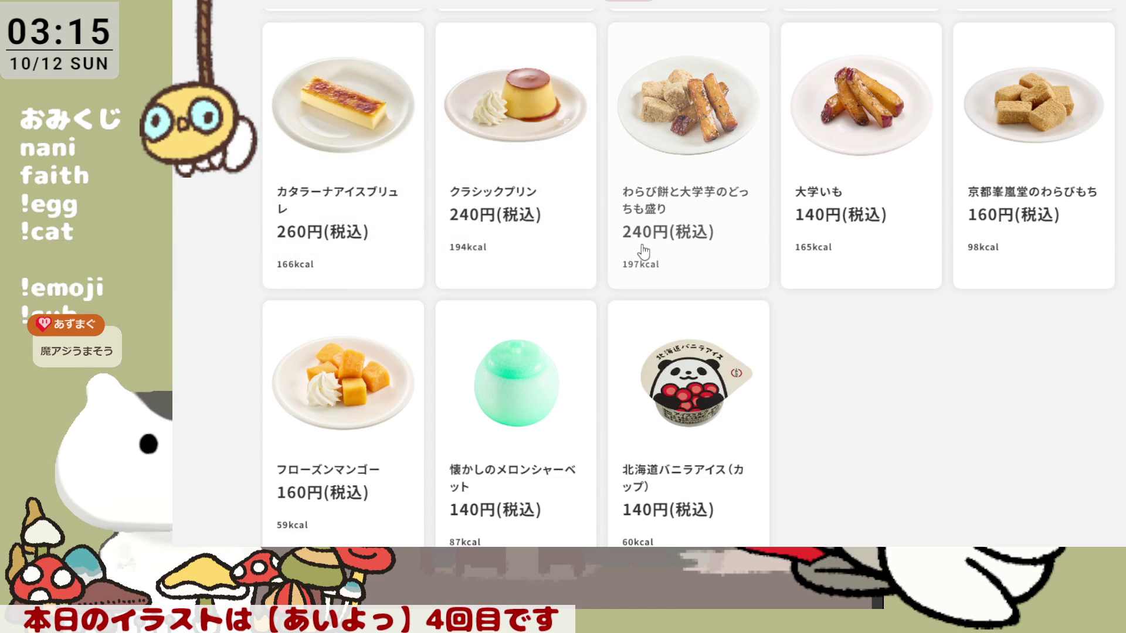
{"action": "scroll", "coordinate": [645, 252], "scroll_direction": "up", "scroll_amount": 1}
{"action": "scroll", "coordinate": [643, 250], "scroll_direction": "down", "scroll_amount": 1}
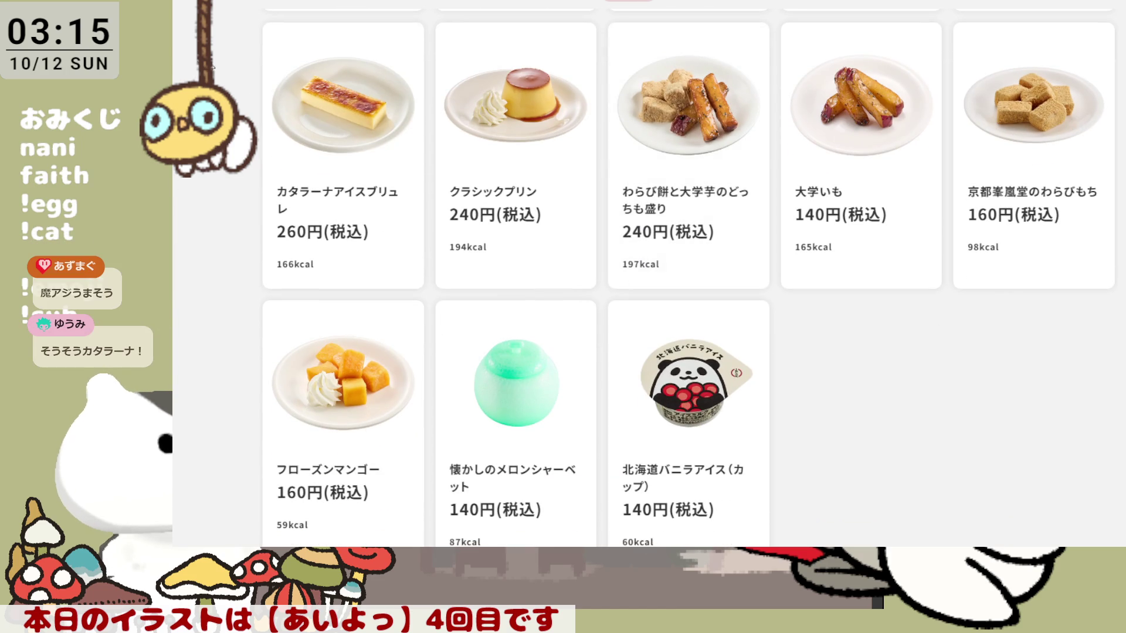
{"action": "scroll", "coordinate": [742, 305], "scroll_direction": "up", "scroll_amount": 2}
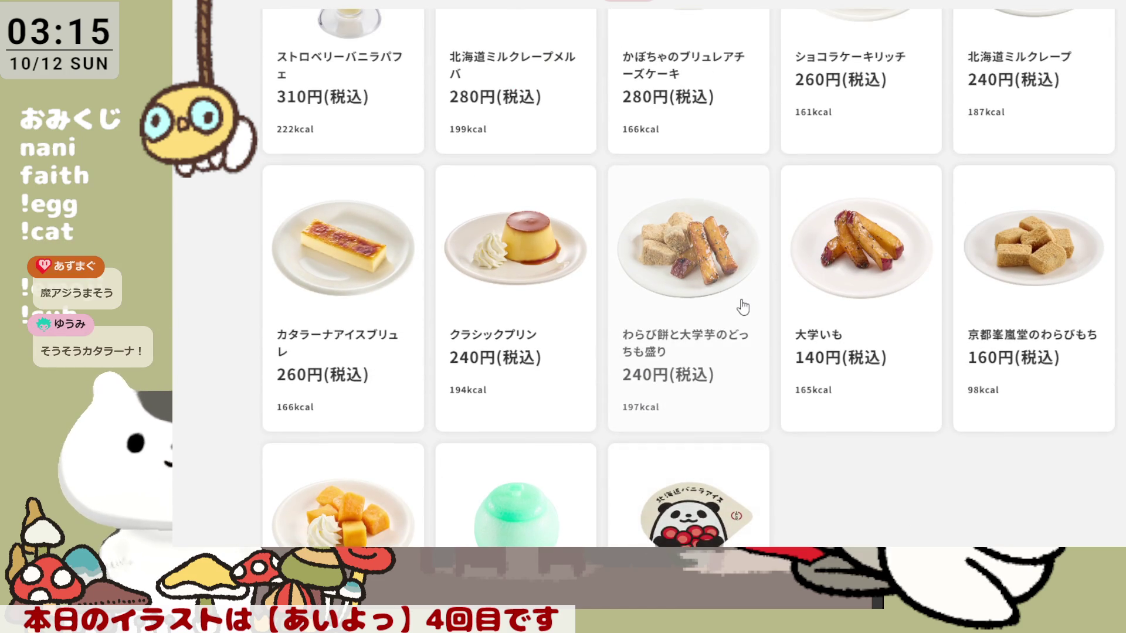
{"action": "scroll", "coordinate": [727, 287], "scroll_direction": "up", "scroll_amount": 3}
{"action": "scroll", "coordinate": [712, 238], "scroll_direction": "down", "scroll_amount": 1}
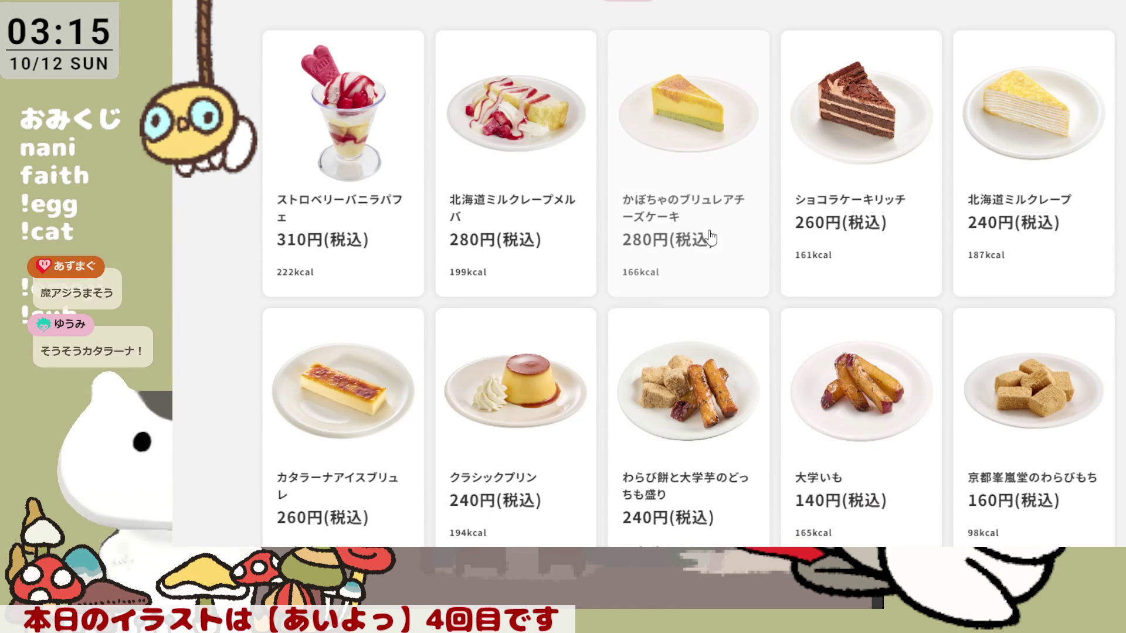
{"action": "scroll", "coordinate": [742, 252], "scroll_direction": "down", "scroll_amount": 3}
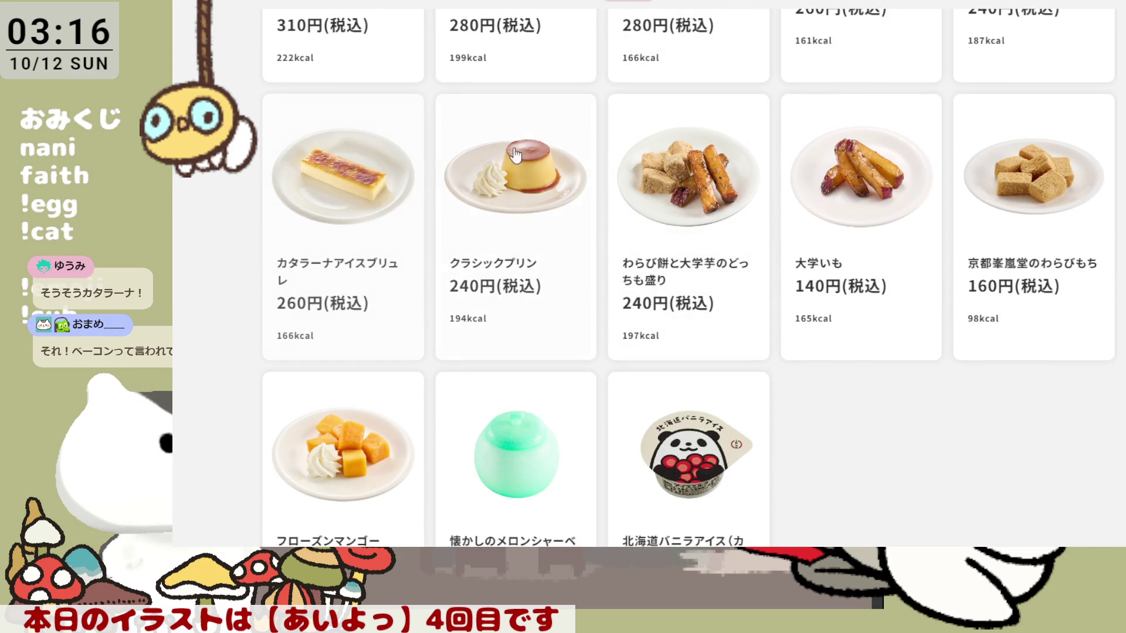
{"action": "scroll", "coordinate": [498, 164], "scroll_direction": "up", "scroll_amount": 2}
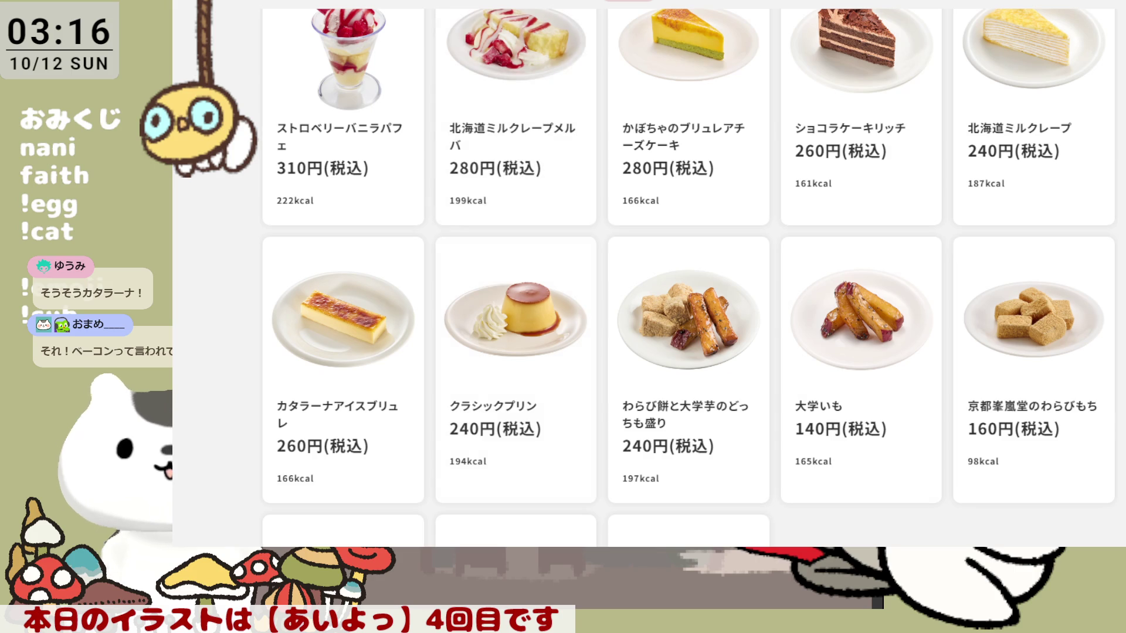
{"action": "scroll", "coordinate": [687, 278], "scroll_direction": "down", "scroll_amount": 2}
{"action": "scroll", "coordinate": [688, 277], "scroll_direction": "up", "scroll_amount": 2}
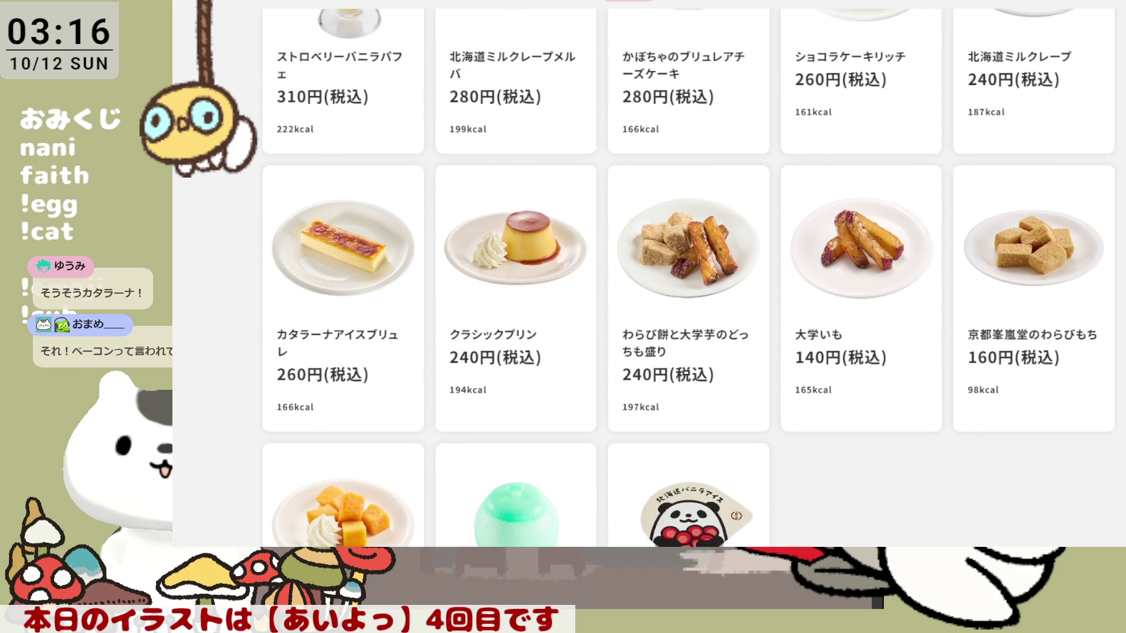
{"action": "scroll", "coordinate": [678, 241], "scroll_direction": "down", "scroll_amount": 2}
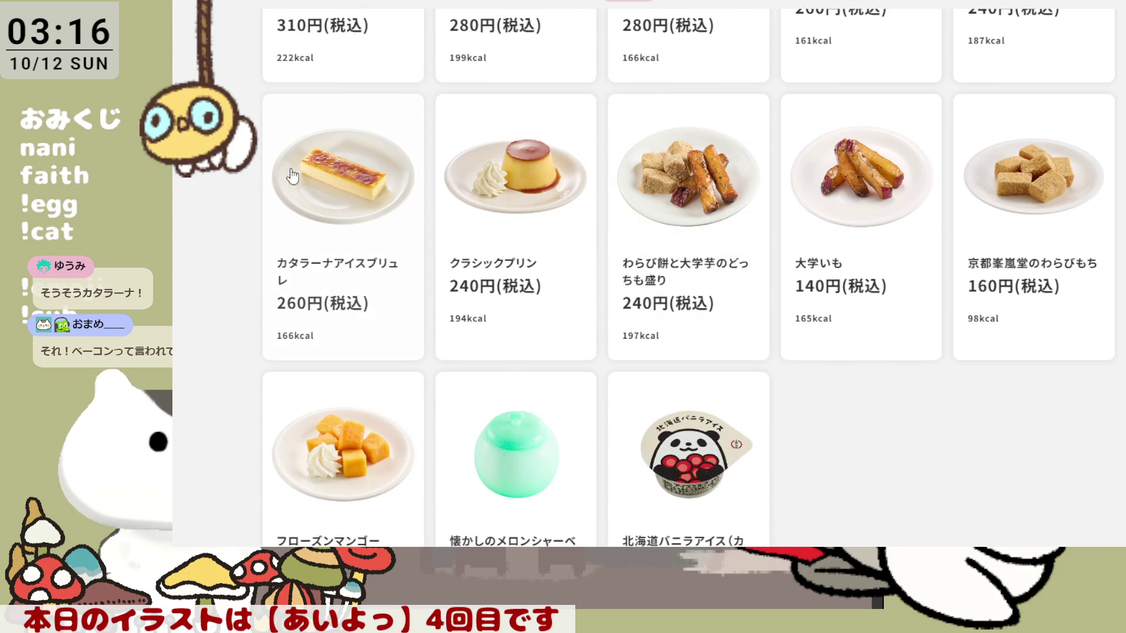
{"action": "scroll", "coordinate": [678, 240], "scroll_direction": "up", "scroll_amount": 1}
{"action": "scroll", "coordinate": [496, 225], "scroll_direction": "up", "scroll_amount": 4}
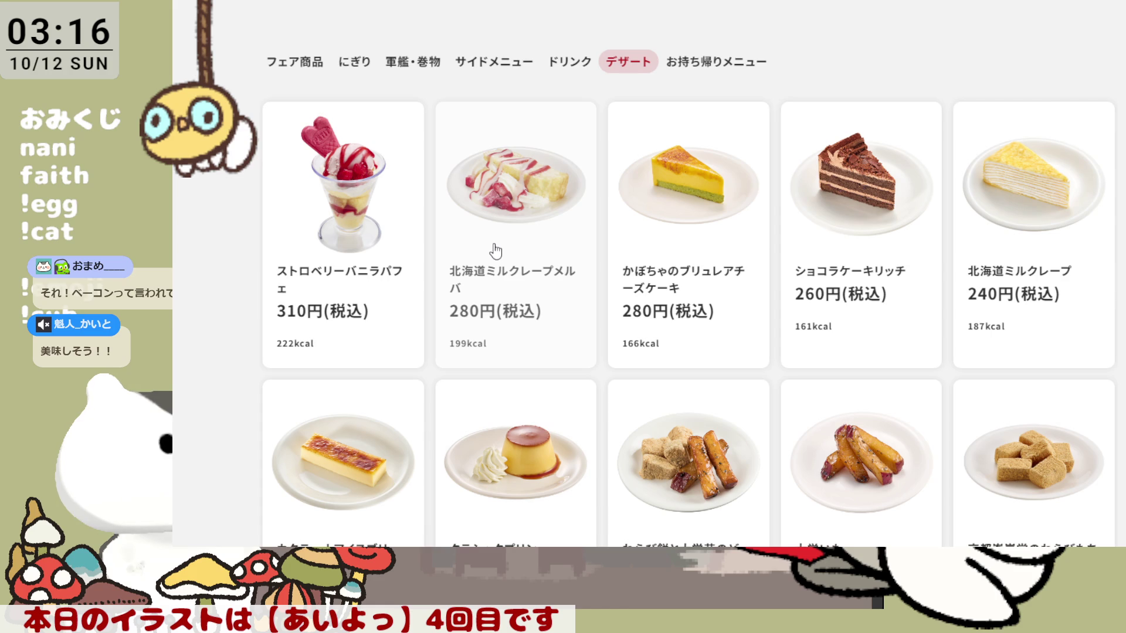
{"action": "scroll", "coordinate": [495, 252], "scroll_direction": "down", "scroll_amount": 1}
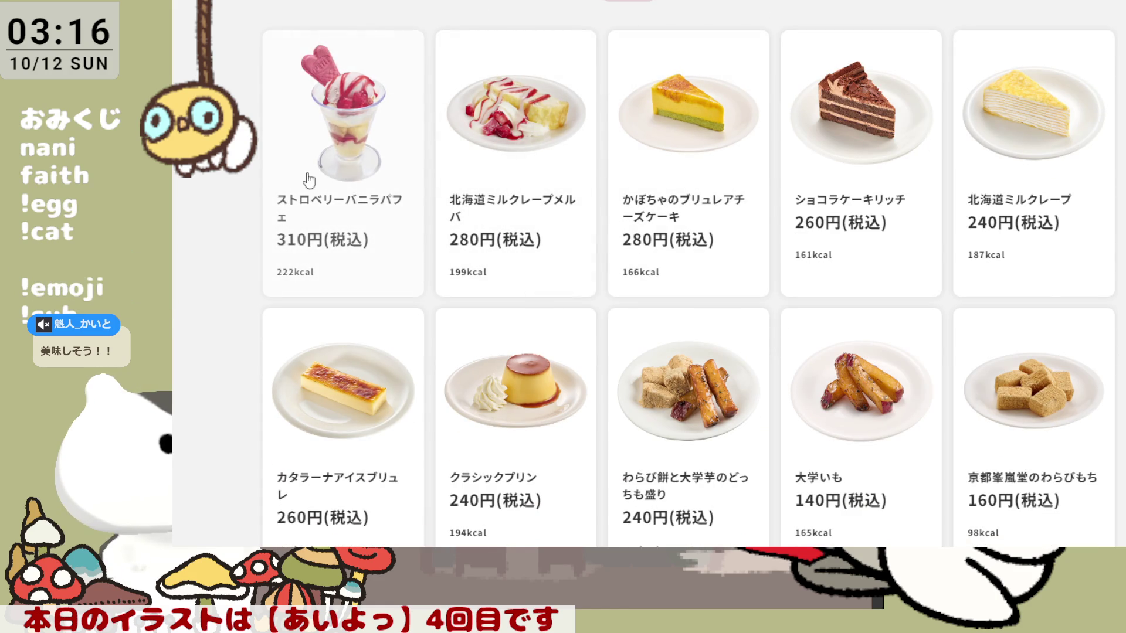
{"action": "scroll", "coordinate": [602, 255], "scroll_direction": "down", "scroll_amount": 5}
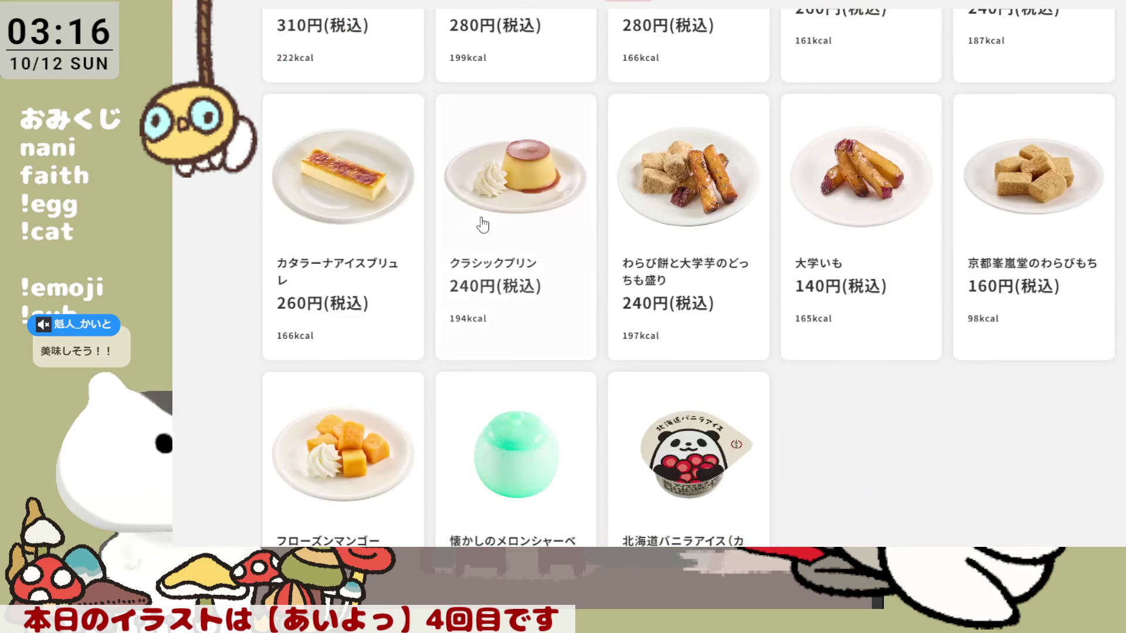
{"action": "scroll", "coordinate": [453, 212], "scroll_direction": "up", "scroll_amount": 5}
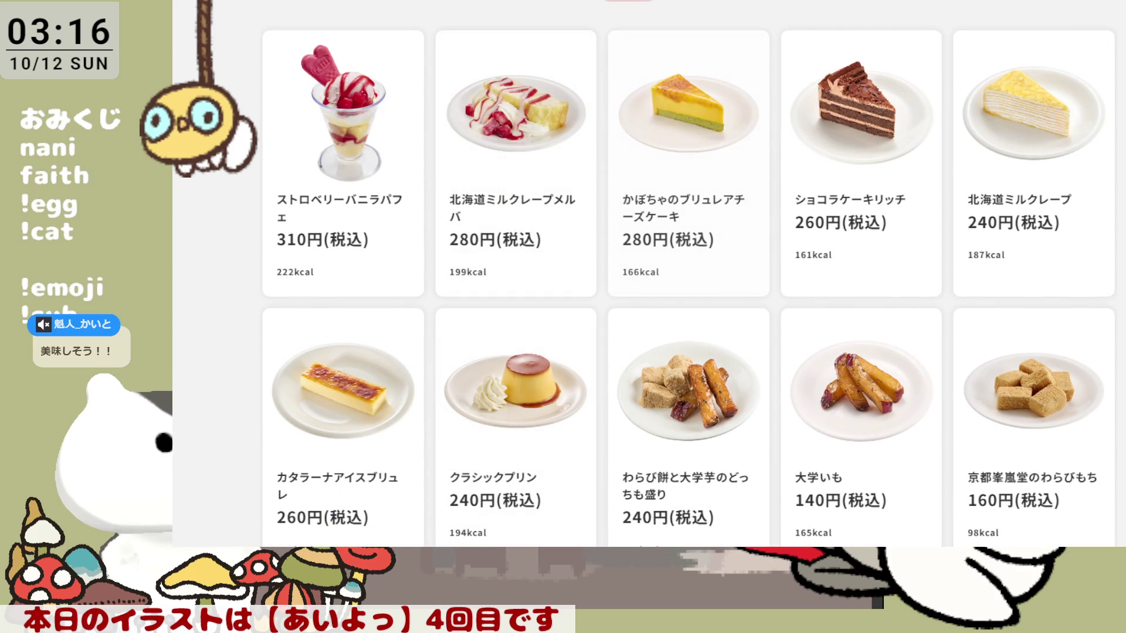
Switch to the サイドメニュー tab and browse the ramen and udon side dishes.
{"action": "left_click", "coordinate": [502, 3]}
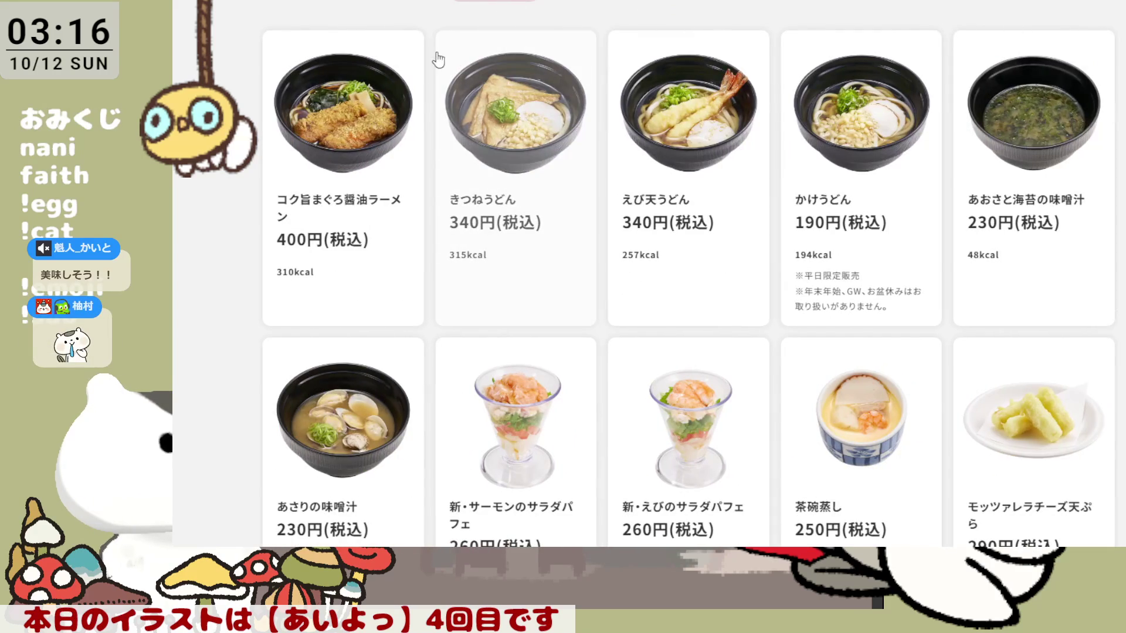
{"action": "scroll", "coordinate": [660, 242], "scroll_direction": "down", "scroll_amount": 2}
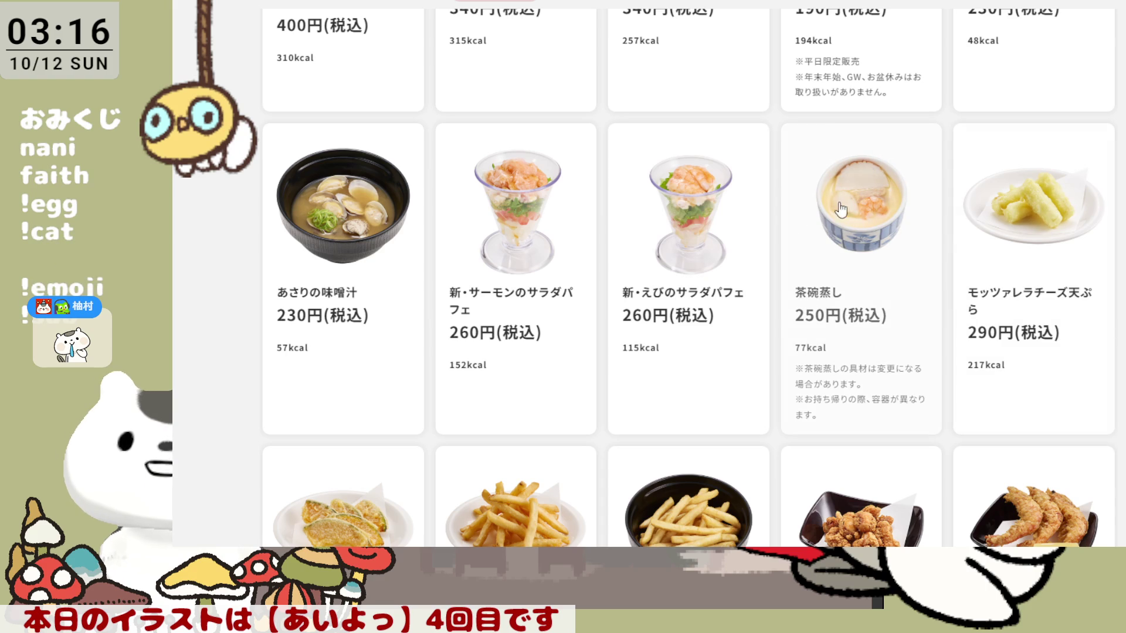
{"action": "scroll", "coordinate": [674, 194], "scroll_direction": "down", "scroll_amount": 2}
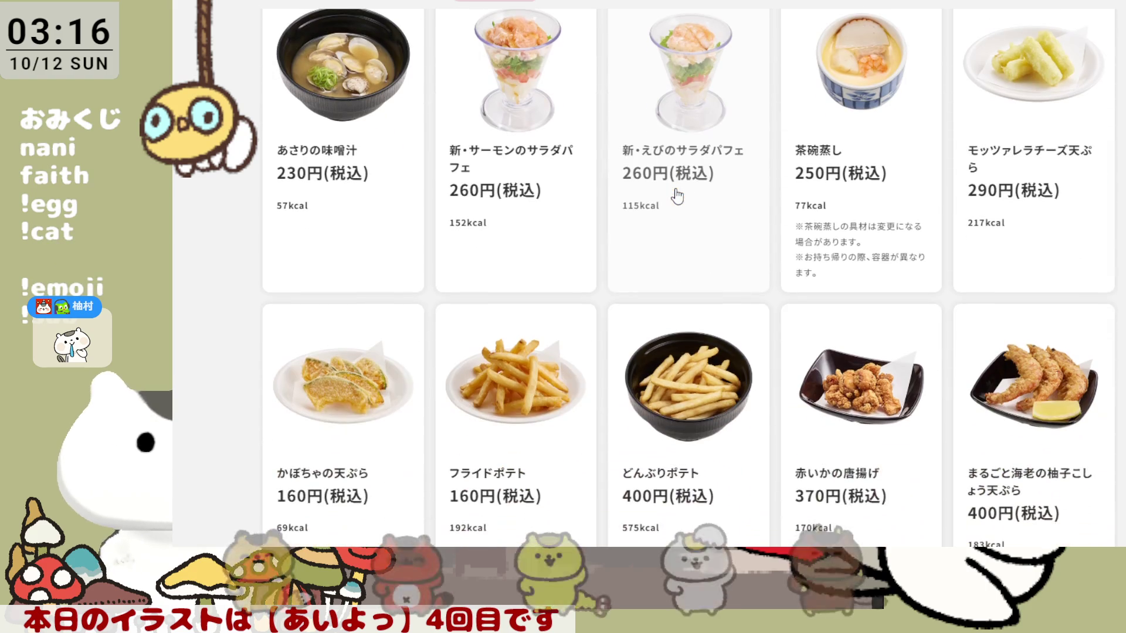
{"action": "scroll", "coordinate": [678, 196], "scroll_direction": "up", "scroll_amount": 3}
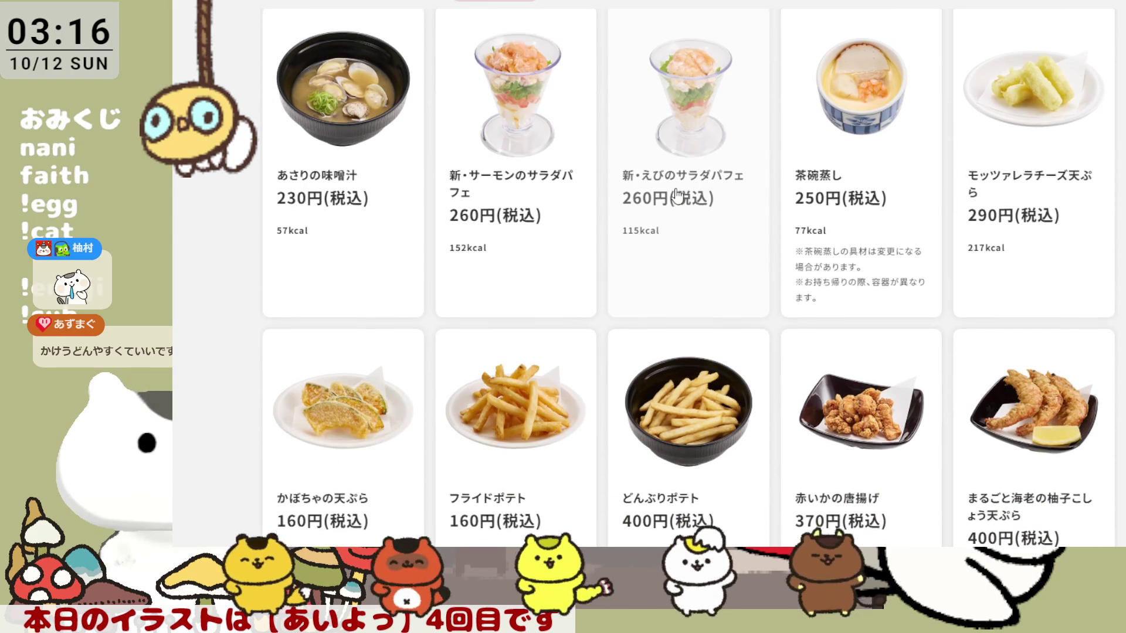
{"action": "scroll", "coordinate": [677, 196], "scroll_direction": "up", "scroll_amount": 3}
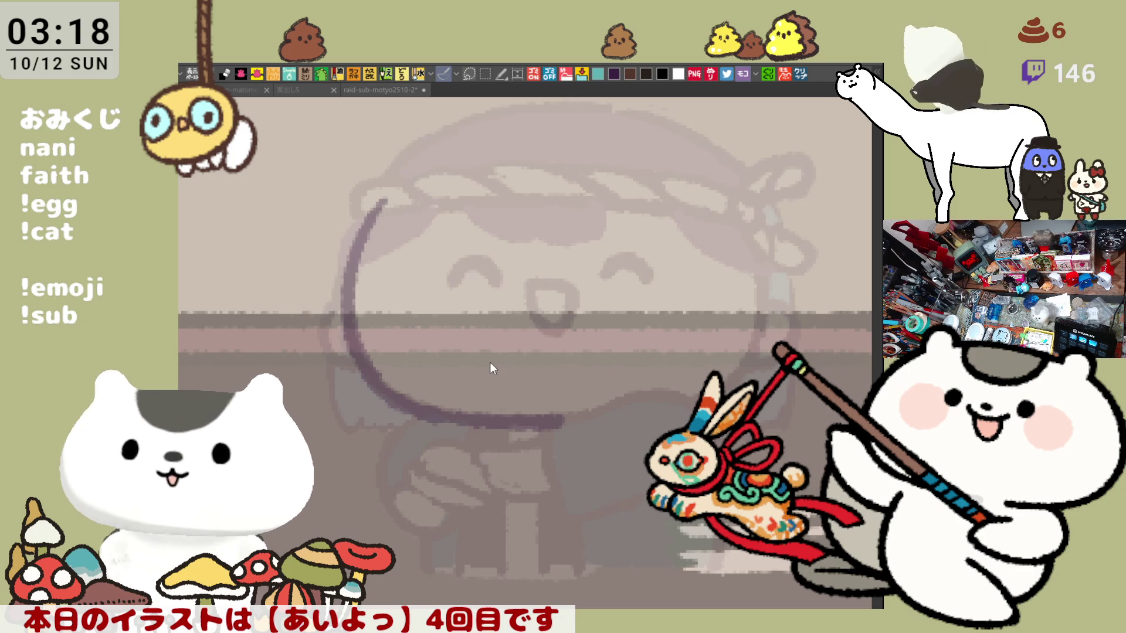
Mirror the canvas view and trace the left side of the face outline, retrying its lower arc.
{"action": "scroll", "coordinate": [501, 351], "scroll_direction": "down", "scroll_amount": 3}
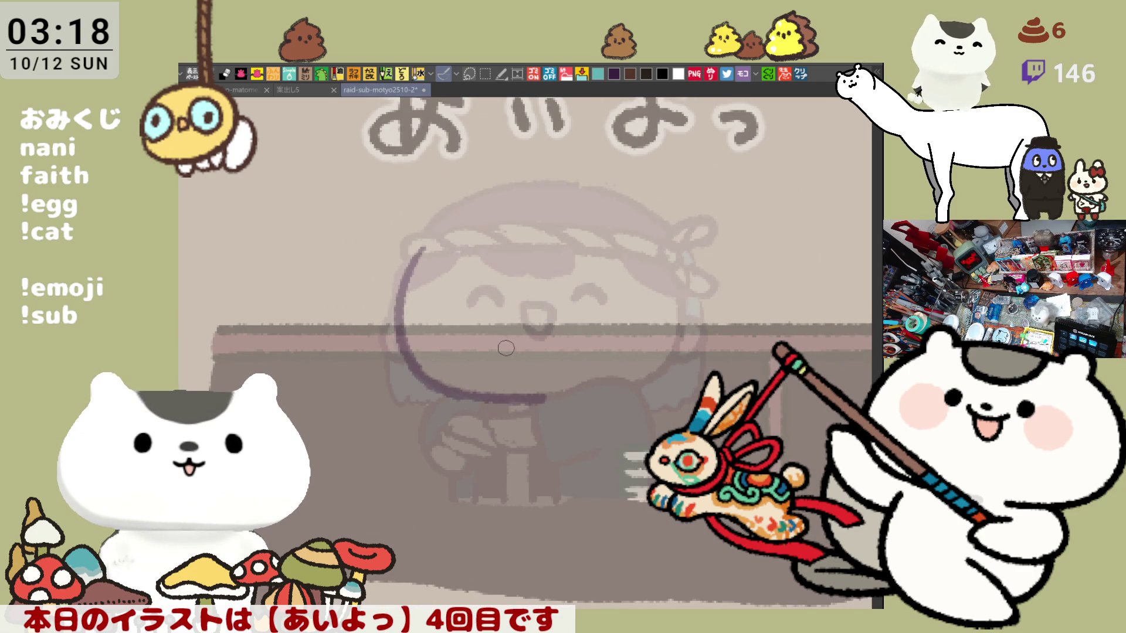
{"action": "key", "text": "h"}
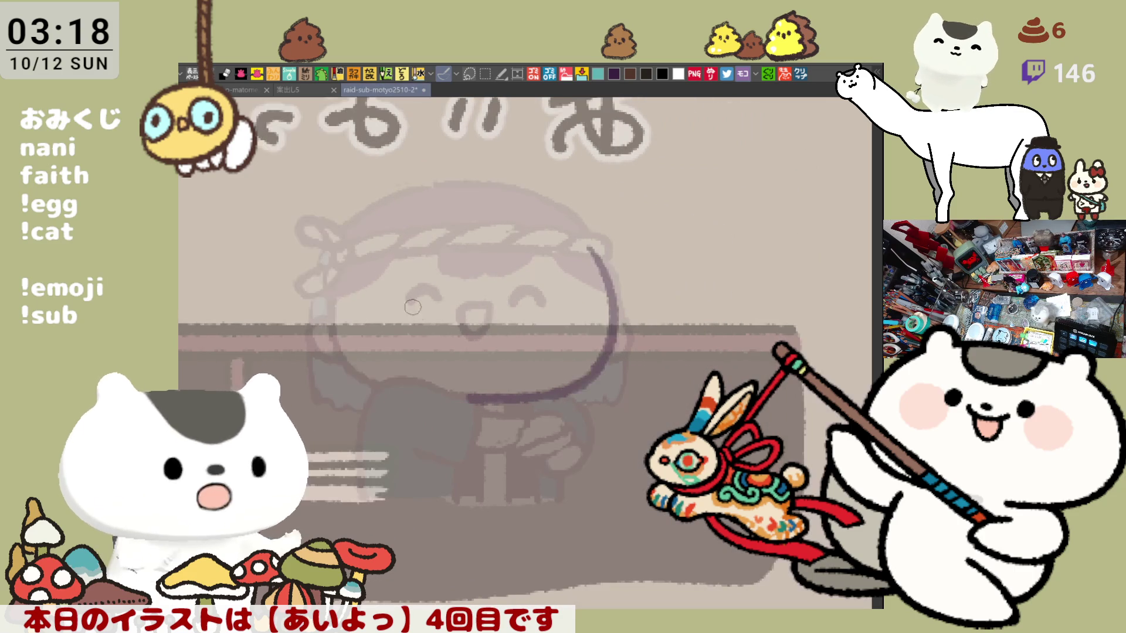
{"action": "mouse_move", "coordinate": [352, 250]}
{"action": "left_mouse_down"}
{"action": "mouse_move", "coordinate": [329, 315]}
{"action": "mouse_move", "coordinate": [381, 381]}
{"action": "mouse_move", "coordinate": [444, 390]}
{"action": "left_mouse_up"}
{"action": "key", "text": "ctrl+z"}
{"action": "left_click_drag", "start_coordinate": [361, 365], "coordinate": [446, 394]}
{"action": "key", "text": "ctrl+z"}
{"action": "left_click_drag", "start_coordinate": [352, 362], "coordinate": [452, 405]}
Keep redrawing the lower-left and bottom curve of the face, undoing unsatisfactory arcs.
{"action": "key", "text": "ctrl+z"}
{"action": "left_click_drag", "start_coordinate": [352, 362], "coordinate": [448, 401]}
{"action": "key", "text": "ctrl+z"}
{"action": "left_click_drag", "start_coordinate": [365, 382], "coordinate": [445, 395]}
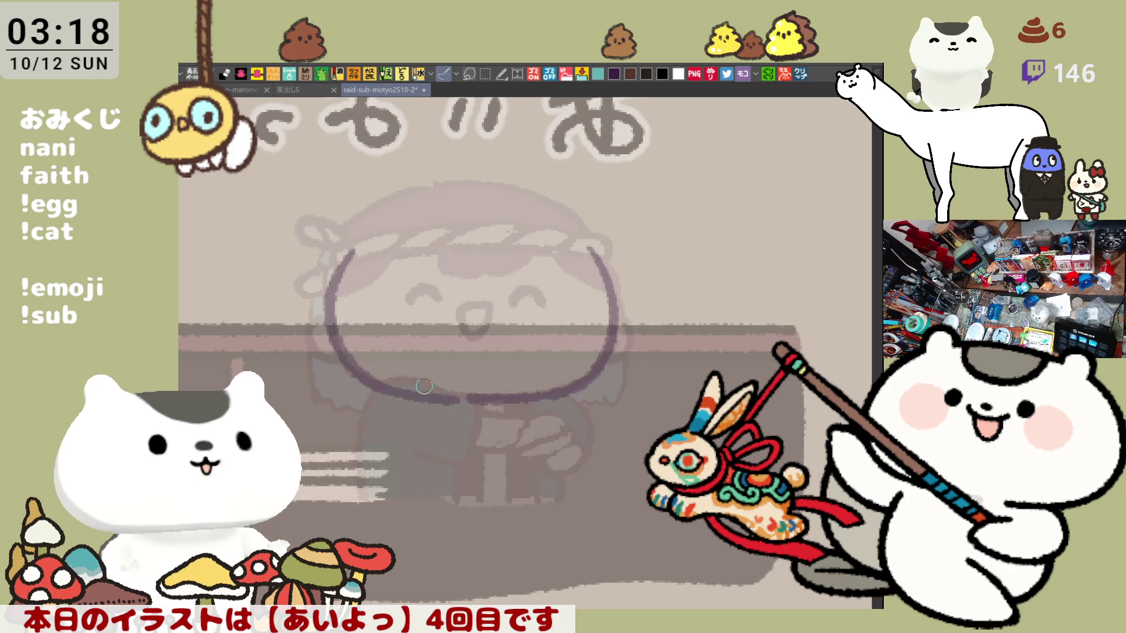
{"action": "key", "text": "ctrl+z"}
{"action": "left_click_drag", "start_coordinate": [378, 381], "coordinate": [460, 396]}
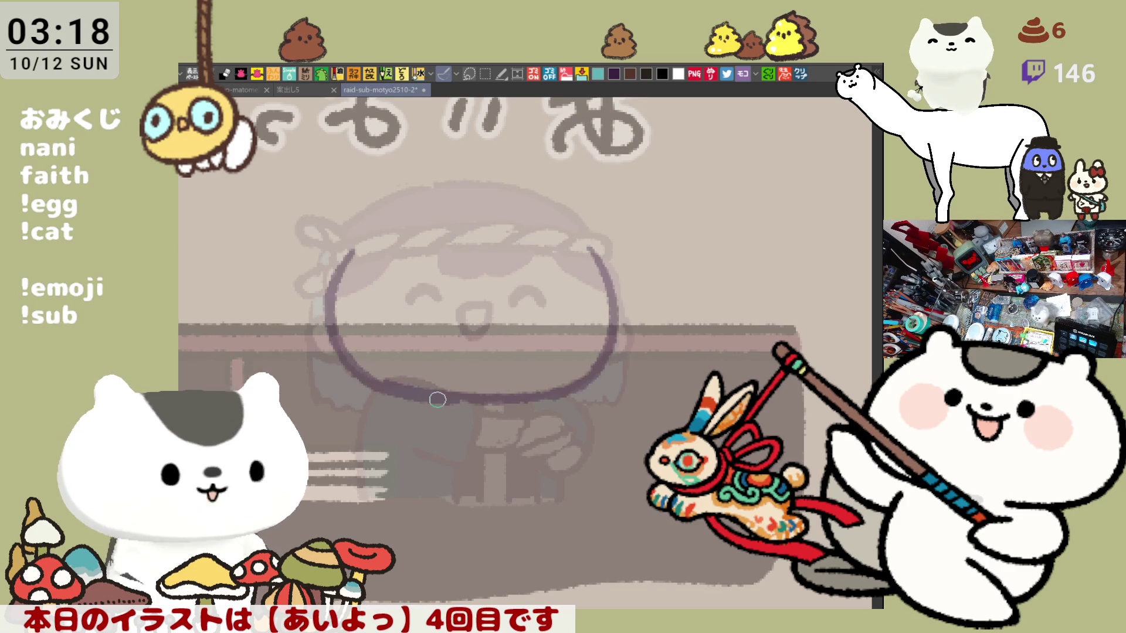
{"action": "left_click_drag", "start_coordinate": [380, 370], "coordinate": [454, 388]}
{"action": "key", "text": "ctrl+z"}
{"action": "key", "text": "ctrl+z"}
{"action": "key", "text": "ctrl+z"}
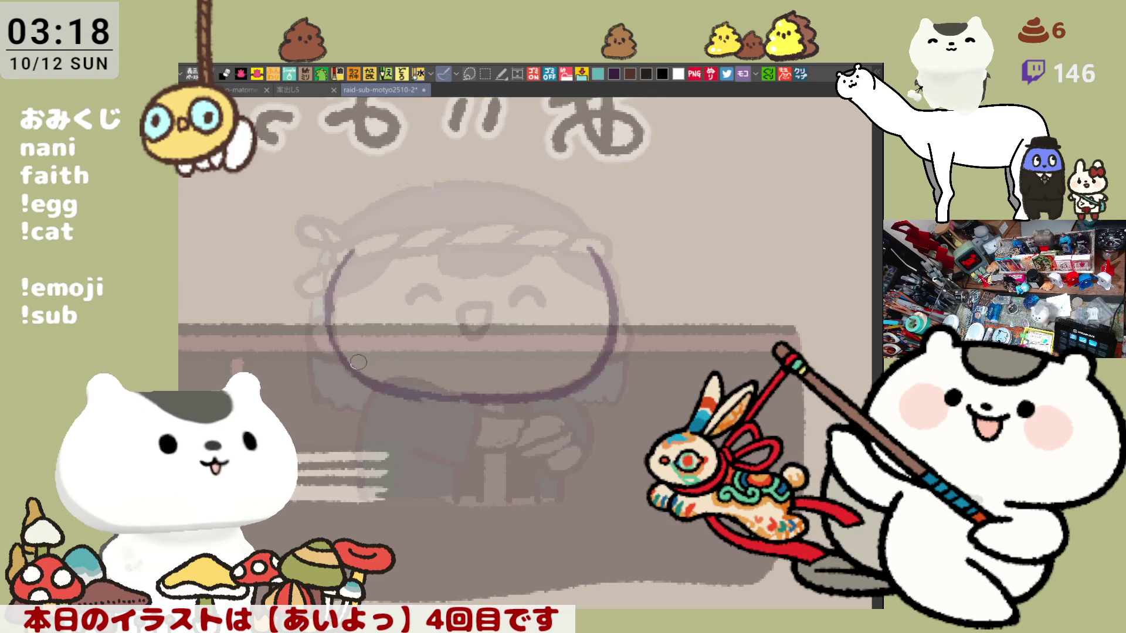
{"action": "left_click_drag", "start_coordinate": [351, 248], "coordinate": [363, 344]}
{"action": "key", "text": "ctrl+z"}
{"action": "mouse_move", "coordinate": [352, 248]}
{"action": "left_mouse_down"}
{"action": "mouse_move", "coordinate": [363, 351]}
{"action": "mouse_move", "coordinate": [355, 371]}
{"action": "mouse_move", "coordinate": [482, 400]}
{"action": "left_mouse_up"}
{"action": "key", "text": "ctrl+z"}
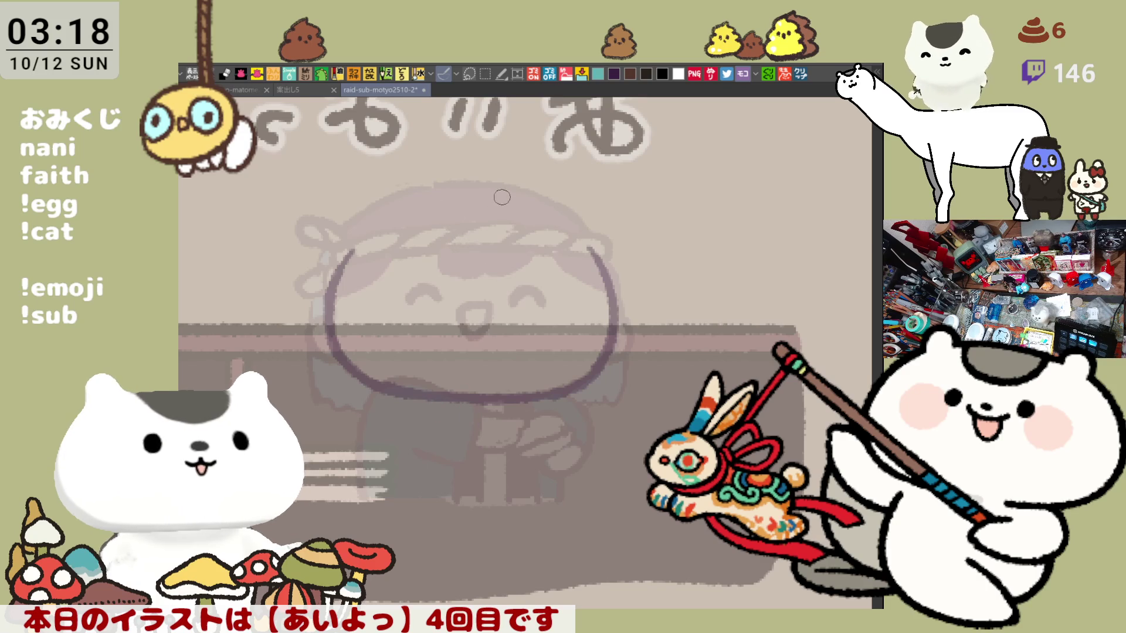
Draw the top arc of the head above the headband and continue the outline down the right side.
{"action": "left_click_drag", "start_coordinate": [433, 209], "coordinate": [502, 210]}
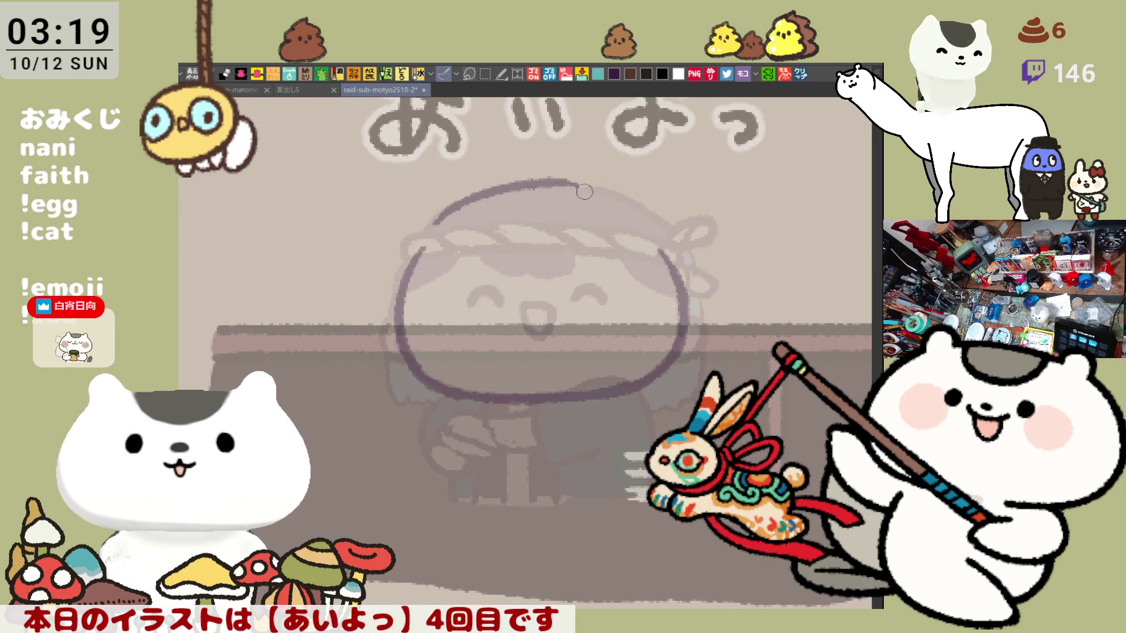
{"action": "mouse_move", "coordinate": [438, 233]}
{"action": "left_mouse_down"}
{"action": "mouse_move", "coordinate": [501, 197]}
{"action": "mouse_move", "coordinate": [565, 189]}
{"action": "mouse_move", "coordinate": [473, 201]}
{"action": "mouse_move", "coordinate": [525, 189]}
{"action": "mouse_move", "coordinate": [599, 194]}
{"action": "mouse_move", "coordinate": [648, 224]}
{"action": "left_mouse_up"}
{"action": "key", "text": "ctrl+z"}
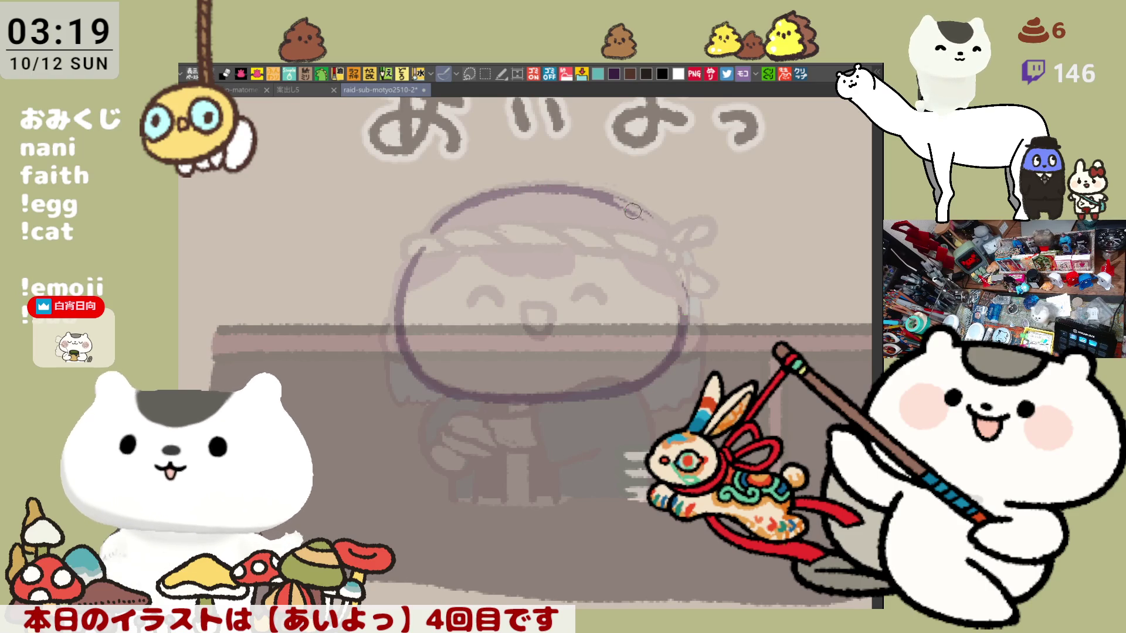
{"action": "mouse_move", "coordinate": [613, 193]}
{"action": "left_mouse_down"}
{"action": "mouse_move", "coordinate": [677, 254]}
{"action": "mouse_move", "coordinate": [677, 314]}
{"action": "left_mouse_up"}
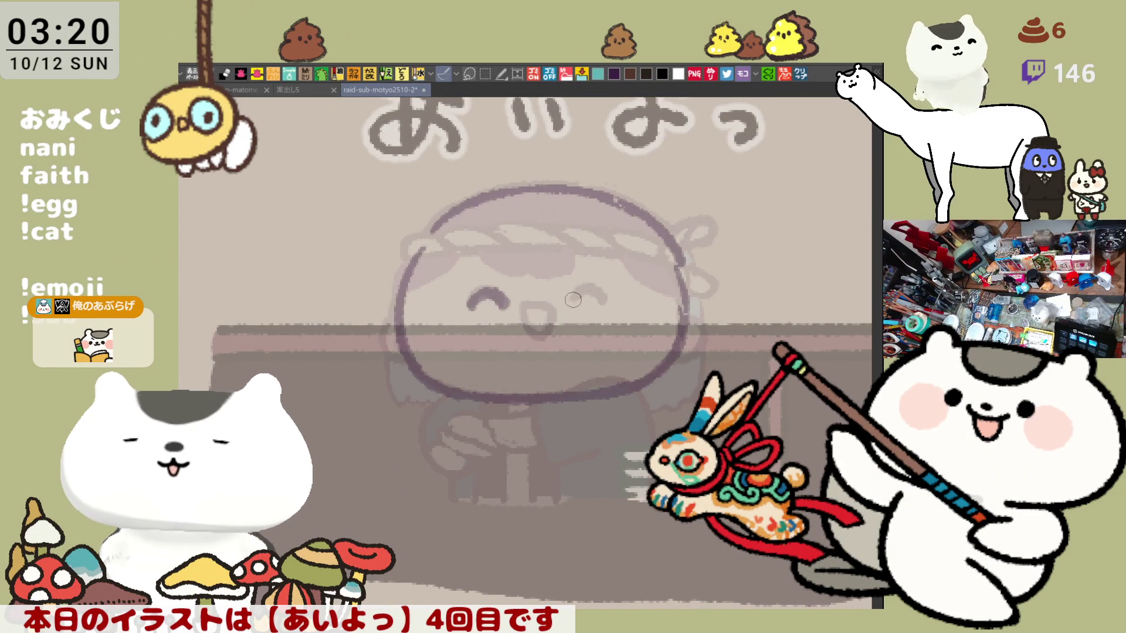
Ink the right eye as a closed ^ arc and draw the small mouth.
{"action": "mouse_move", "coordinate": [568, 308]}
{"action": "left_mouse_down"}
{"action": "mouse_move", "coordinate": [589, 292]}
{"action": "mouse_move", "coordinate": [608, 309]}
{"action": "left_mouse_up"}
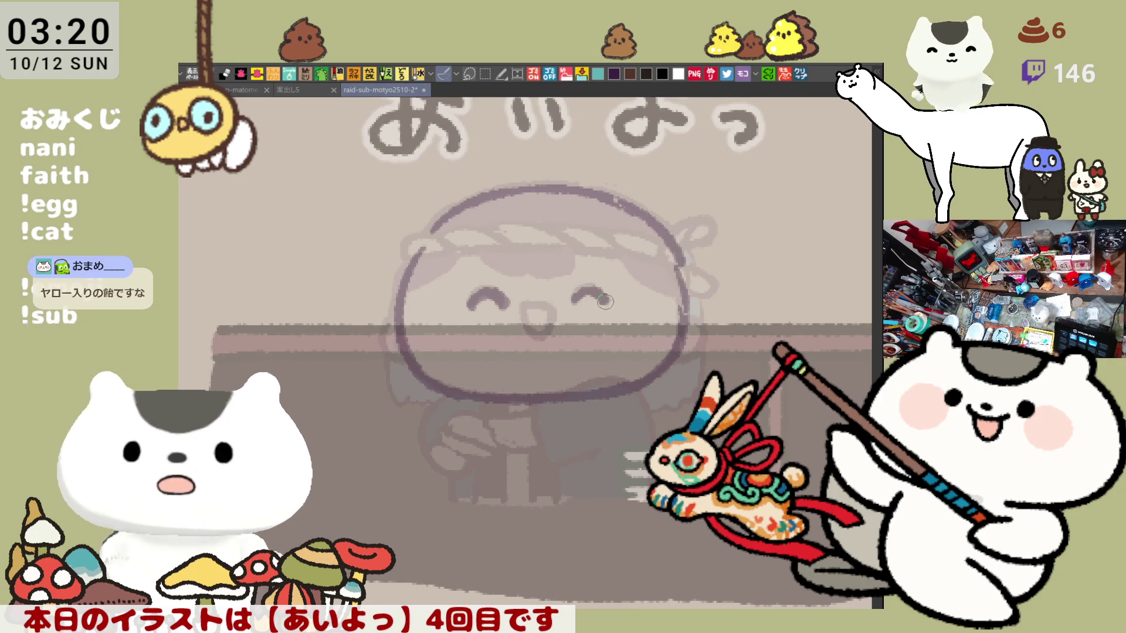
{"action": "left_click_drag", "start_coordinate": [599, 290], "coordinate": [610, 303]}
{"action": "key", "text": "ctrl+z"}
{"action": "key", "text": "ctrl+z"}
{"action": "left_click_drag", "start_coordinate": [572, 300], "coordinate": [605, 301]}
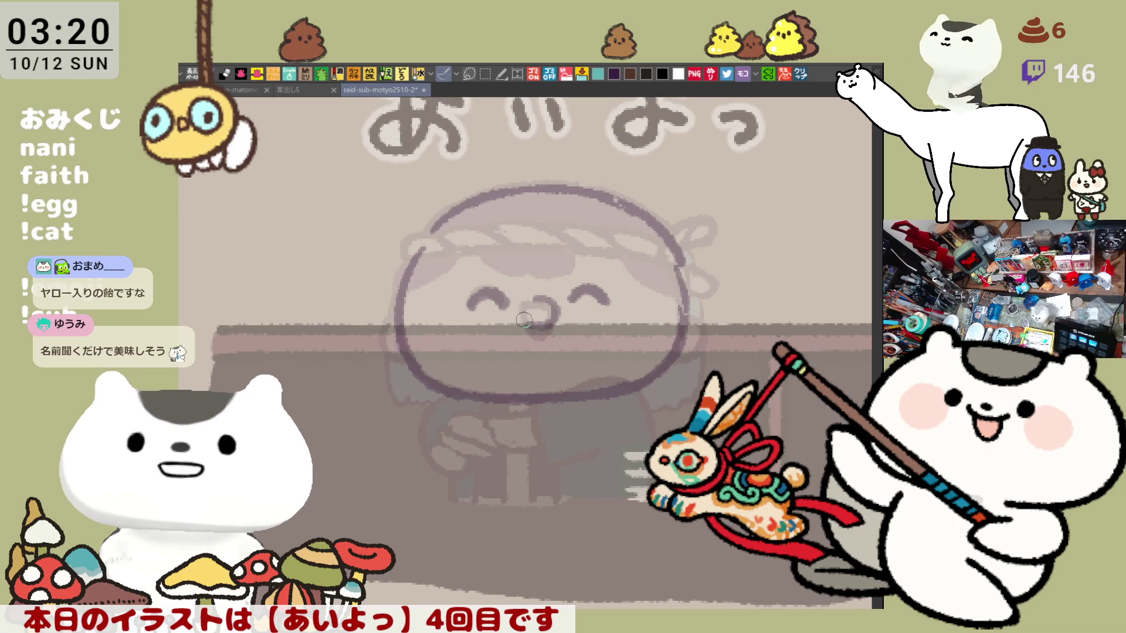
{"action": "left_click_drag", "start_coordinate": [536, 306], "coordinate": [540, 295]}
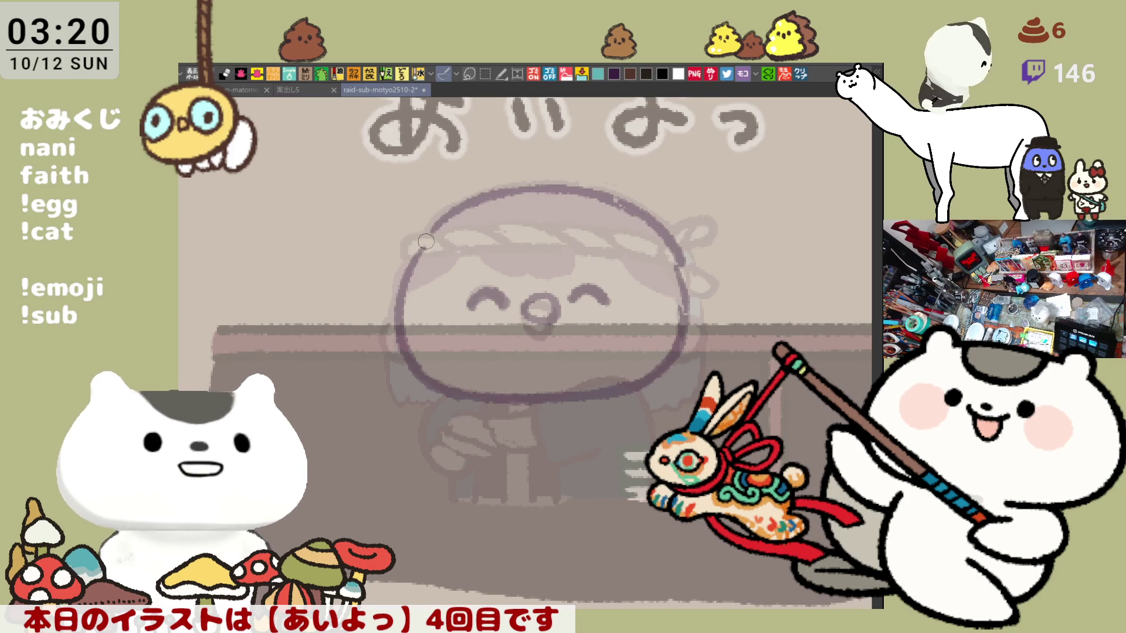
Pen the curved twisted rope line across the headband from its left end to the right.
{"action": "mouse_move", "coordinate": [491, 195]}
{"action": "left_mouse_down"}
{"action": "mouse_move", "coordinate": [571, 251]}
{"action": "mouse_move", "coordinate": [679, 274]}
{"action": "left_mouse_up"}
{"action": "key", "text": "ctrl+z"}
{"action": "key", "text": "ctrl+z"}
{"action": "mouse_move", "coordinate": [492, 194]}
{"action": "left_mouse_down"}
{"action": "mouse_move", "coordinate": [580, 240]}
{"action": "mouse_move", "coordinate": [693, 264]}
{"action": "left_mouse_up"}
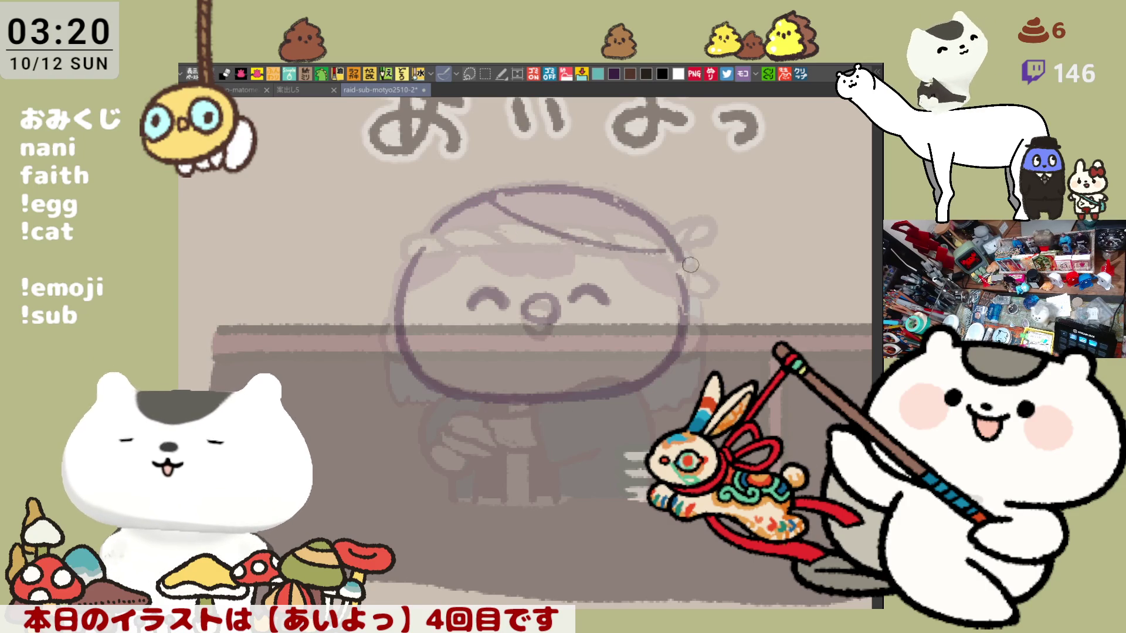
{"action": "mouse_move", "coordinate": [508, 195]}
{"action": "left_mouse_down"}
{"action": "mouse_move", "coordinate": [515, 223]}
{"action": "mouse_move", "coordinate": [549, 229]}
{"action": "left_mouse_up"}
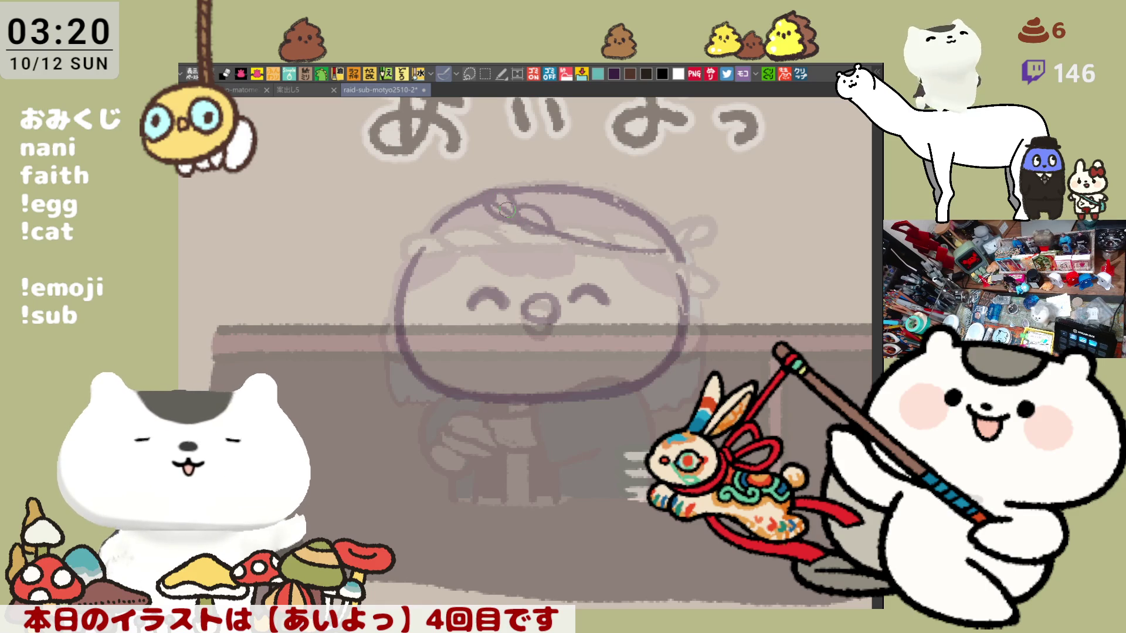
{"action": "mouse_move", "coordinate": [548, 224]}
{"action": "left_mouse_down"}
{"action": "mouse_move", "coordinate": [616, 257]}
{"action": "mouse_move", "coordinate": [595, 234]}
{"action": "mouse_move", "coordinate": [673, 252]}
{"action": "left_mouse_up"}
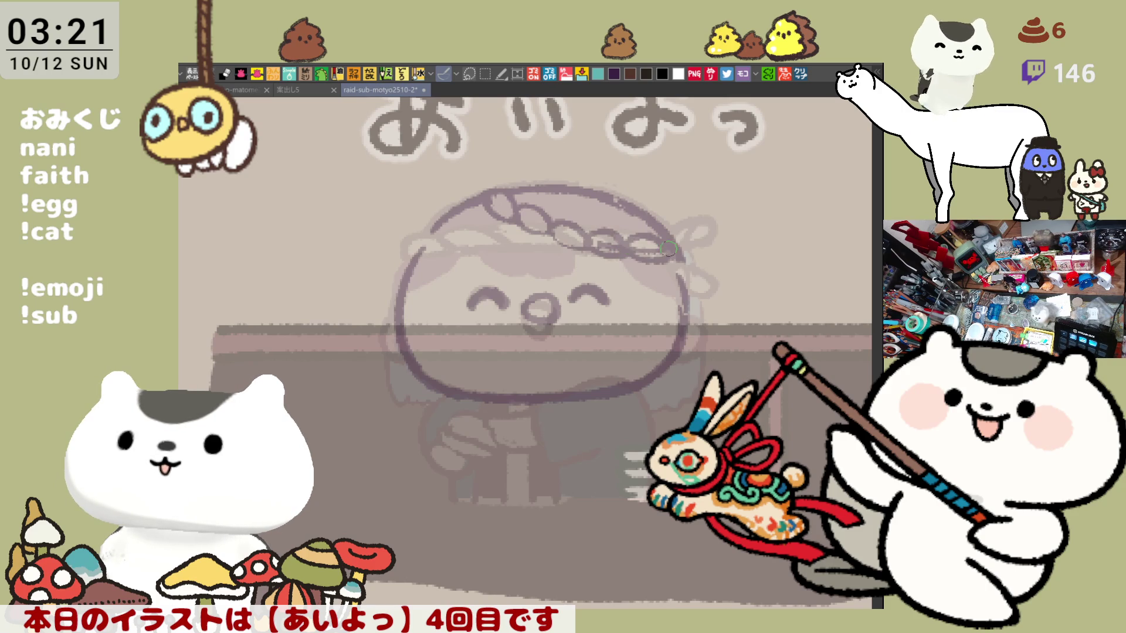
{"action": "left_click_drag", "start_coordinate": [600, 239], "coordinate": [688, 252]}
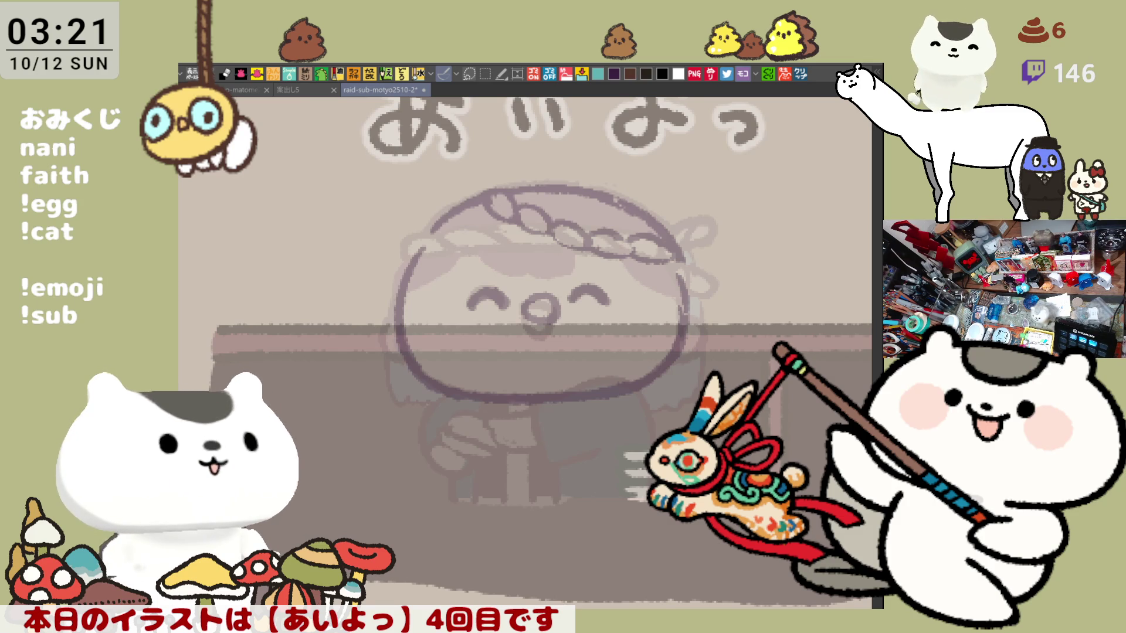
{"action": "left_click", "coordinate": [800, 73]}
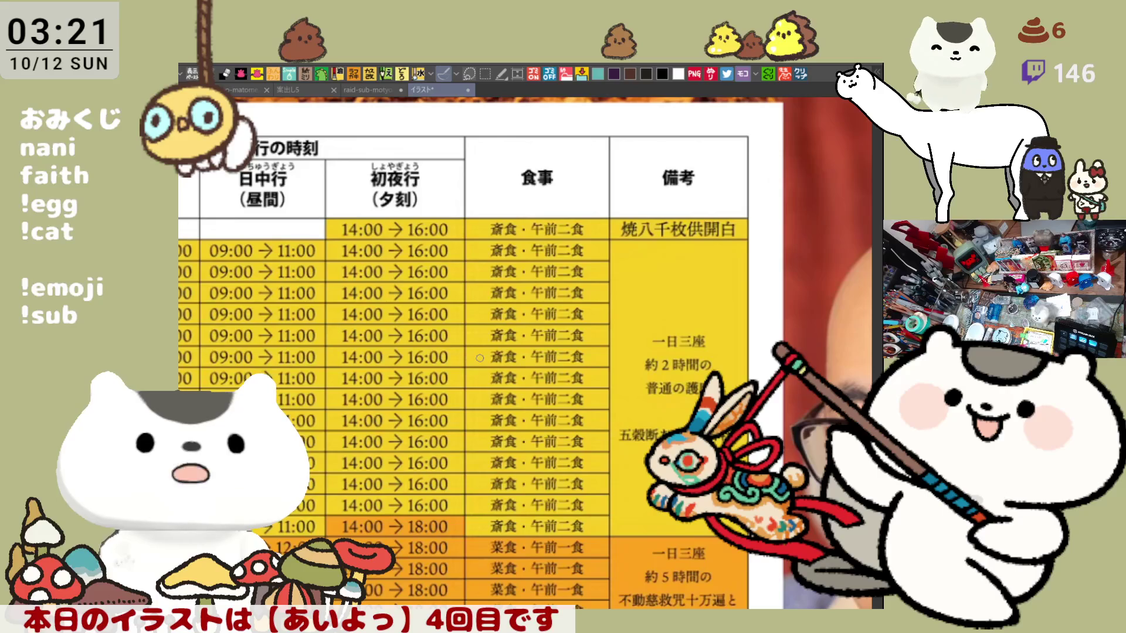
{"action": "scroll", "coordinate": [479, 358], "scroll_direction": "down", "scroll_amount": 2}
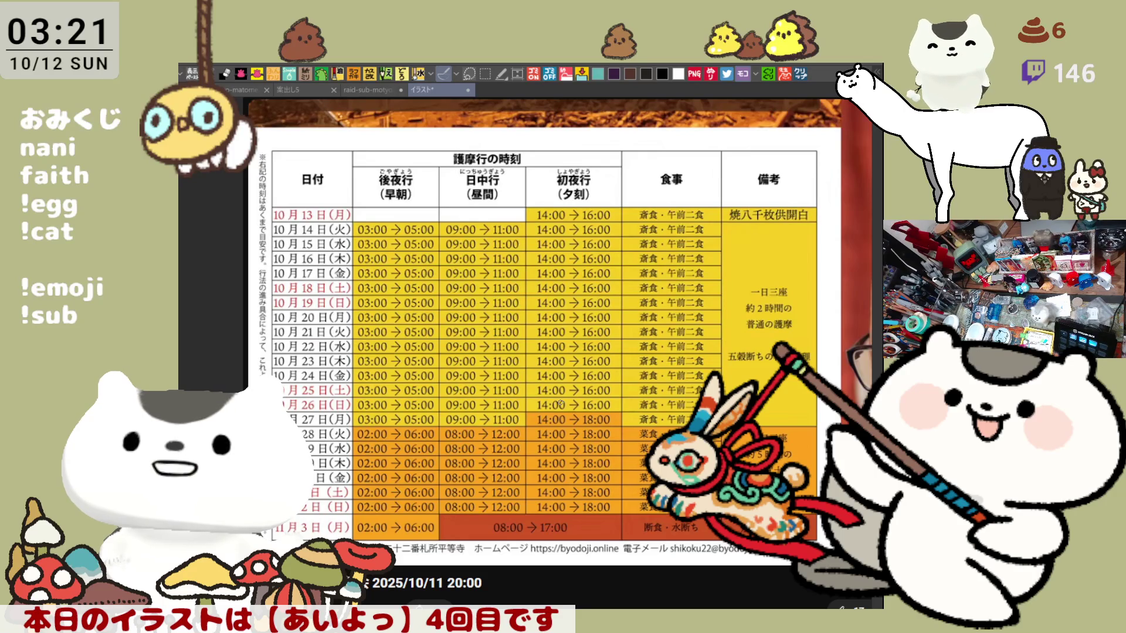
{"action": "scroll", "coordinate": [435, 482], "scroll_direction": "up", "scroll_amount": 2}
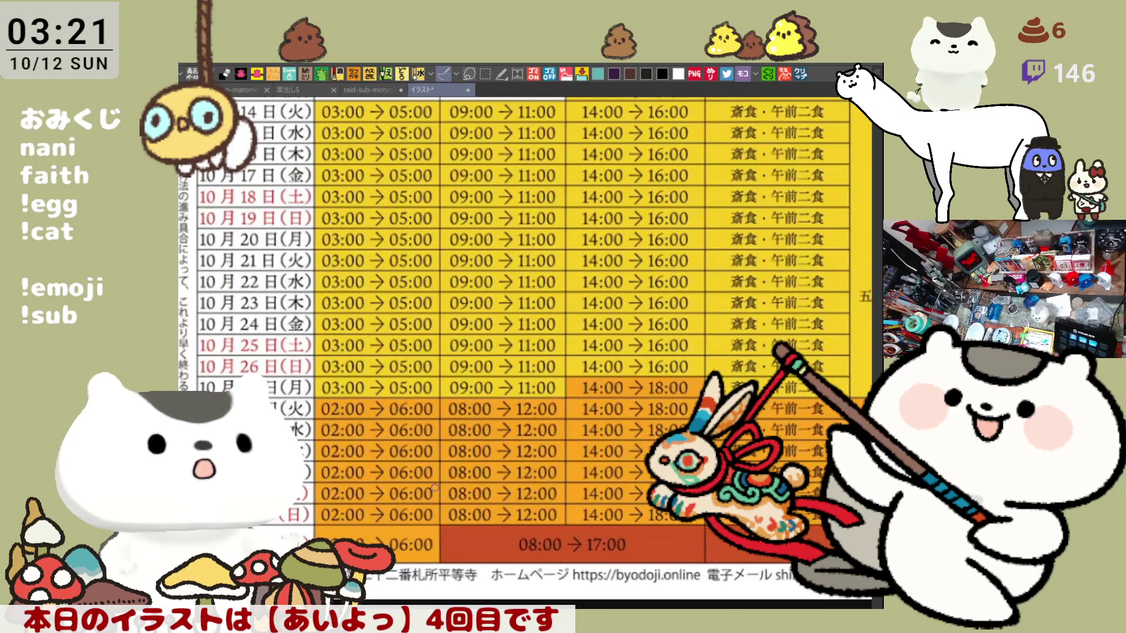
{"action": "scroll", "coordinate": [435, 481], "scroll_direction": "down", "scroll_amount": 1}
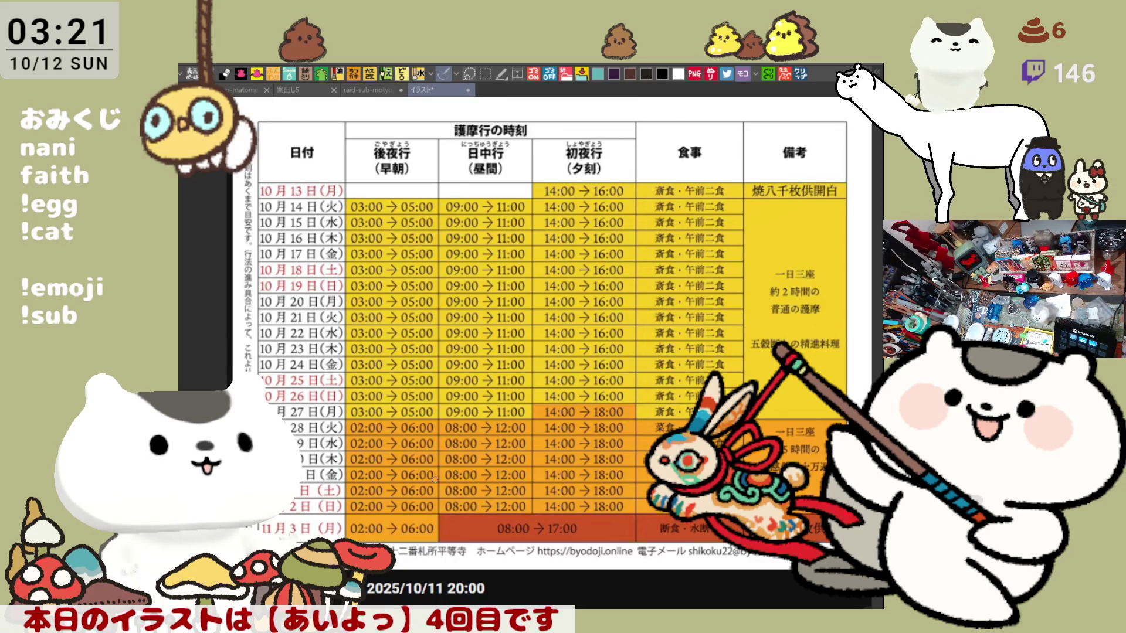
{"action": "scroll", "coordinate": [434, 478], "scroll_direction": "up", "scroll_amount": 4}
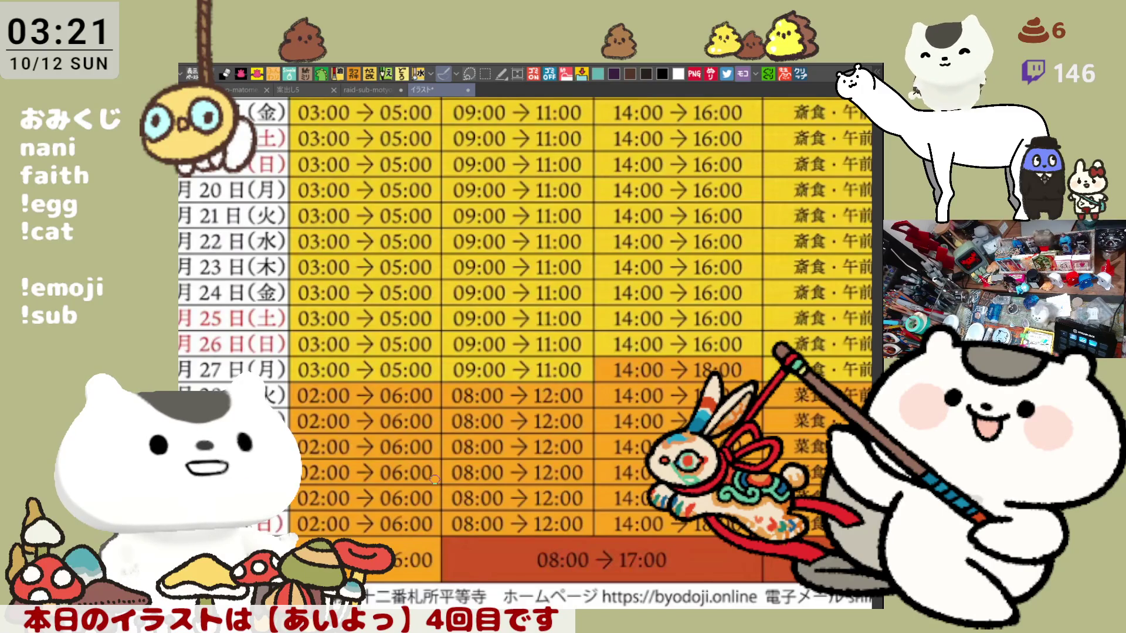
{"action": "scroll", "coordinate": [435, 479], "scroll_direction": "down", "scroll_amount": 2}
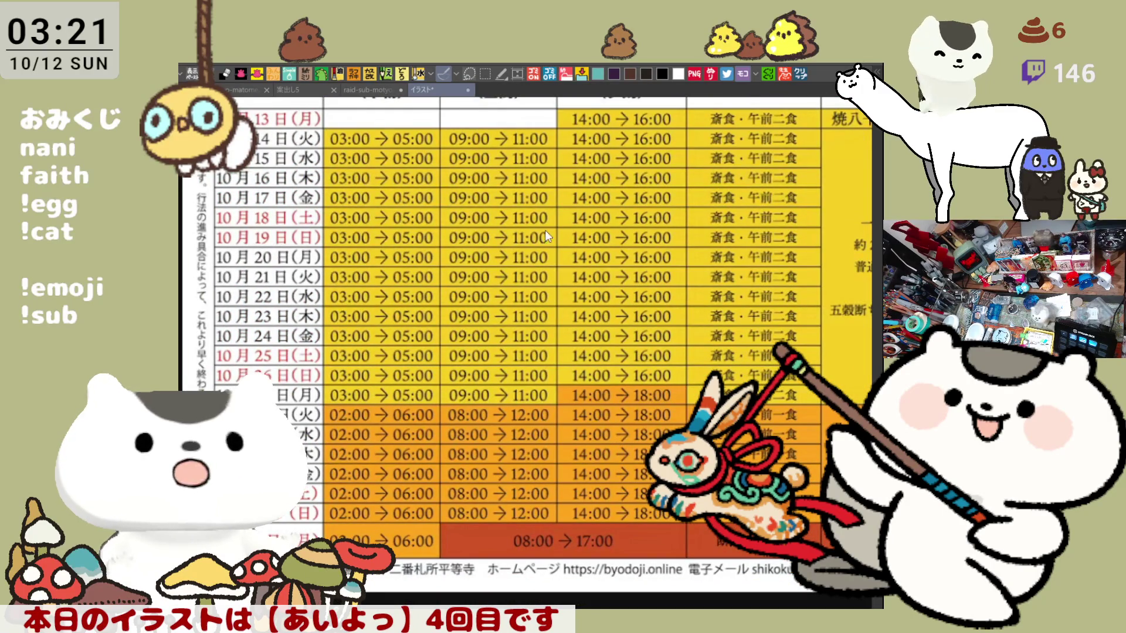
{"action": "key", "text": "ctrl+Tab"}
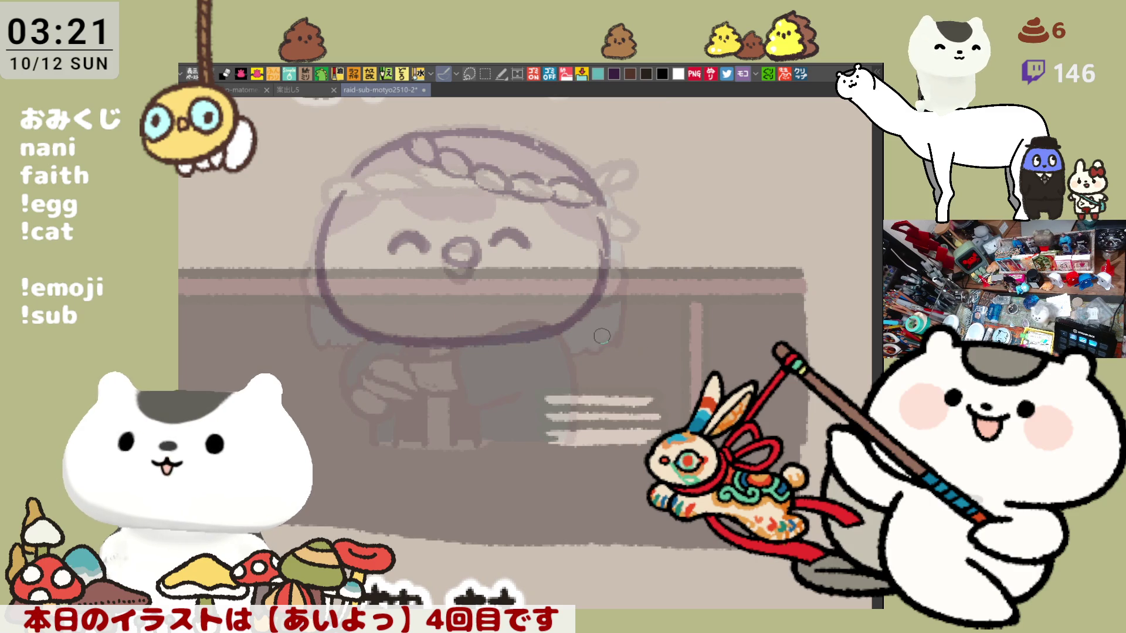
Ink a clean chin line below the head.
{"action": "left_click_drag", "start_coordinate": [466, 355], "coordinate": [504, 344]}
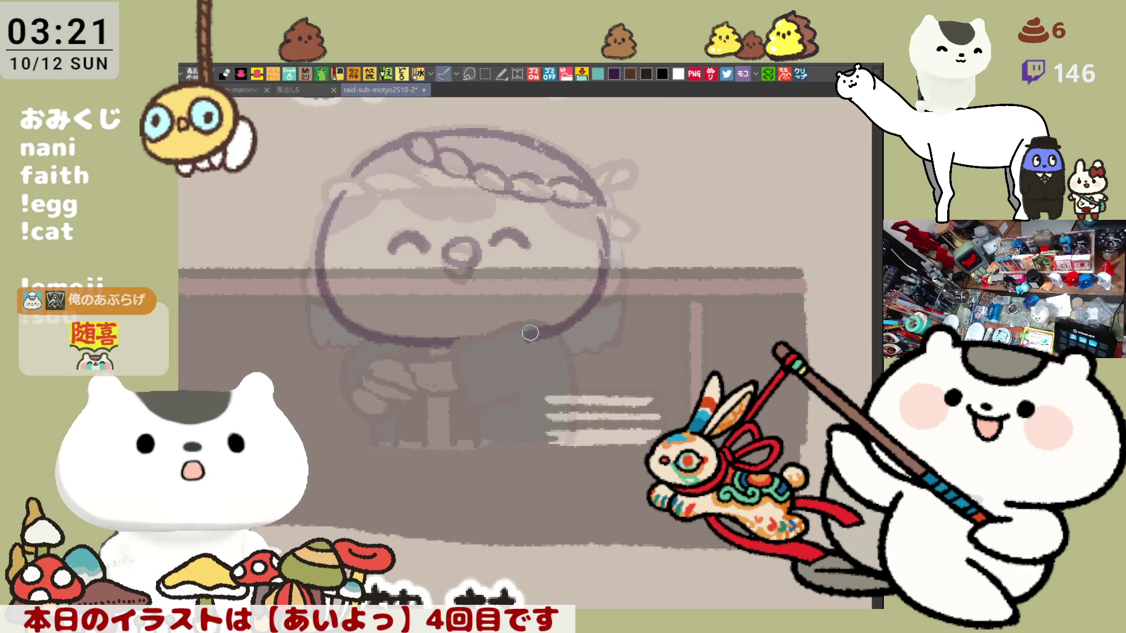
{"action": "left_click_drag", "start_coordinate": [445, 344], "coordinate": [531, 328]}
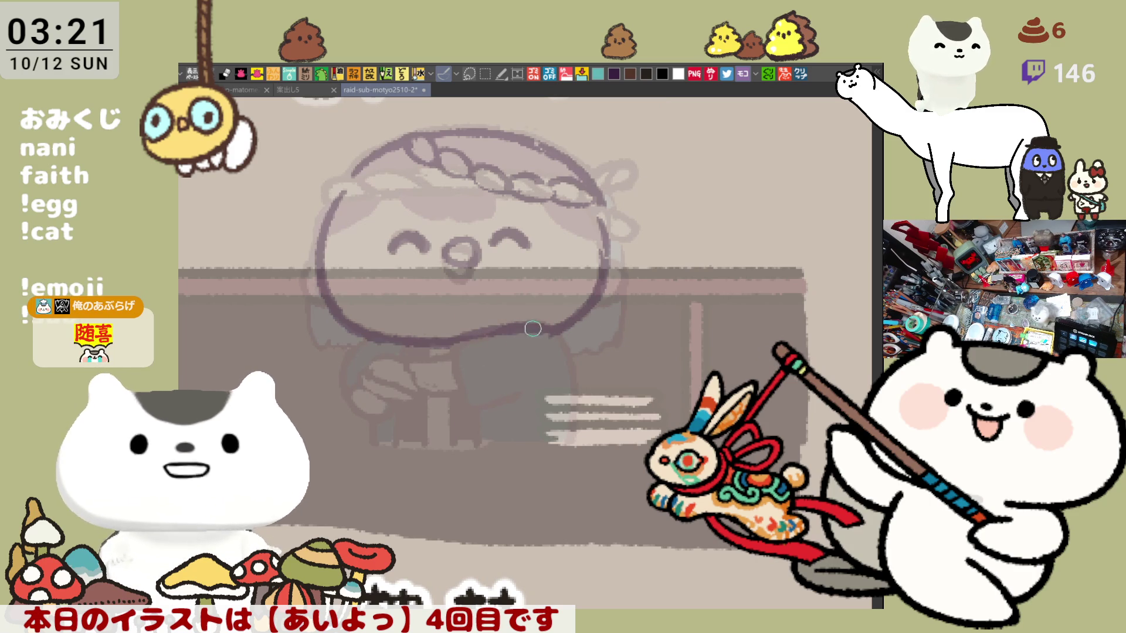
{"action": "key", "text": "ctrl+z"}
{"action": "left_click_drag", "start_coordinate": [450, 341], "coordinate": [540, 333]}
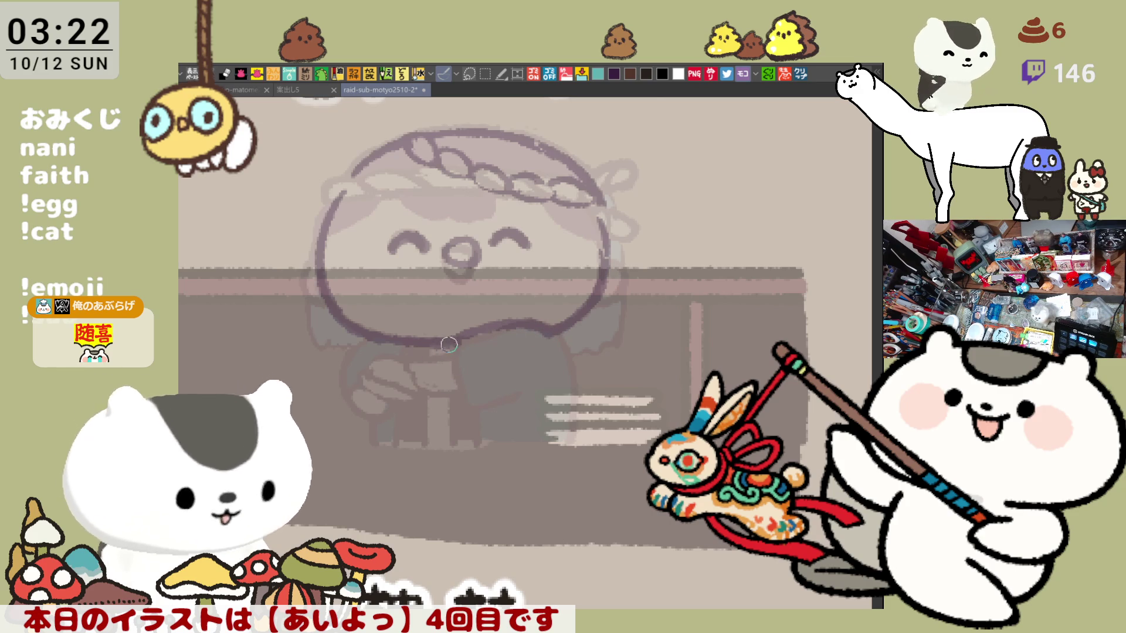
Ink the folded arm curves and hand edges, then switch to the red banner photo document.
{"action": "mouse_move", "coordinate": [432, 350]}
{"action": "left_mouse_down"}
{"action": "mouse_move", "coordinate": [469, 404]}
{"action": "mouse_move", "coordinate": [510, 400]}
{"action": "left_mouse_up"}
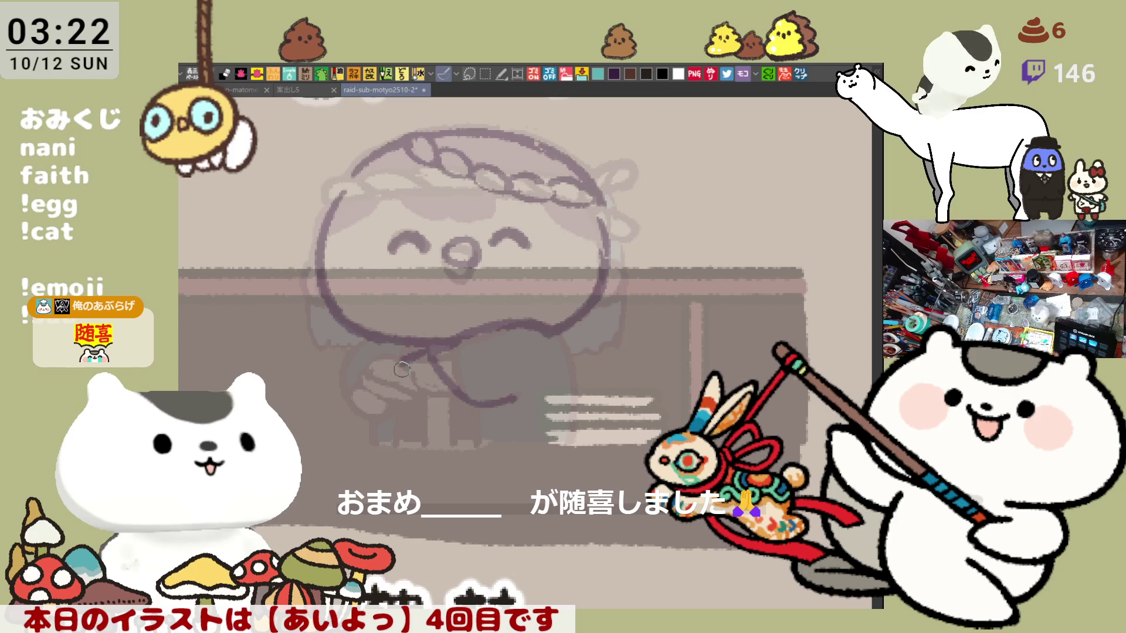
{"action": "mouse_move", "coordinate": [423, 351]}
{"action": "left_mouse_down"}
{"action": "mouse_move", "coordinate": [416, 379]}
{"action": "mouse_move", "coordinate": [434, 393]}
{"action": "mouse_move", "coordinate": [498, 412]}
{"action": "left_mouse_up"}
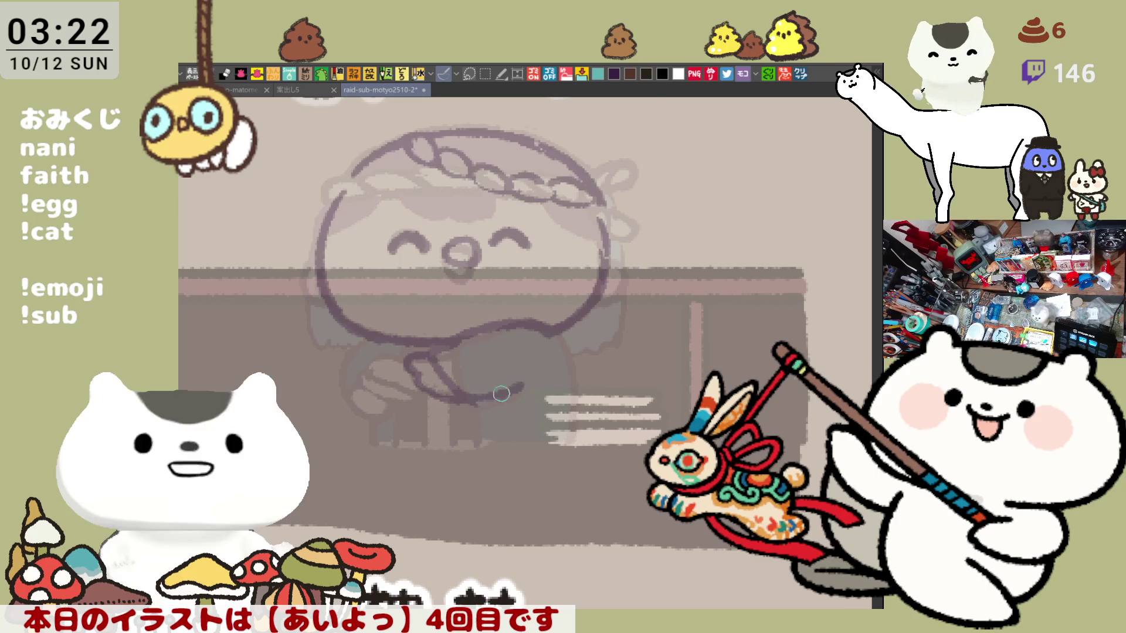
{"action": "mouse_move", "coordinate": [461, 391]}
{"action": "left_mouse_down"}
{"action": "mouse_move", "coordinate": [495, 399]}
{"action": "mouse_move", "coordinate": [516, 387]}
{"action": "left_mouse_up"}
{"action": "left_click_drag", "start_coordinate": [548, 337], "coordinate": [564, 417]}
{"action": "key", "text": "ctrl+z"}
{"action": "left_click_drag", "start_coordinate": [548, 326], "coordinate": [565, 416]}
{"action": "key", "text": "ctrl+z"}
{"action": "left_click_drag", "start_coordinate": [543, 327], "coordinate": [557, 412]}
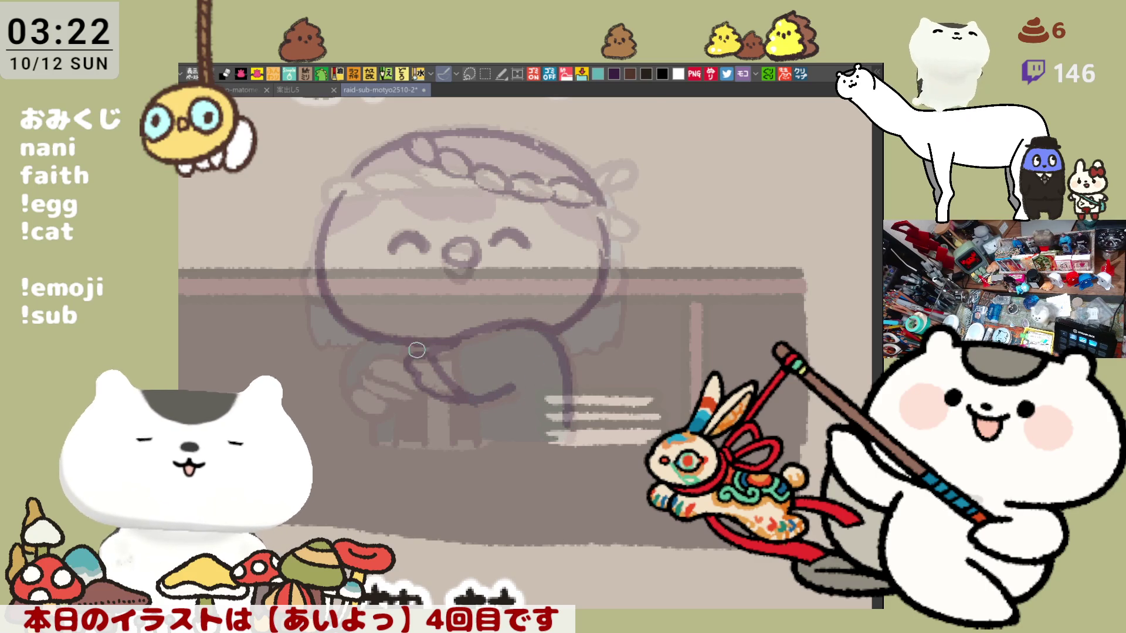
{"action": "mouse_move", "coordinate": [375, 331]}
{"action": "left_mouse_down"}
{"action": "mouse_move", "coordinate": [349, 367]}
{"action": "mouse_move", "coordinate": [350, 399]}
{"action": "mouse_move", "coordinate": [352, 351]}
{"action": "mouse_move", "coordinate": [351, 392]}
{"action": "left_mouse_up"}
{"action": "key", "text": "ctrl+z"}
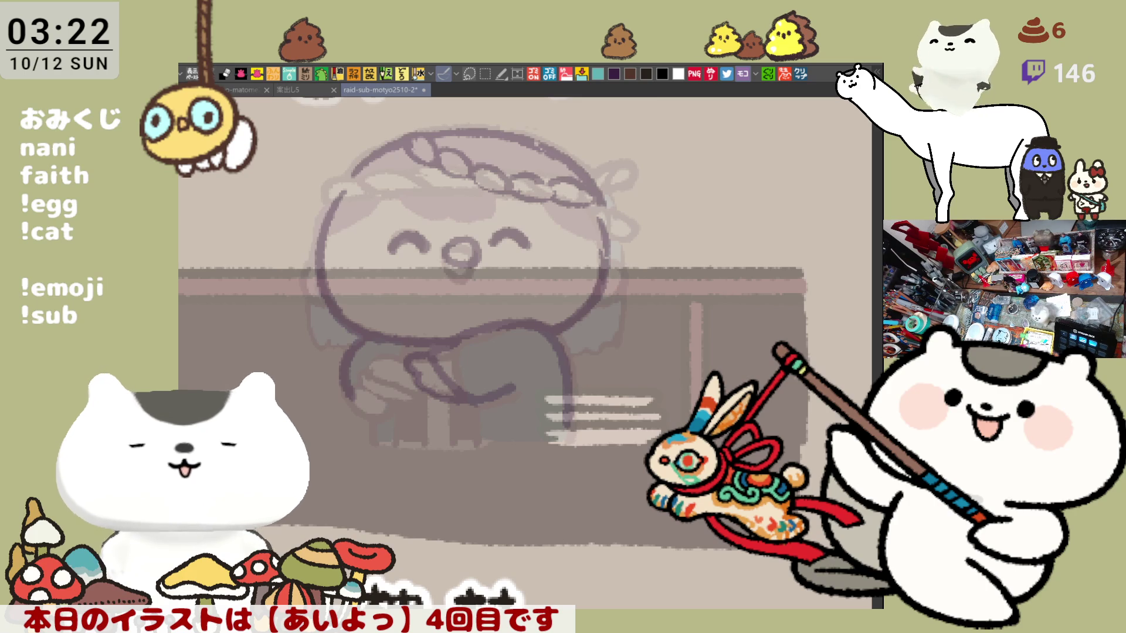
{"action": "left_click", "coordinate": [805, 74]}
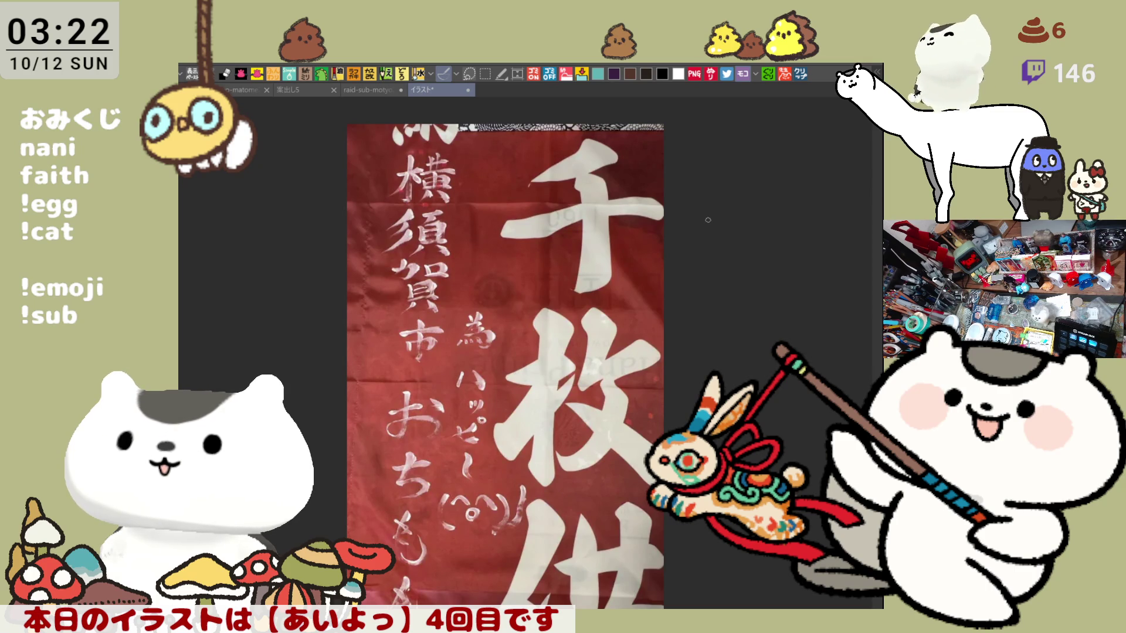
{"action": "scroll", "coordinate": [708, 219], "scroll_direction": "down", "scroll_amount": 1}
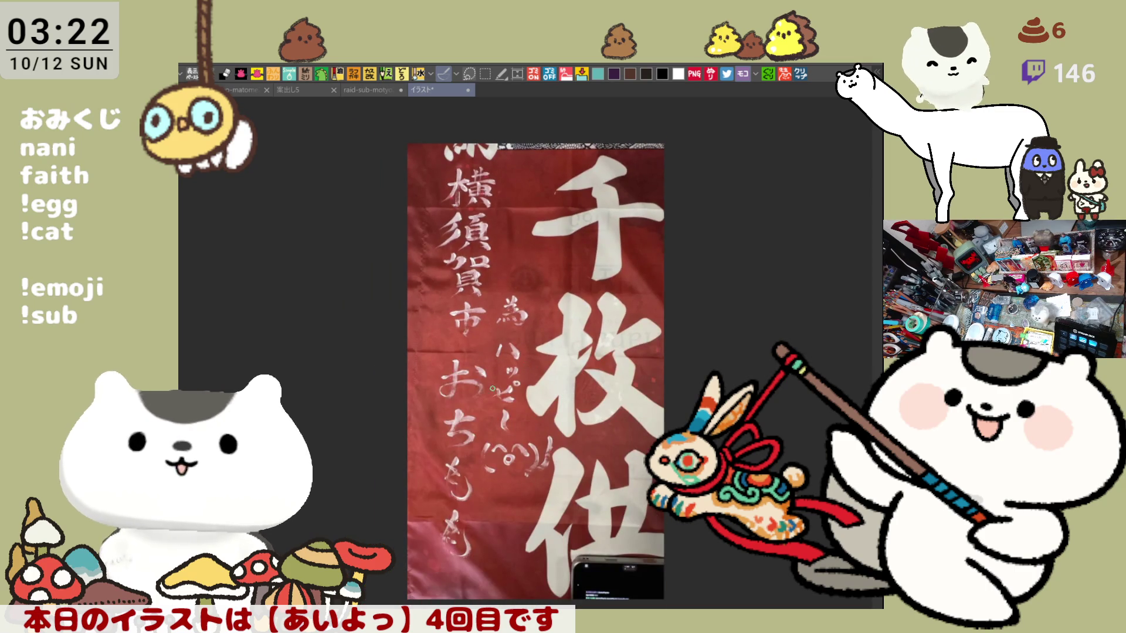
{"action": "scroll", "coordinate": [642, 224], "scroll_direction": "down", "scroll_amount": 1}
{"action": "scroll", "coordinate": [393, 458], "scroll_direction": "up", "scroll_amount": 1}
{"action": "scroll", "coordinate": [393, 459], "scroll_direction": "up", "scroll_amount": 2}
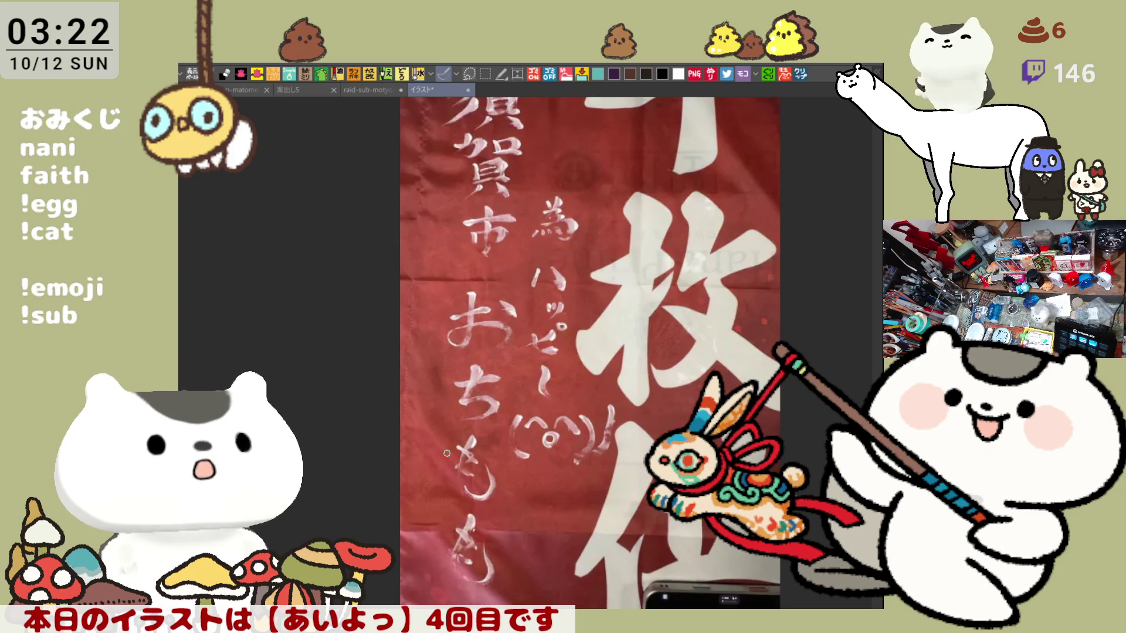
{"action": "scroll", "coordinate": [447, 448], "scroll_direction": "down", "scroll_amount": 1}
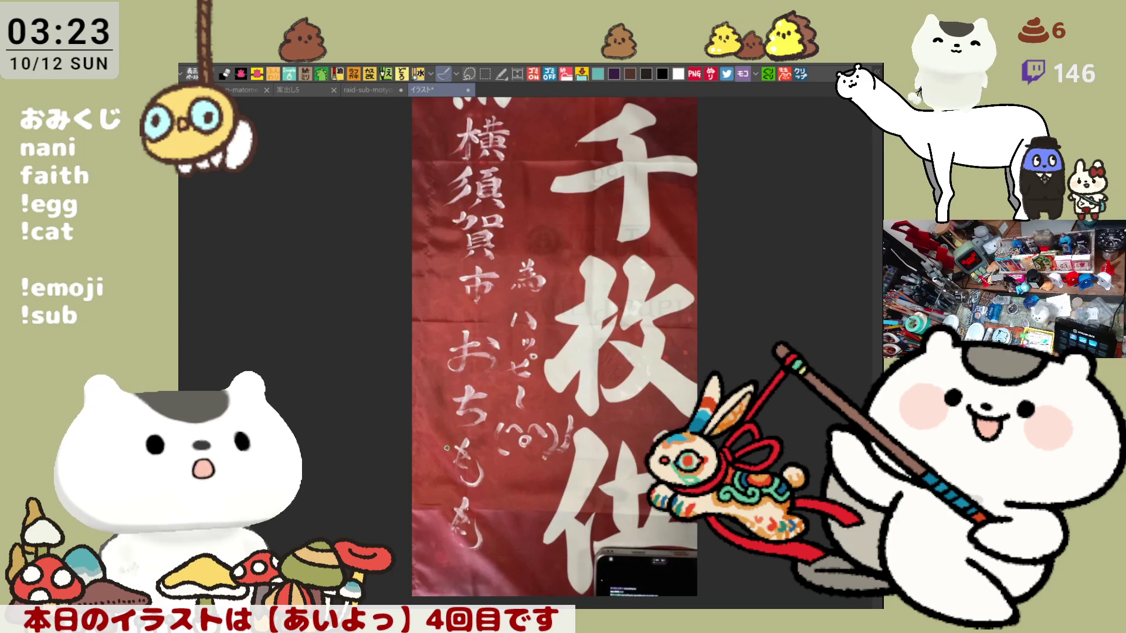
{"action": "scroll", "coordinate": [447, 448], "scroll_direction": "down", "scroll_amount": 2}
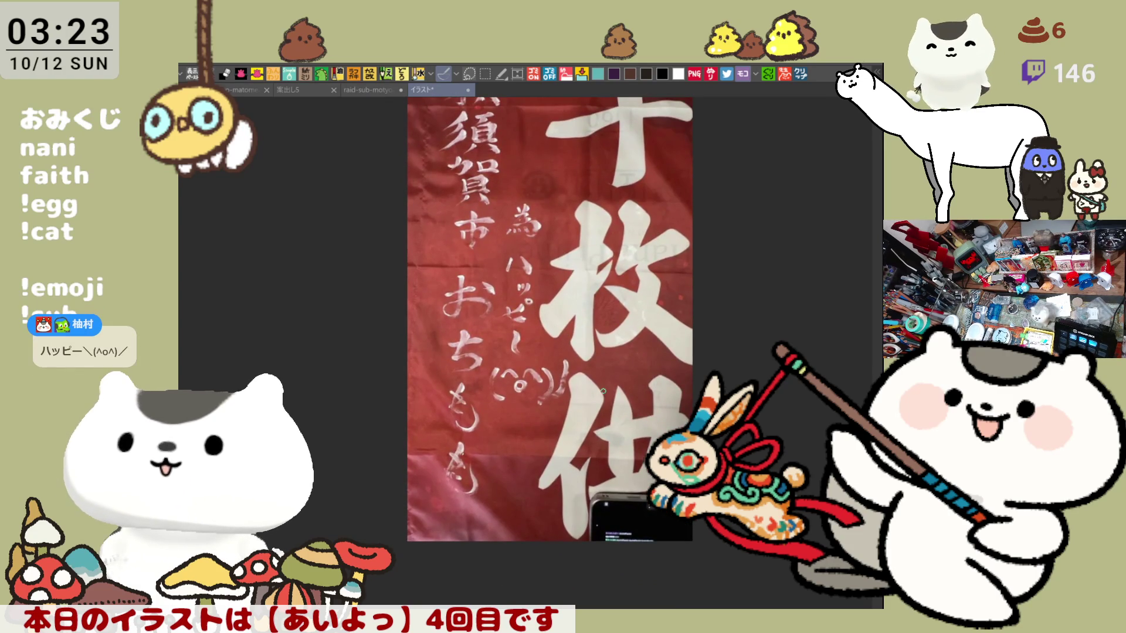
{"action": "scroll", "coordinate": [462, 361], "scroll_direction": "up", "scroll_amount": 4}
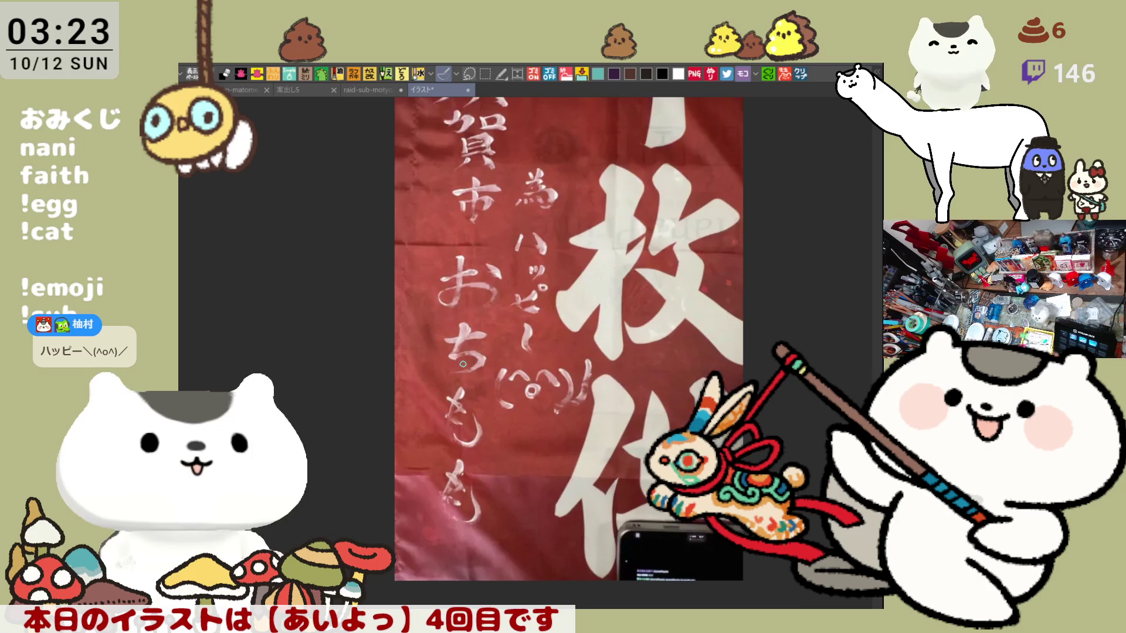
{"action": "scroll", "coordinate": [462, 359], "scroll_direction": "up", "scroll_amount": 1}
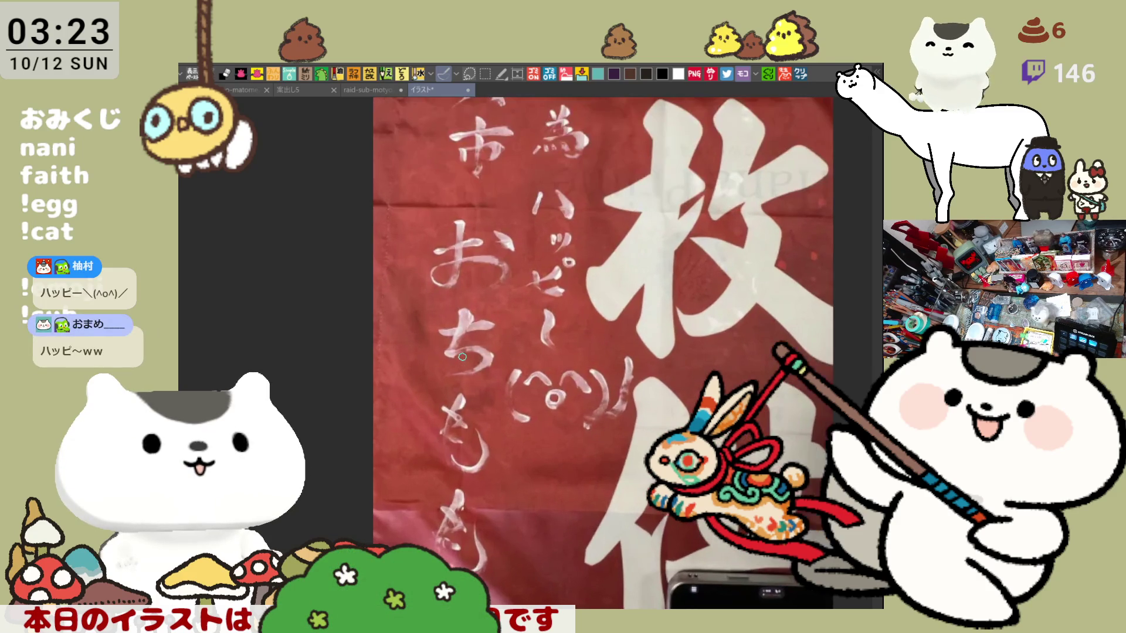
{"action": "scroll", "coordinate": [462, 356], "scroll_direction": "down", "scroll_amount": 2}
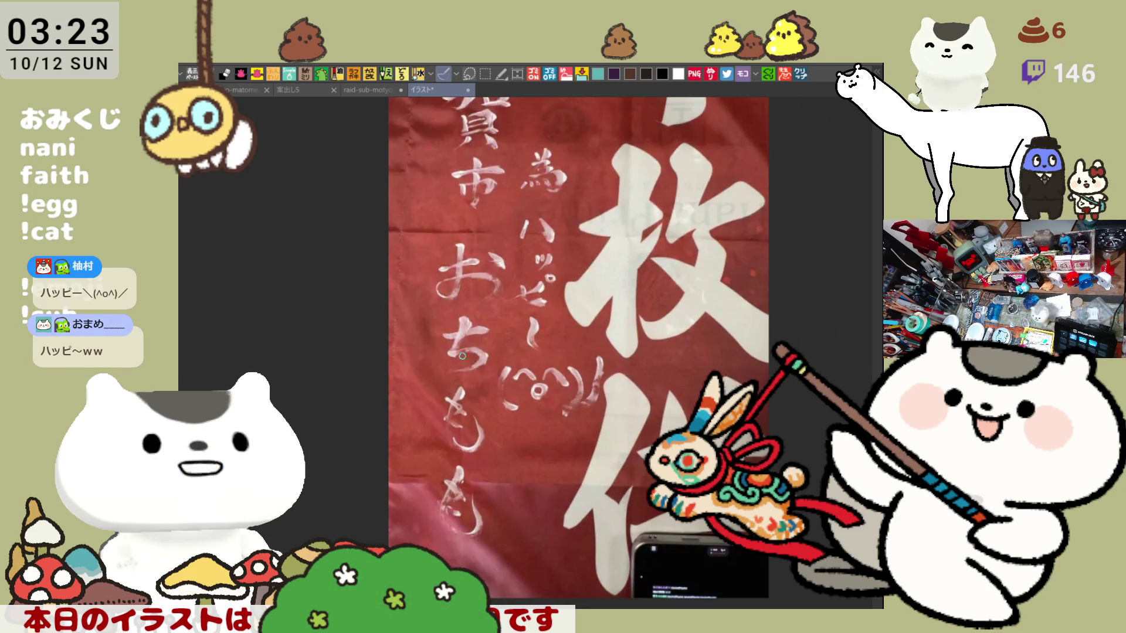
{"action": "scroll", "coordinate": [462, 356], "scroll_direction": "down", "scroll_amount": 1}
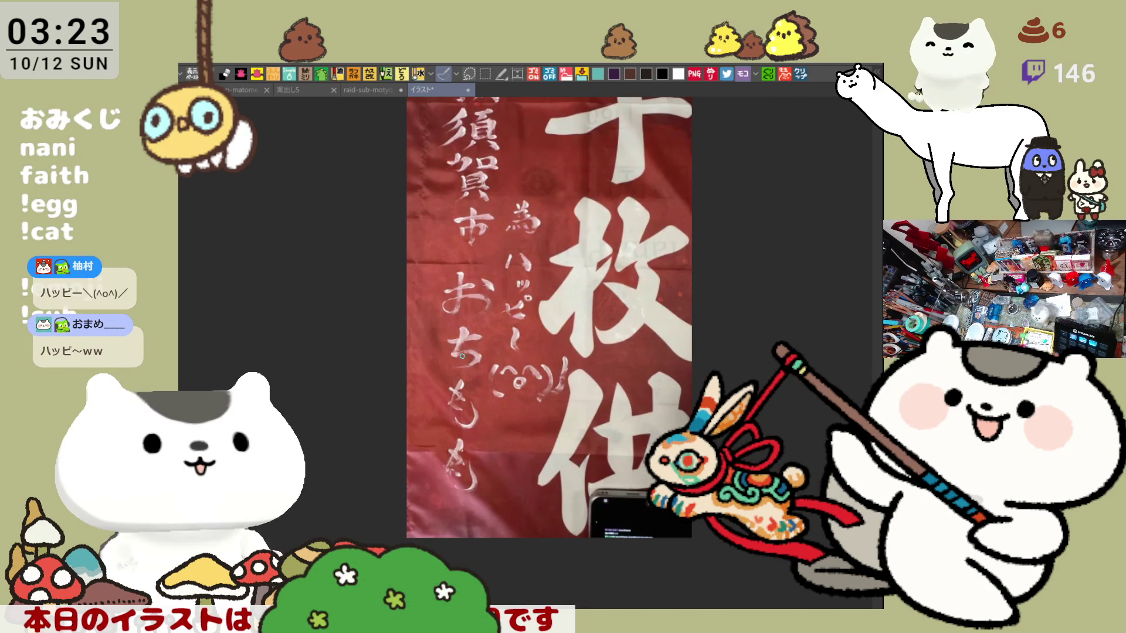
{"action": "scroll", "coordinate": [462, 356], "scroll_direction": "down", "scroll_amount": 1}
{"action": "scroll", "coordinate": [462, 356], "scroll_direction": "up", "scroll_amount": 3}
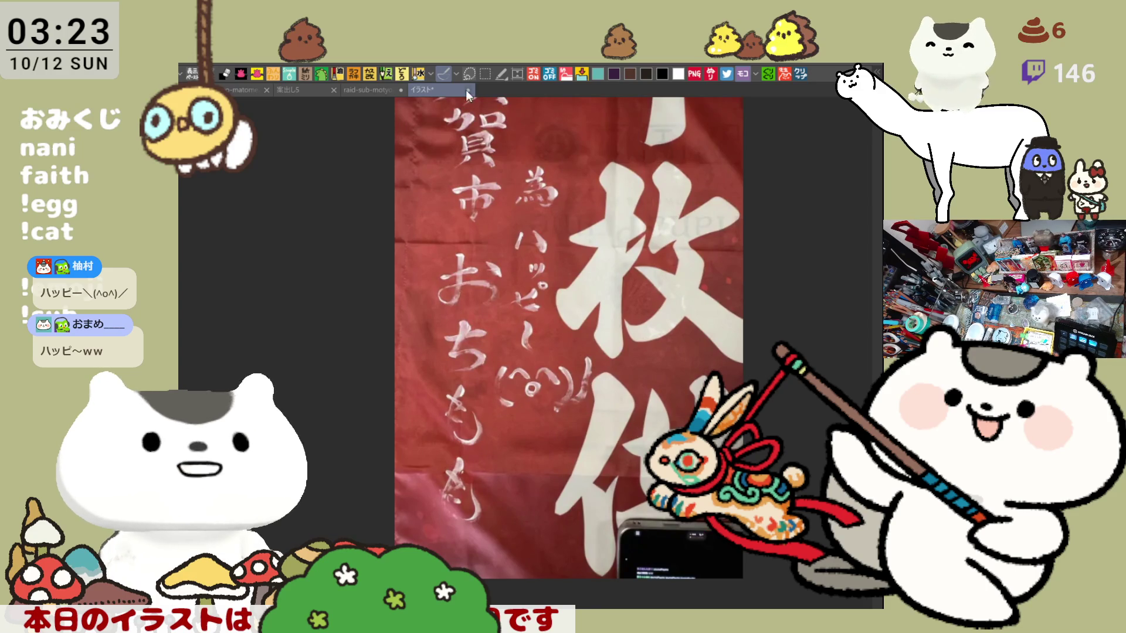
{"action": "key", "text": "ctrl+w"}
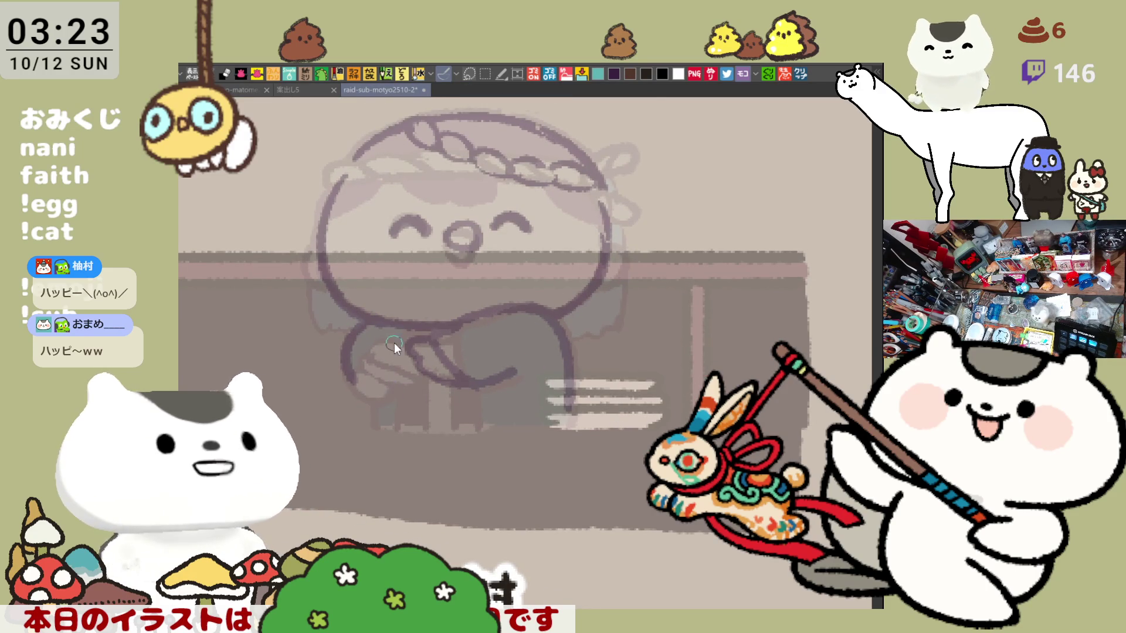
Redraw the chibi's arm outline, including its lower loop.
{"action": "left_click_drag", "start_coordinate": [375, 339], "coordinate": [407, 371]}
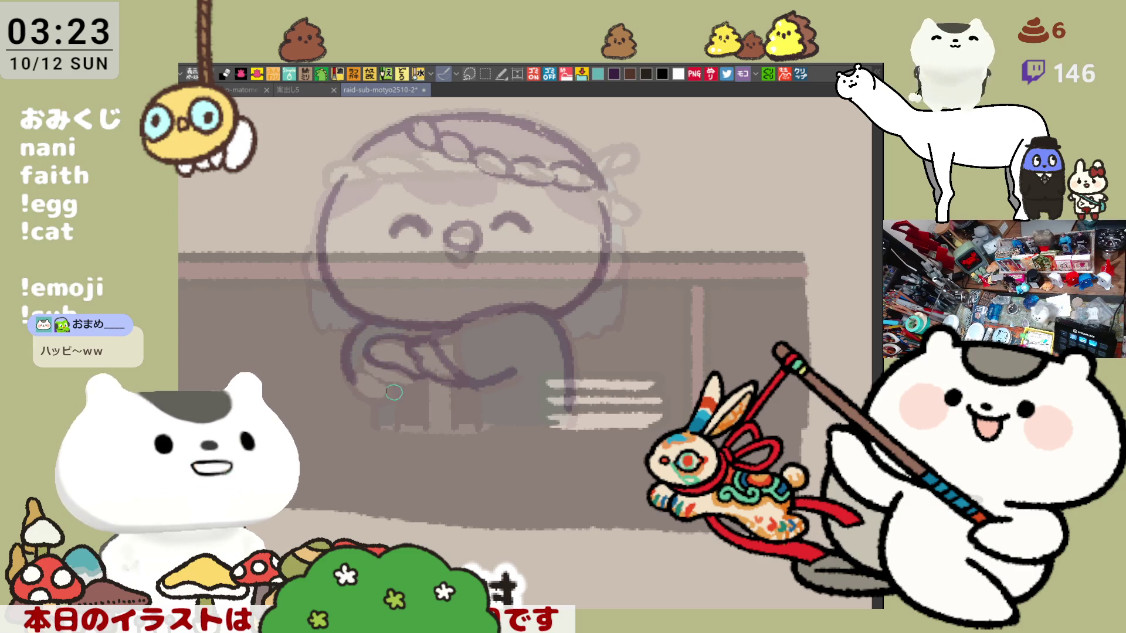
{"action": "left_click_drag", "start_coordinate": [360, 362], "coordinate": [411, 384]}
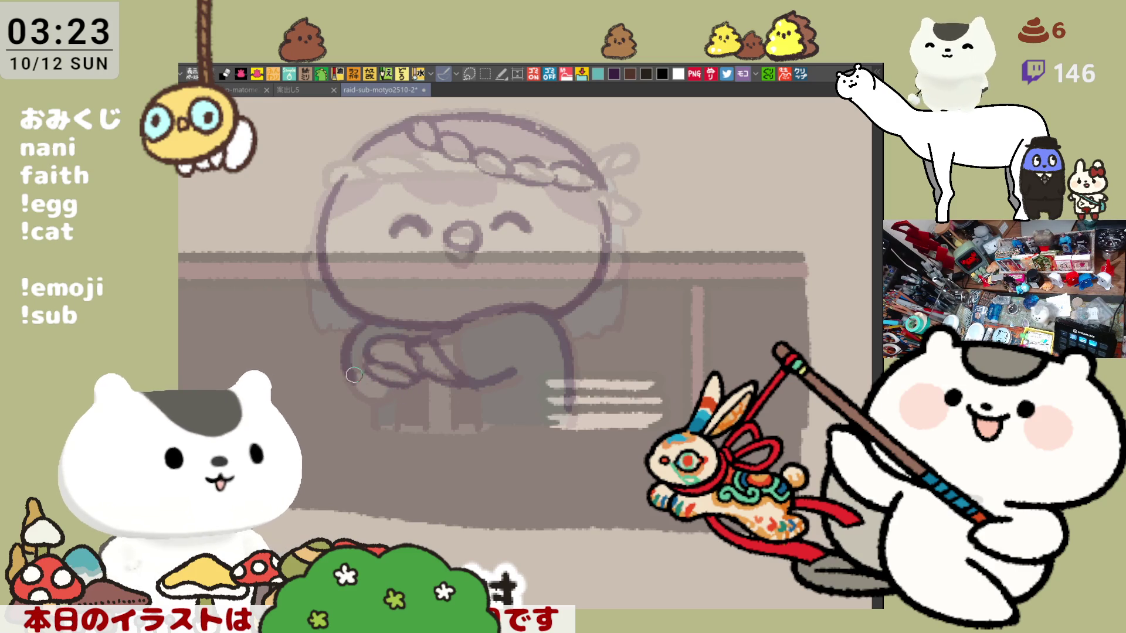
{"action": "left_click_drag", "start_coordinate": [351, 369], "coordinate": [401, 403]}
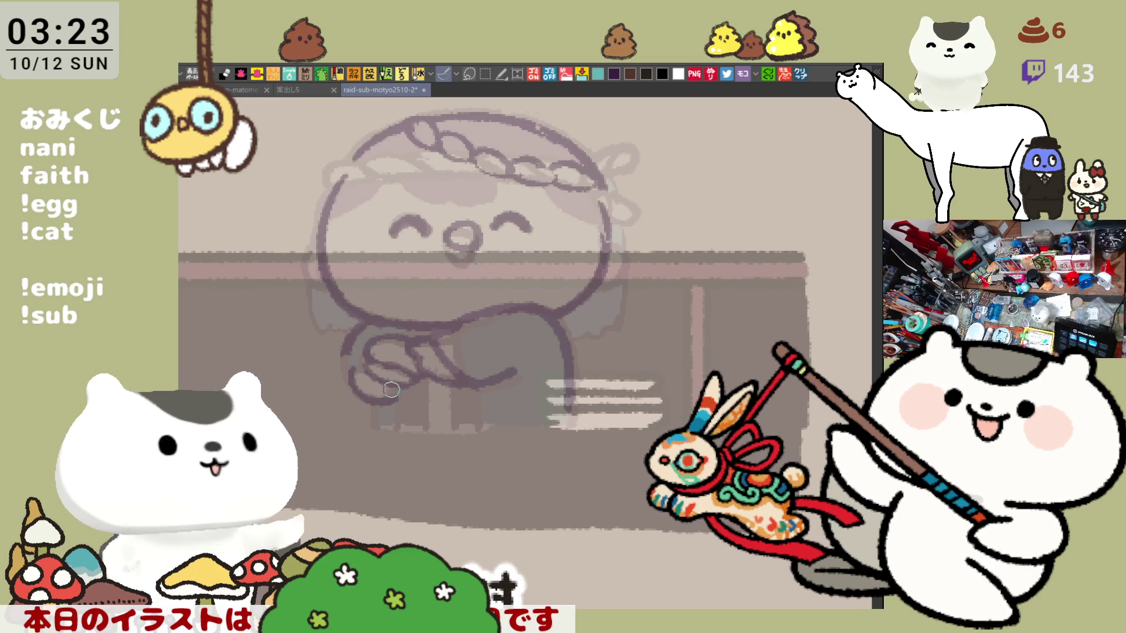
{"action": "left_click_drag", "start_coordinate": [372, 367], "coordinate": [411, 403]}
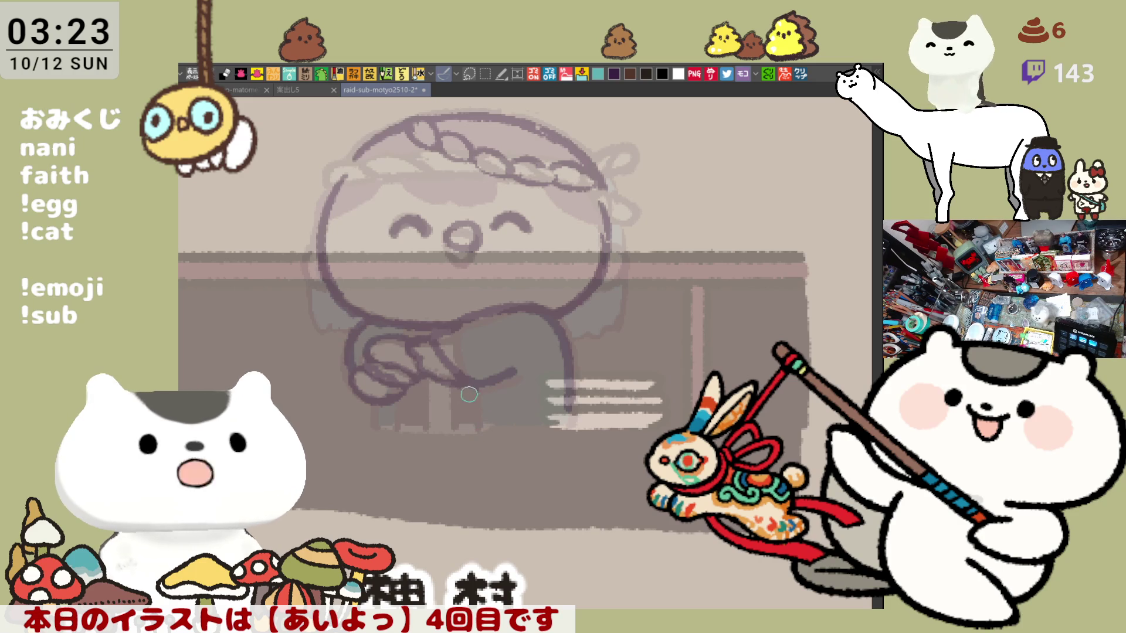
Draw the two leg lines below the chibi's body.
{"action": "mouse_move", "coordinate": [452, 378]}
{"action": "left_mouse_down"}
{"action": "mouse_move", "coordinate": [453, 427]}
{"action": "mouse_move", "coordinate": [475, 405]}
{"action": "mouse_move", "coordinate": [463, 431]}
{"action": "left_mouse_up"}
{"action": "left_click_drag", "start_coordinate": [487, 381], "coordinate": [487, 434]}
{"action": "key", "text": "ctrl+z"}
{"action": "left_click_drag", "start_coordinate": [487, 378], "coordinate": [488, 437]}
{"action": "key", "text": "ctrl+z"}
{"action": "mouse_move", "coordinate": [494, 374]}
{"action": "left_mouse_down"}
{"action": "mouse_move", "coordinate": [494, 433]}
{"action": "mouse_move", "coordinate": [461, 424]}
{"action": "left_mouse_up"}
Fill the area between the legs dark and add strokes down both legs and the left hand.
{"action": "key", "text": "g"}
{"action": "left_click", "coordinate": [485, 406]}
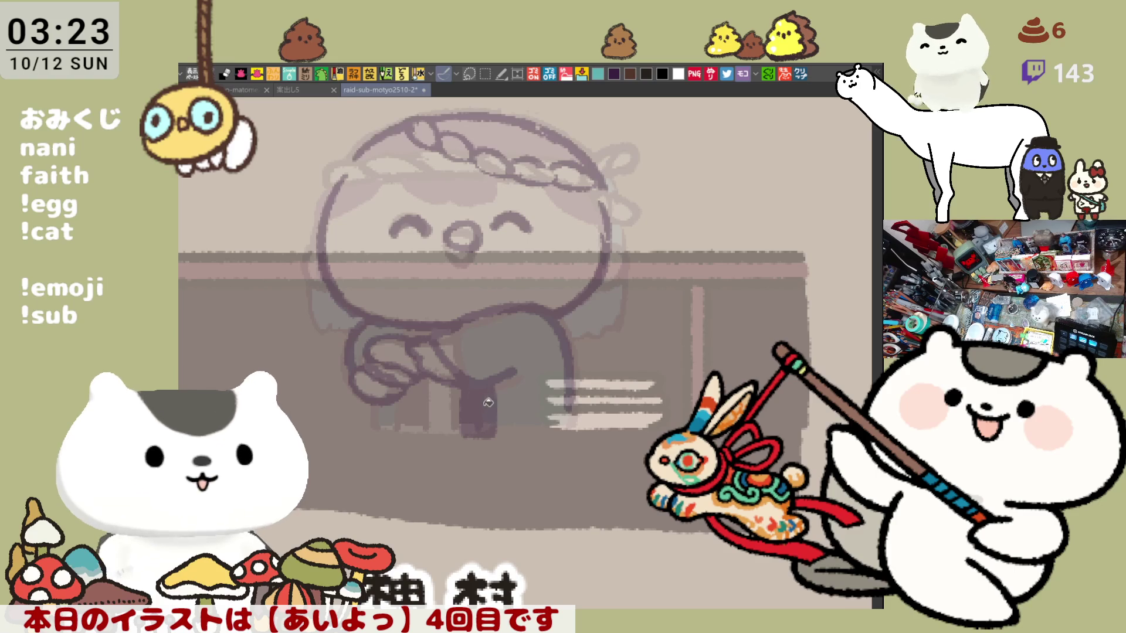
{"action": "key", "text": "b"}
{"action": "left_click_drag", "start_coordinate": [567, 394], "coordinate": [569, 439]}
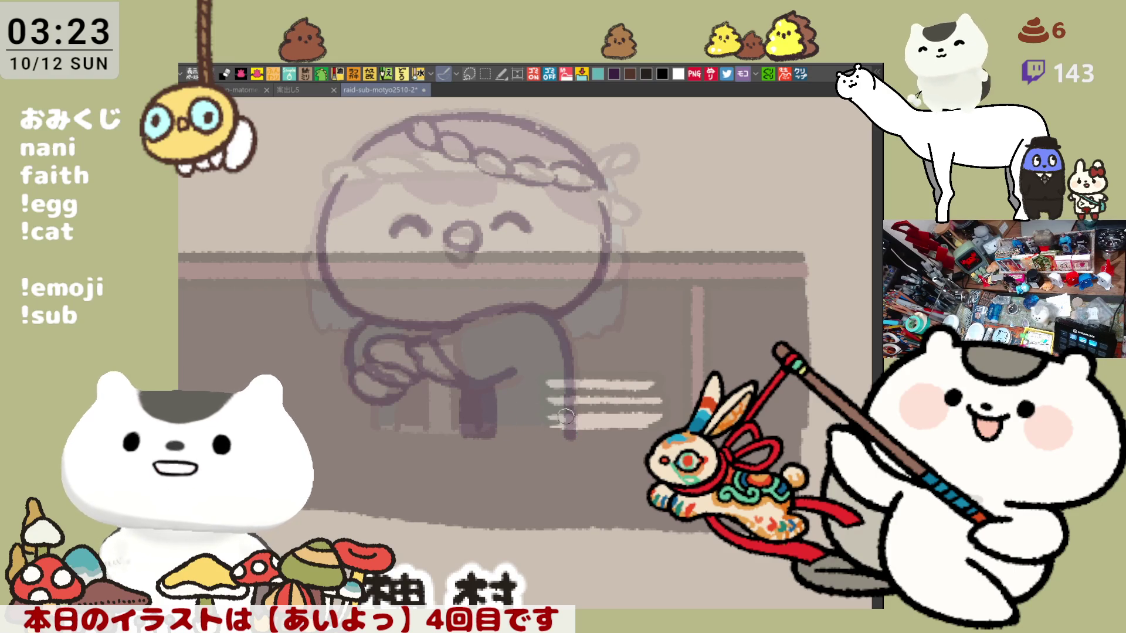
{"action": "left_click_drag", "start_coordinate": [428, 403], "coordinate": [428, 438]}
{"action": "mouse_move", "coordinate": [413, 393]}
{"action": "left_mouse_down"}
{"action": "mouse_move", "coordinate": [410, 439]}
{"action": "mouse_move", "coordinate": [430, 438]}
{"action": "mouse_move", "coordinate": [410, 416]}
{"action": "left_mouse_up"}
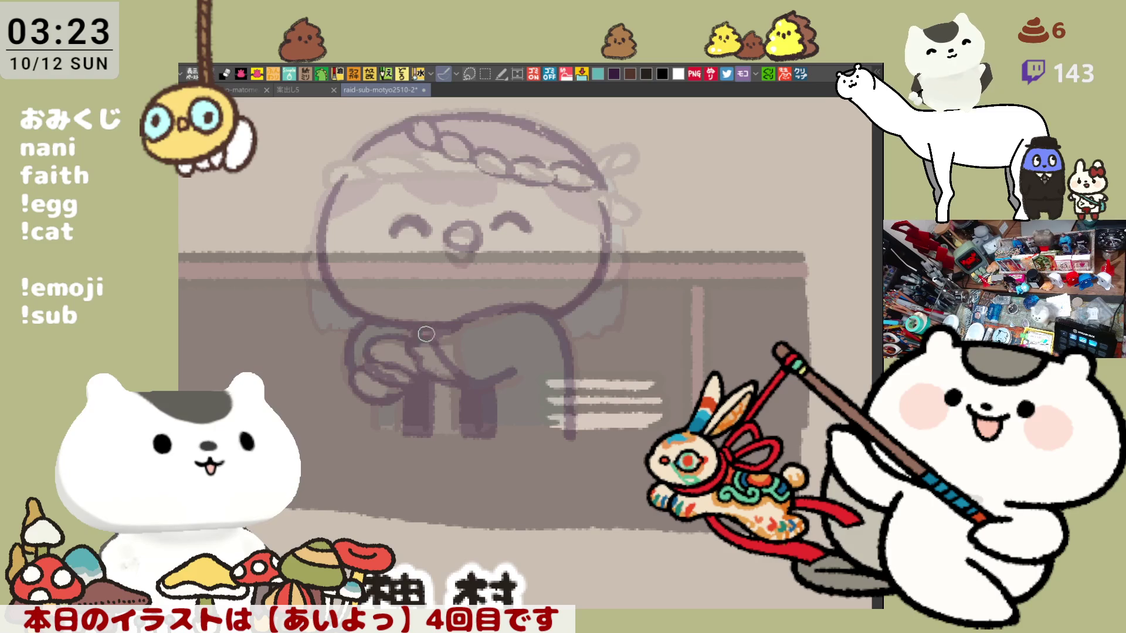
{"action": "left_click_drag", "start_coordinate": [370, 390], "coordinate": [368, 428]}
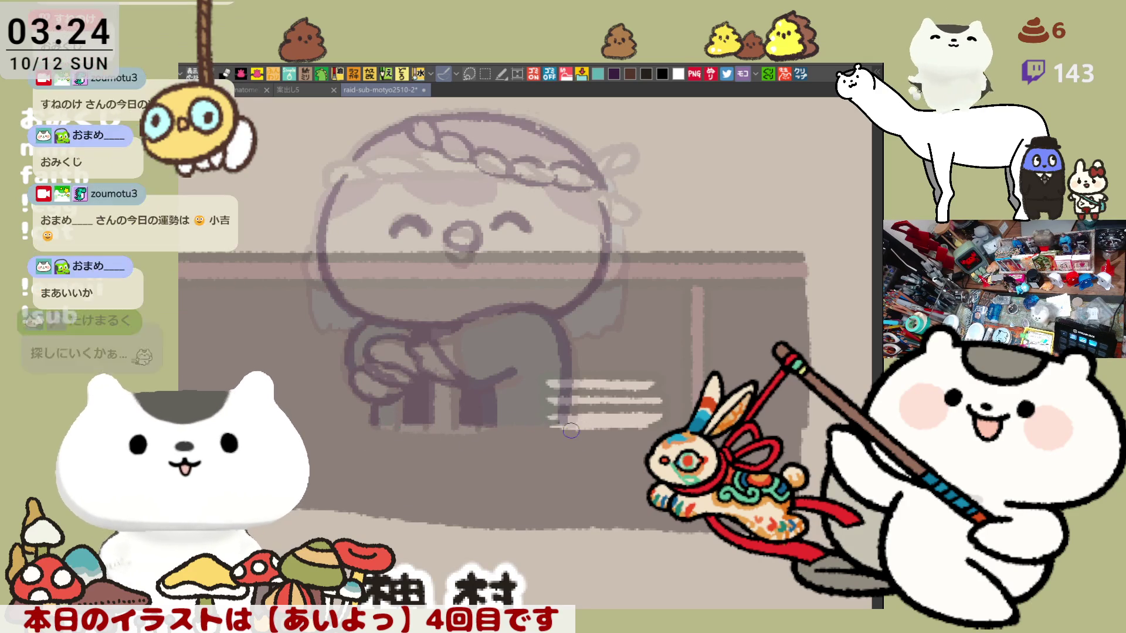
{"action": "scroll", "coordinate": [623, 399], "scroll_direction": "up", "scroll_amount": 2}
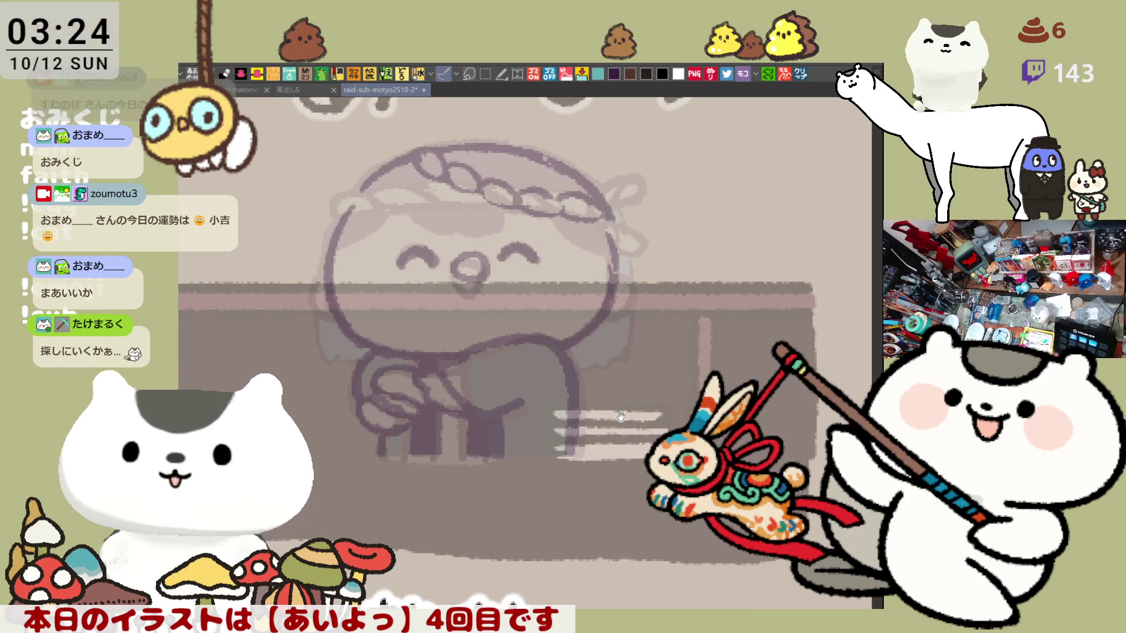
Draw the raised right arm reaching up-right, redoing the sleeve stroke.
{"action": "left_click_drag", "start_coordinate": [588, 413], "coordinate": [636, 355]}
{"action": "key", "text": "ctrl+z"}
{"action": "mouse_move", "coordinate": [587, 422]}
{"action": "left_mouse_down"}
{"action": "mouse_move", "coordinate": [636, 351]}
{"action": "mouse_move", "coordinate": [588, 448]}
{"action": "mouse_move", "coordinate": [652, 353]}
{"action": "mouse_move", "coordinate": [587, 449]}
{"action": "left_mouse_up"}
{"action": "key", "text": "ctrl+z"}
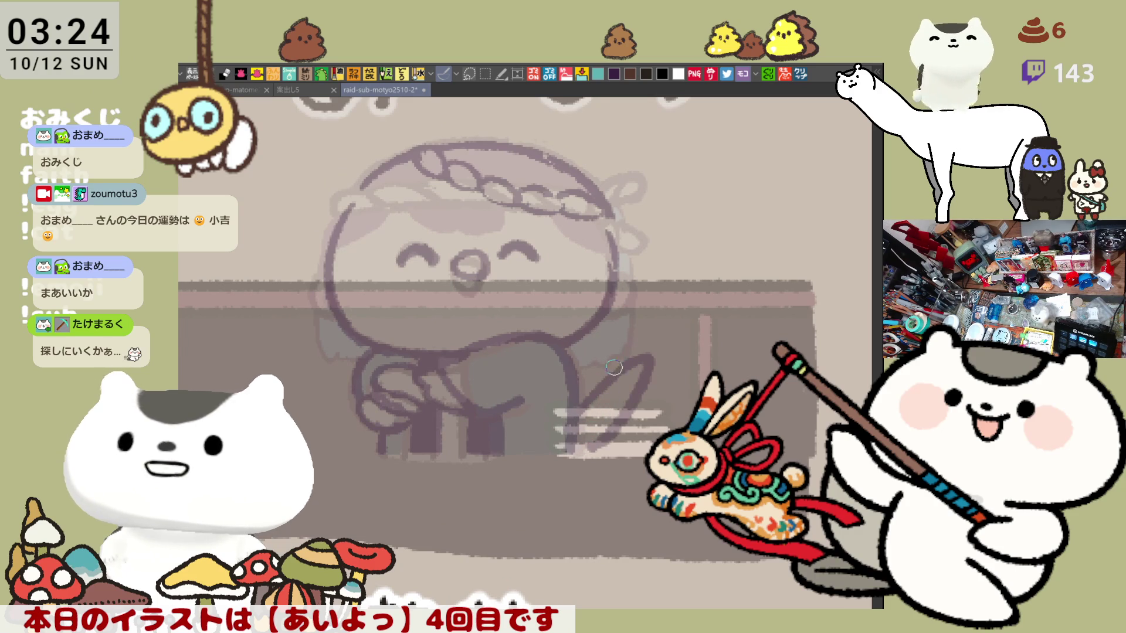
Retrace the headband end with its ribbon loop and darken the rope pattern.
{"action": "mouse_move", "coordinate": [610, 205]}
{"action": "left_mouse_down"}
{"action": "mouse_move", "coordinate": [596, 217]}
{"action": "mouse_move", "coordinate": [621, 253]}
{"action": "mouse_move", "coordinate": [622, 206]}
{"action": "mouse_move", "coordinate": [625, 251]}
{"action": "left_mouse_up"}
{"action": "key", "text": "ctrl+z"}
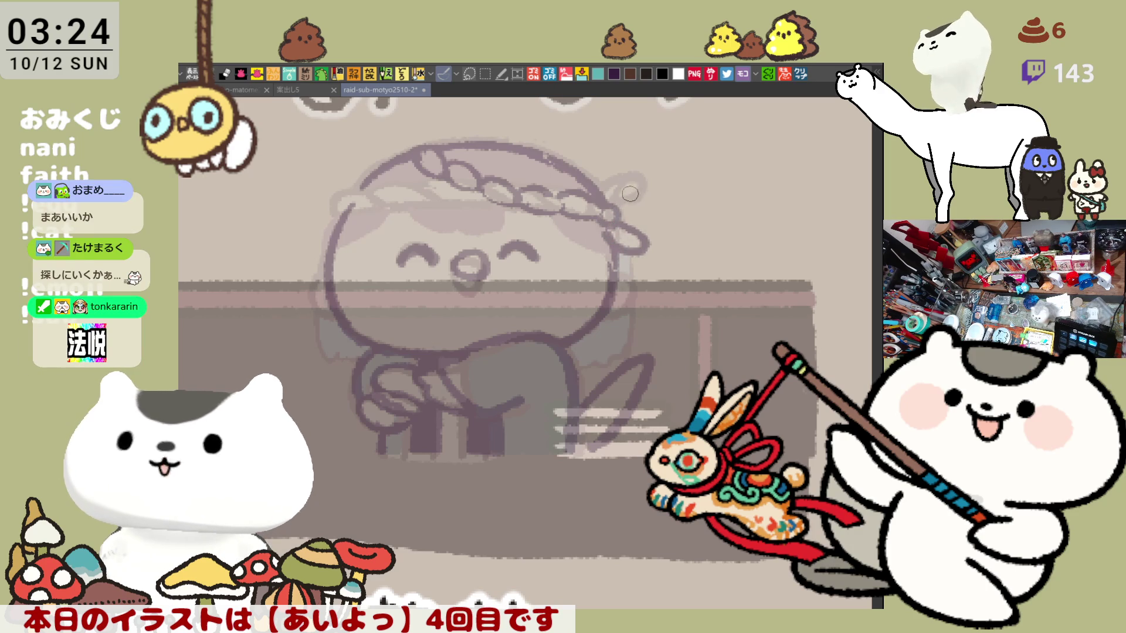
{"action": "mouse_move", "coordinate": [604, 194]}
{"action": "left_mouse_down"}
{"action": "mouse_move", "coordinate": [623, 200]}
{"action": "mouse_move", "coordinate": [610, 189]}
{"action": "mouse_move", "coordinate": [632, 176]}
{"action": "mouse_move", "coordinate": [613, 185]}
{"action": "left_mouse_up"}
{"action": "key", "text": "ctrl+z"}
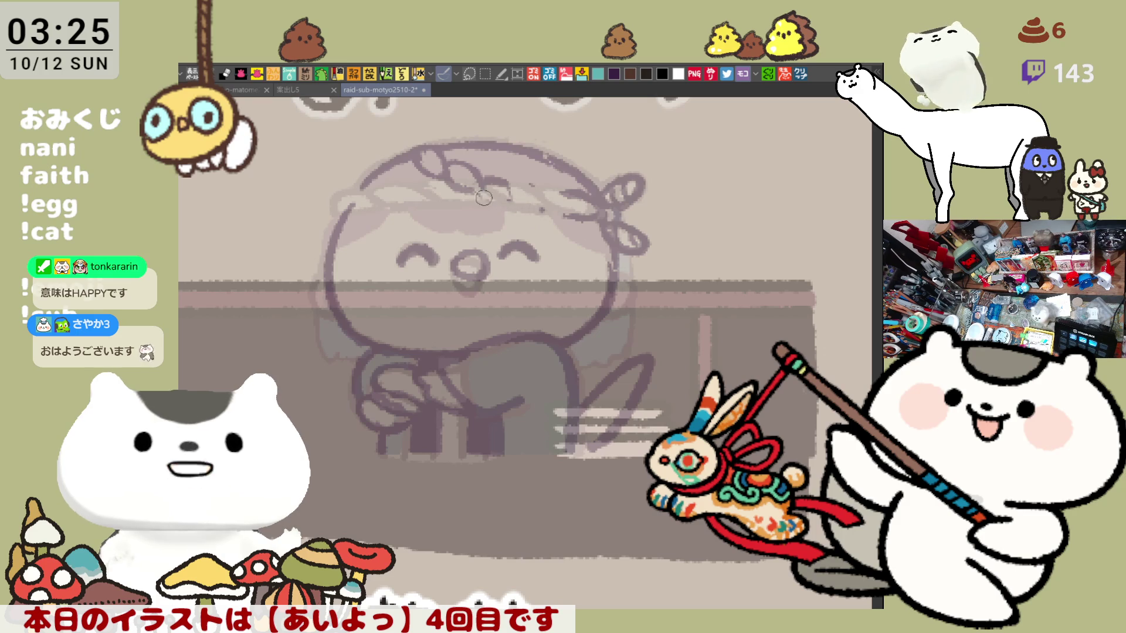
{"action": "left_click_drag", "start_coordinate": [483, 188], "coordinate": [559, 209]}
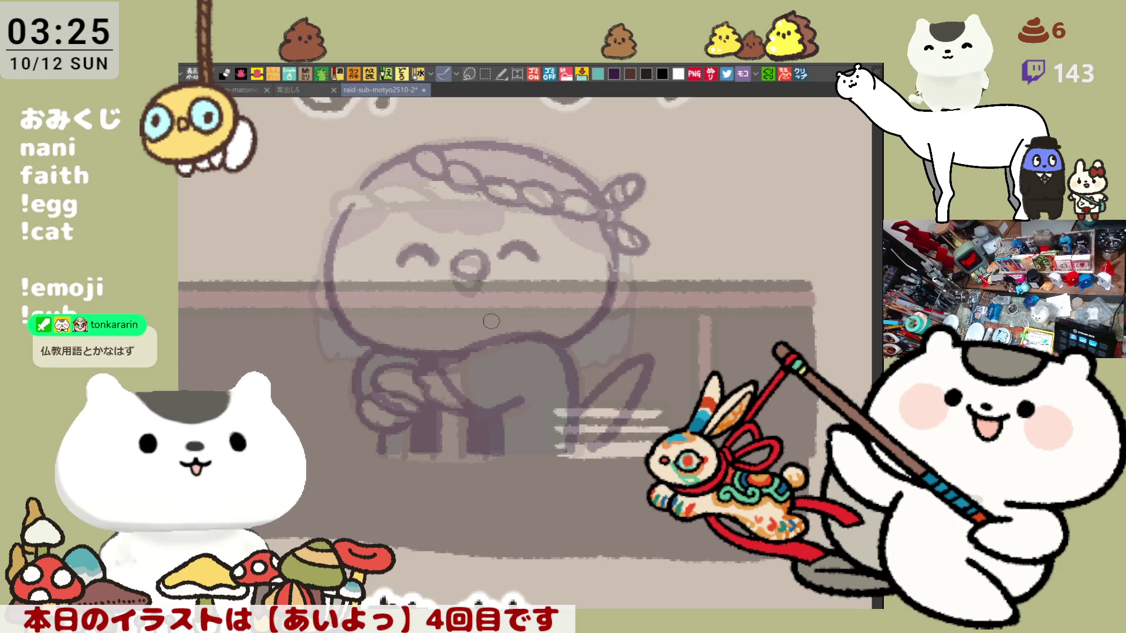
Rectangle-select the area around the chibi and delete the grey face shading.
{"action": "left_click_drag", "start_coordinate": [486, 280], "coordinate": [451, 239]}
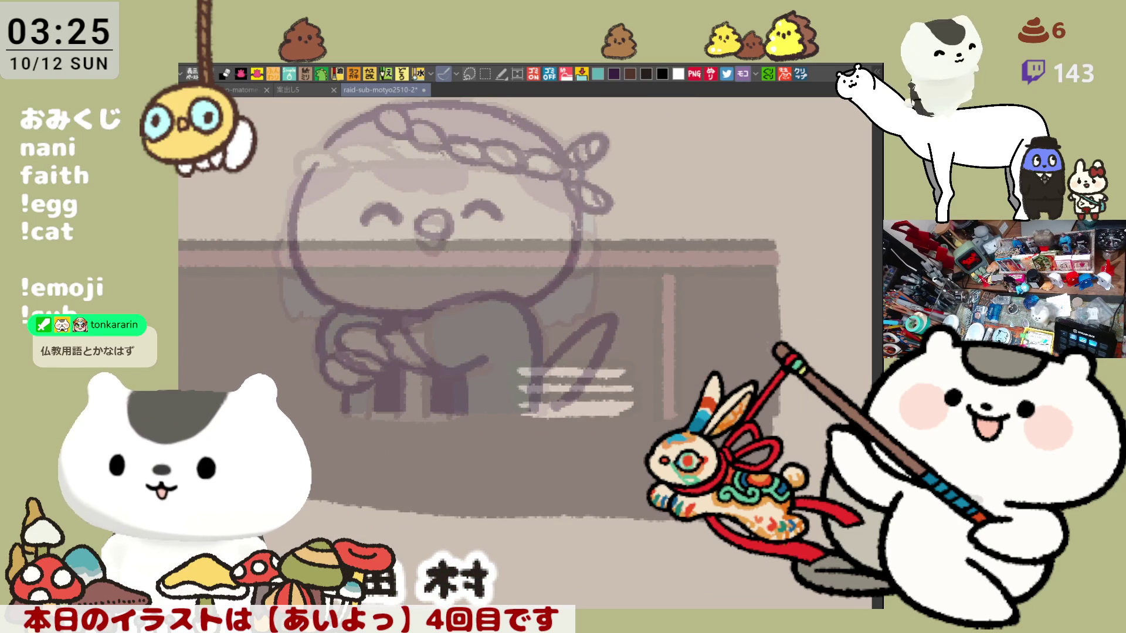
{"action": "left_click_drag", "start_coordinate": [795, 451], "coordinate": [836, 551]}
{"action": "key", "text": "m"}
{"action": "left_click_drag", "start_coordinate": [234, 189], "coordinate": [764, 569]}
{"action": "key", "text": "Delete"}
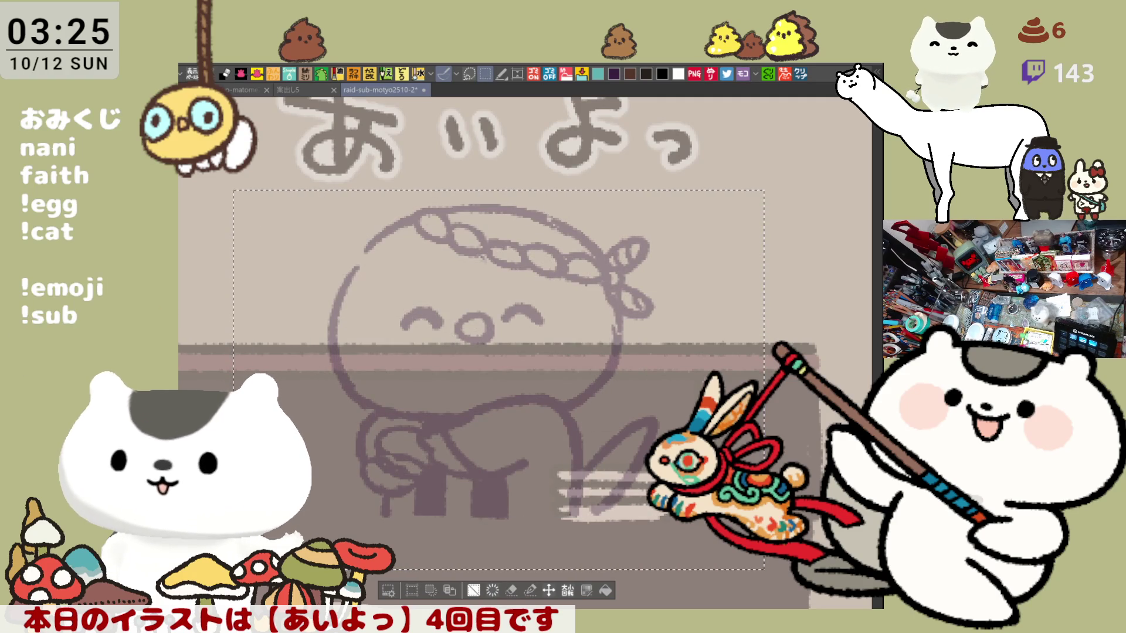
Shrink the selected chibi artwork, nudge it slightly right, confirm, and deselect.
{"action": "key", "text": "ctrl+t"}
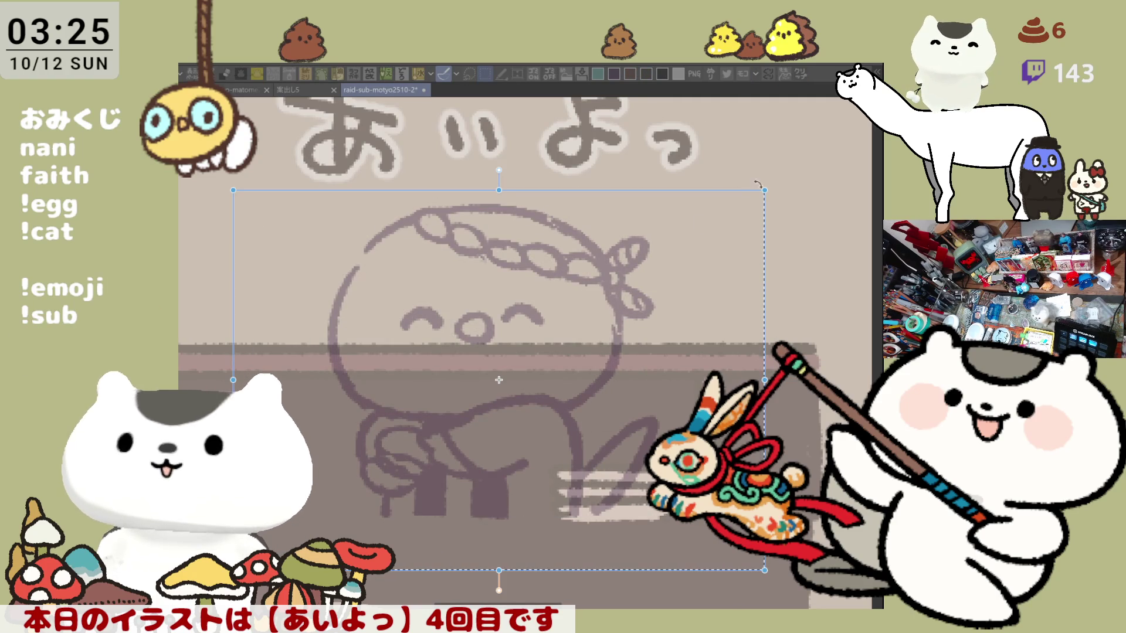
{"action": "left_click_drag", "start_coordinate": [764, 189], "coordinate": [682, 250]}
{"action": "left_click_drag", "start_coordinate": [636, 340], "coordinate": [662, 338]}
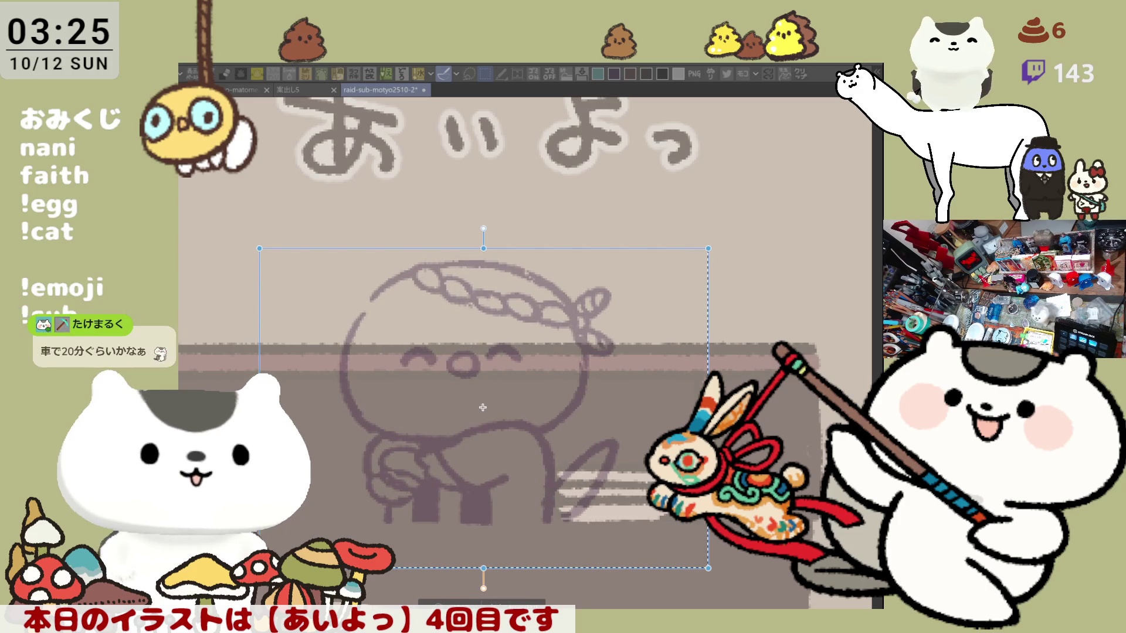
{"action": "key", "text": "Return"}
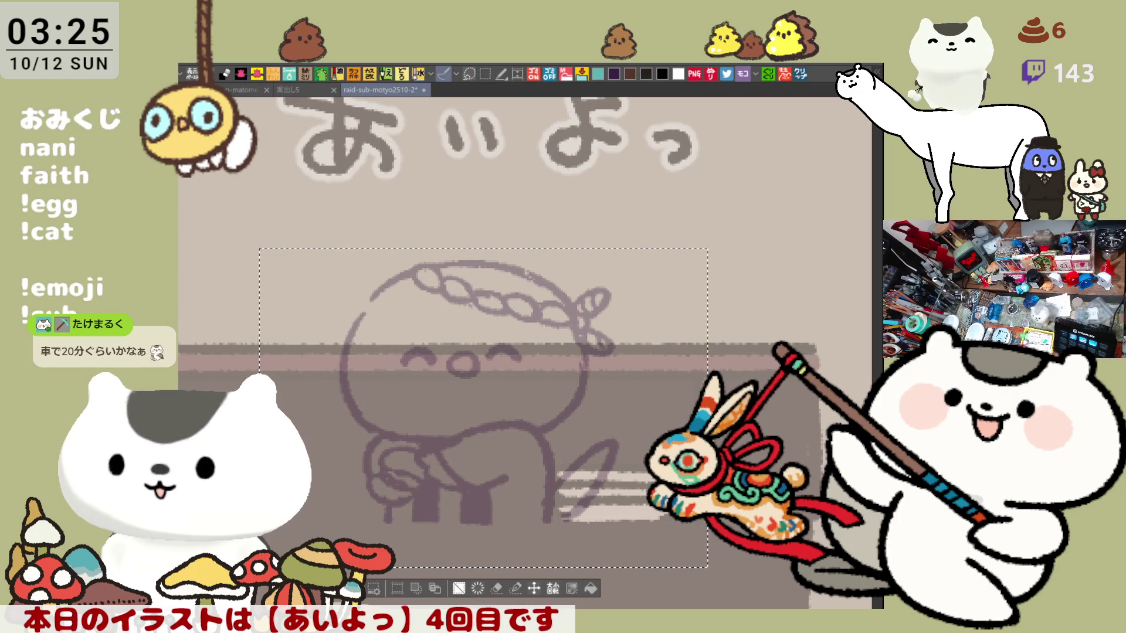
{"action": "key", "text": "ctrl+d"}
{"action": "scroll", "coordinate": [389, 364], "scroll_direction": "up", "scroll_amount": 5}
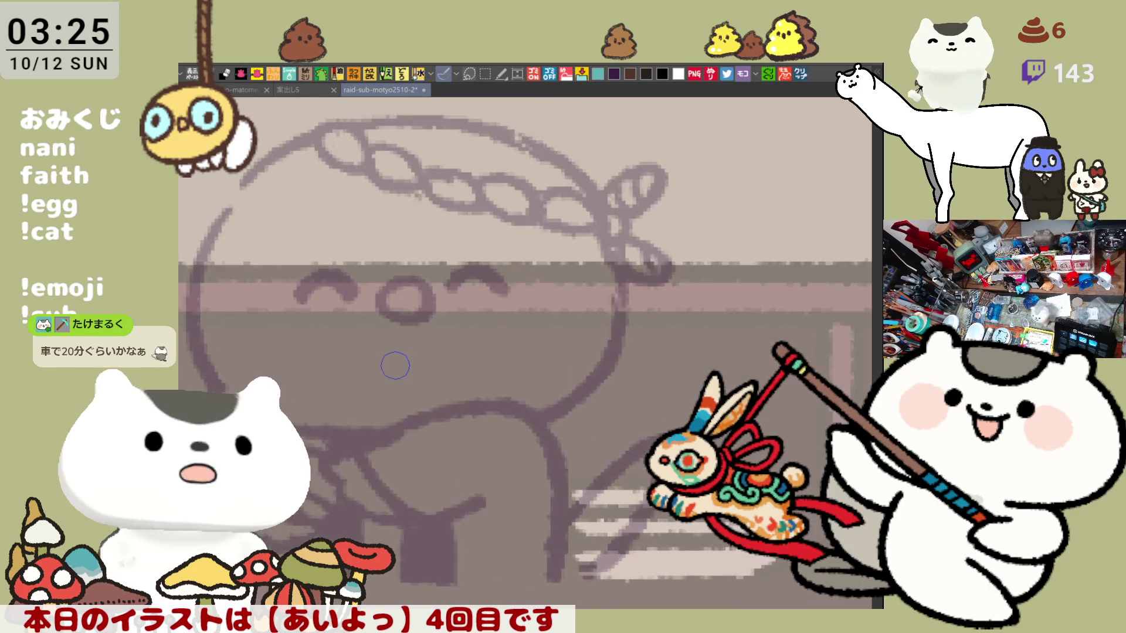
Draw a dark purple L-shaped leg stroke below the chibi's lower right, undoing rejected attempts.
{"action": "left_click_drag", "start_coordinate": [518, 524], "coordinate": [577, 417]}
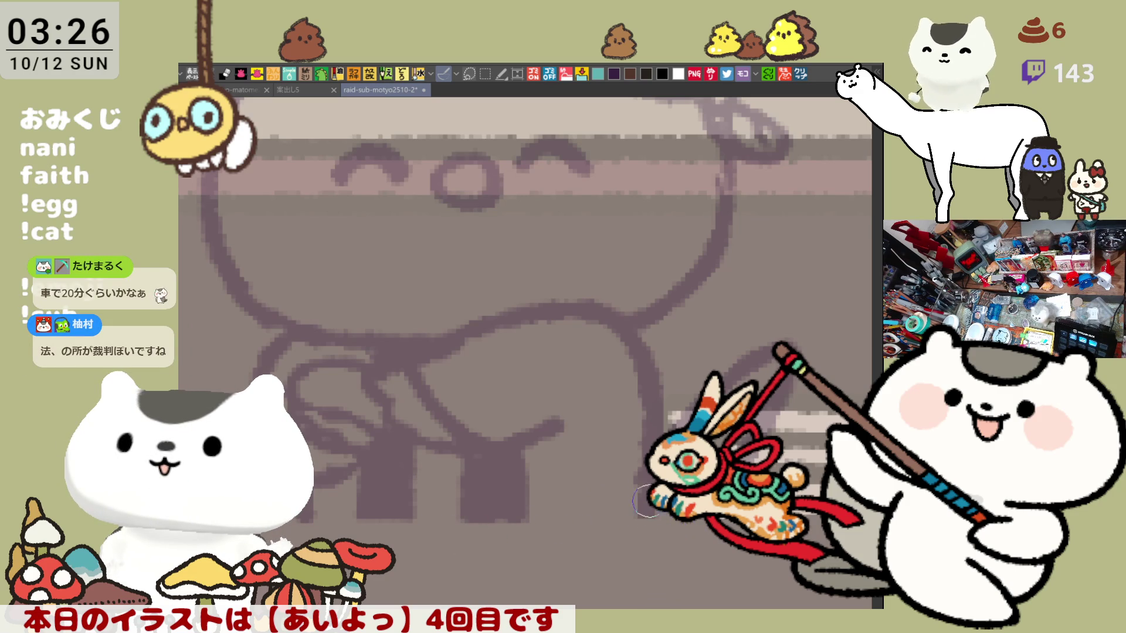
{"action": "left_click_drag", "start_coordinate": [638, 472], "coordinate": [652, 503]}
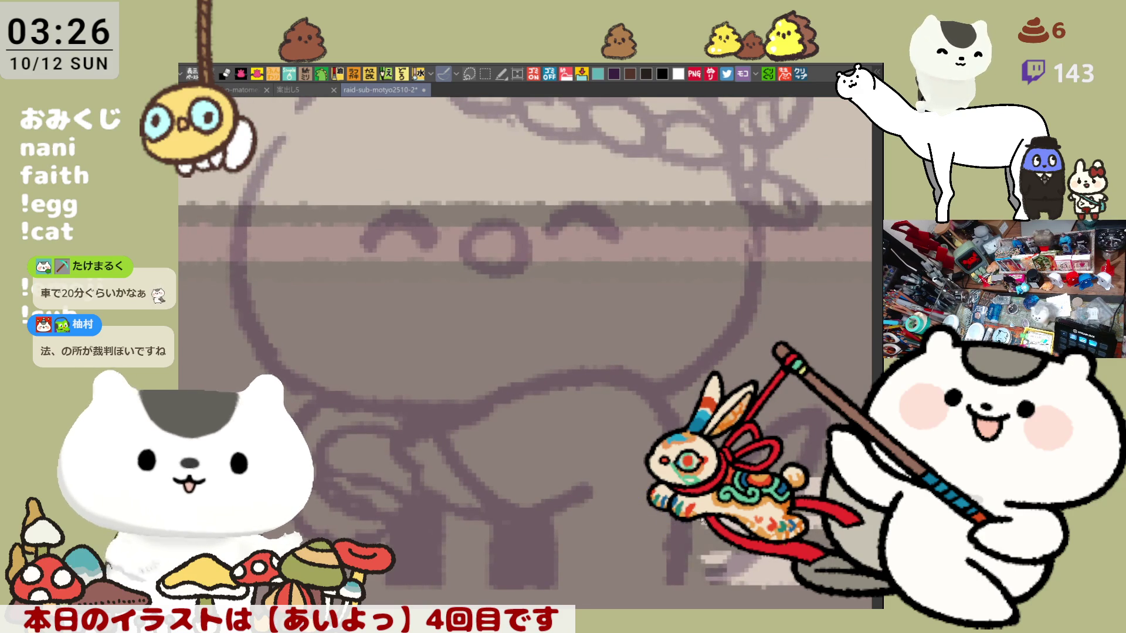
{"action": "mouse_move", "coordinate": [568, 499]}
{"action": "left_mouse_down"}
{"action": "mouse_move", "coordinate": [598, 505]}
{"action": "mouse_move", "coordinate": [586, 522]}
{"action": "mouse_move", "coordinate": [640, 571]}
{"action": "left_mouse_up"}
{"action": "key", "text": "ctrl+z"}
{"action": "mouse_move", "coordinate": [600, 494]}
{"action": "left_mouse_down"}
{"action": "mouse_move", "coordinate": [582, 473]}
{"action": "mouse_move", "coordinate": [586, 492]}
{"action": "mouse_move", "coordinate": [560, 523]}
{"action": "mouse_move", "coordinate": [606, 523]}
{"action": "mouse_move", "coordinate": [570, 564]}
{"action": "mouse_move", "coordinate": [598, 548]}
{"action": "left_mouse_up"}
{"action": "key", "text": "ctrl+z"}
{"action": "key", "text": "ctrl+z"}
{"action": "key", "text": "ctrl+z"}
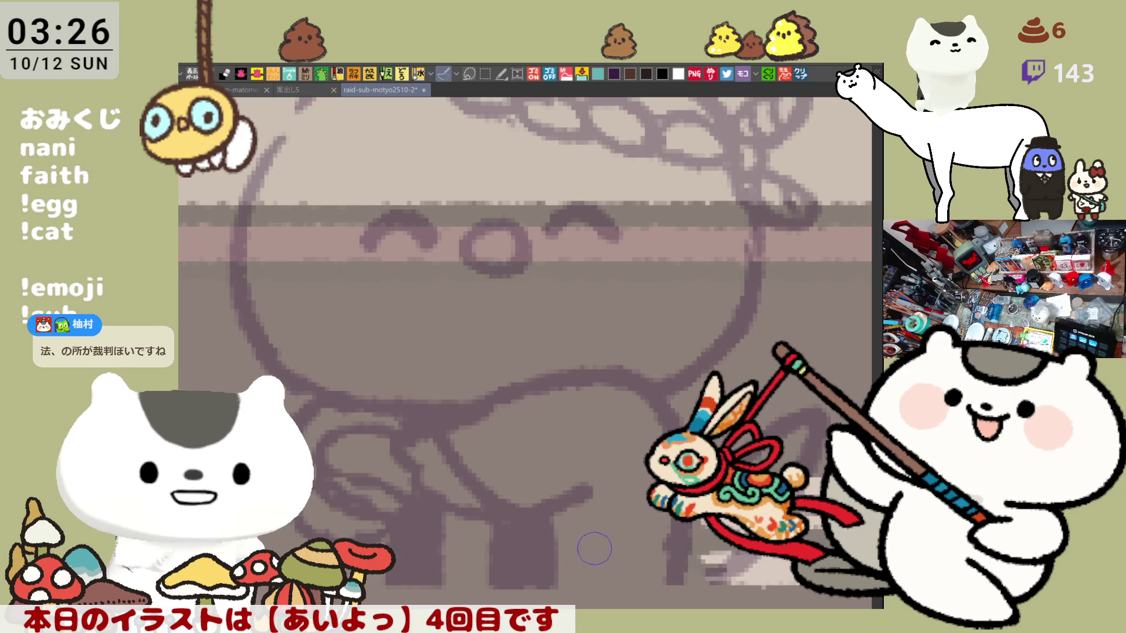
{"action": "mouse_move", "coordinate": [563, 598]}
{"action": "left_mouse_down"}
{"action": "mouse_move", "coordinate": [593, 533]}
{"action": "mouse_move", "coordinate": [631, 570]}
{"action": "mouse_move", "coordinate": [592, 528]}
{"action": "left_mouse_up"}
{"action": "key", "text": "ctrl+z"}
{"action": "key", "text": "ctrl+z"}
{"action": "mouse_move", "coordinate": [570, 586]}
{"action": "left_mouse_down"}
{"action": "mouse_move", "coordinate": [584, 540]}
{"action": "mouse_move", "coordinate": [644, 563]}
{"action": "left_mouse_up"}
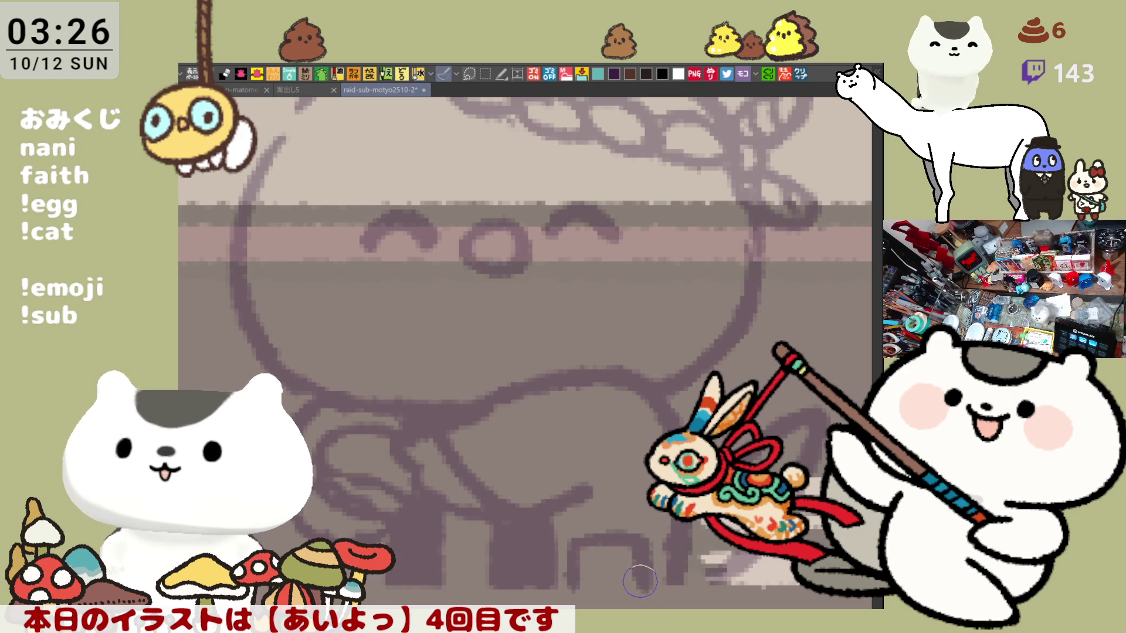
{"action": "key", "text": "ctrl+z"}
{"action": "key", "text": "ctrl+z"}
{"action": "mouse_move", "coordinate": [568, 592]}
{"action": "left_mouse_down"}
{"action": "mouse_move", "coordinate": [571, 521]}
{"action": "mouse_move", "coordinate": [622, 526]}
{"action": "mouse_move", "coordinate": [630, 580]}
{"action": "left_mouse_up"}
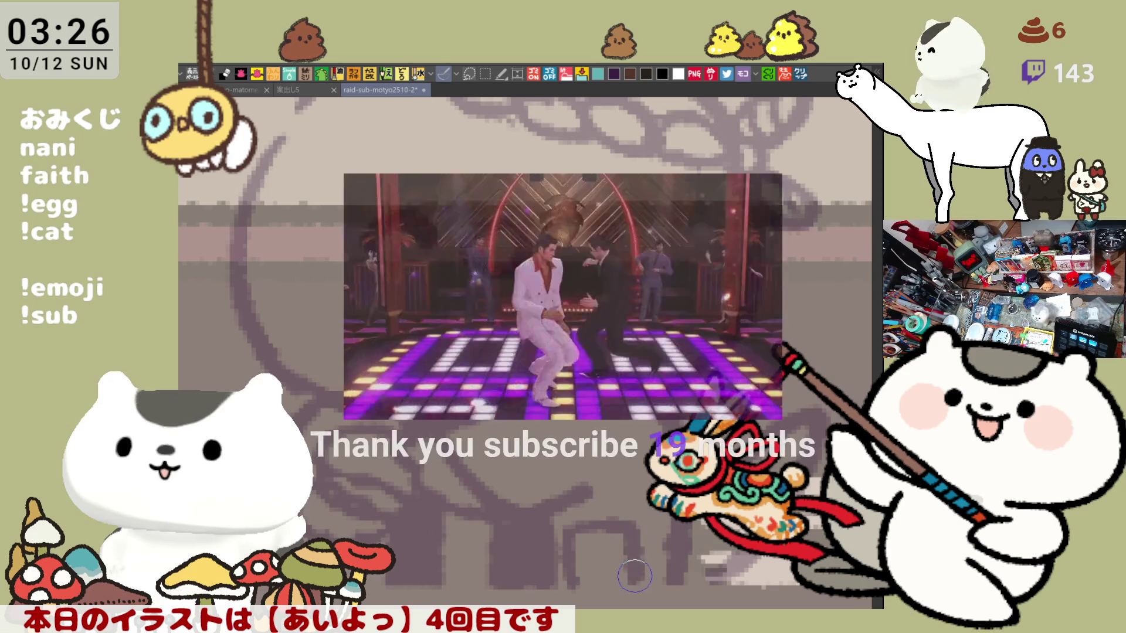
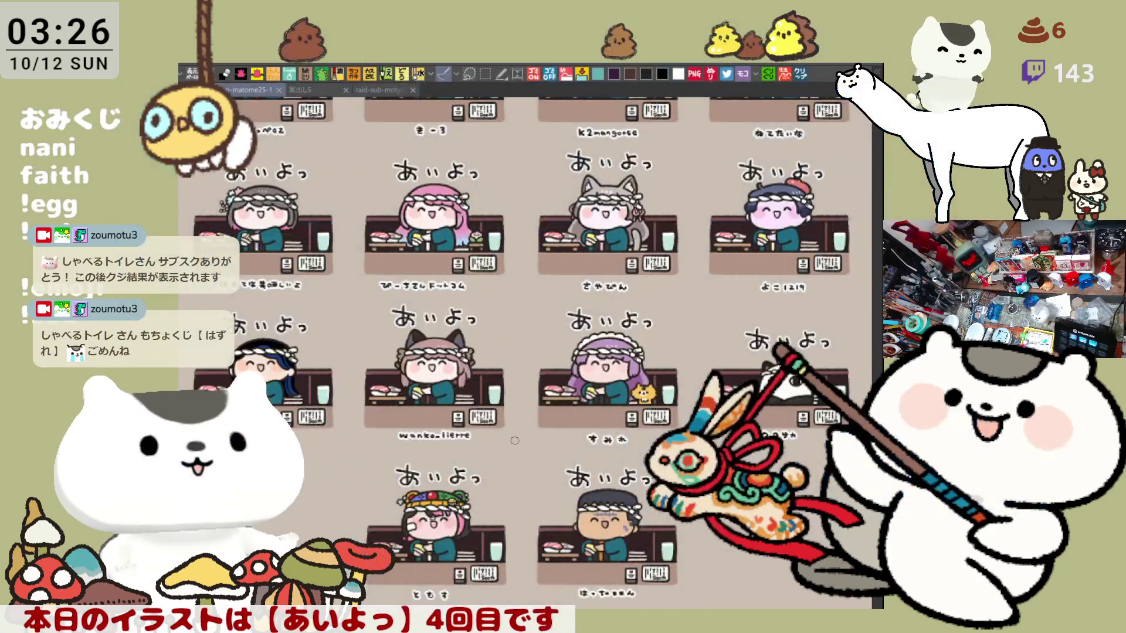
Pan up to the top rows and zoom in on the pink-haired girl's あいよっ sushi-counter panel.
{"action": "left_click_drag", "start_coordinate": [514, 440], "coordinate": [352, 594]}
{"action": "mouse_move", "coordinate": [482, 203]}
{"action": "left_mouse_down"}
{"action": "mouse_move", "coordinate": [535, 348]}
{"action": "mouse_move", "coordinate": [476, 500]}
{"action": "mouse_move", "coordinate": [584, 322]}
{"action": "mouse_move", "coordinate": [526, 573]}
{"action": "mouse_move", "coordinate": [638, 289]}
{"action": "mouse_move", "coordinate": [597, 465]}
{"action": "left_mouse_up"}
{"action": "scroll", "coordinate": [597, 465], "scroll_direction": "up", "scroll_amount": 5}
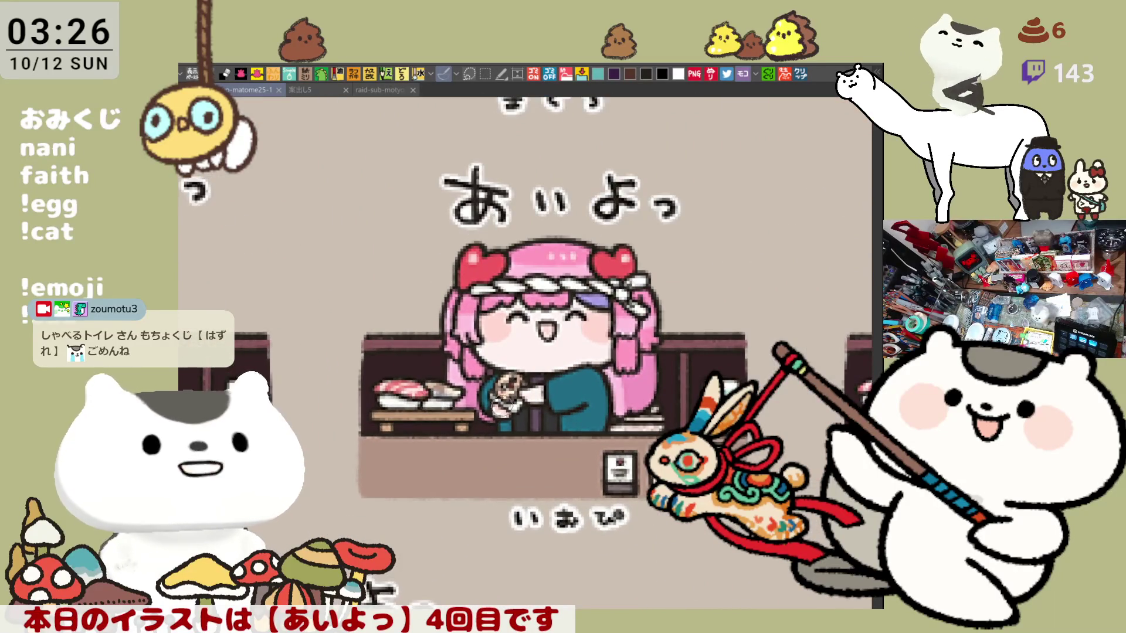
{"action": "scroll", "coordinate": [588, 402], "scroll_direction": "up", "scroll_amount": 5}
{"action": "scroll", "coordinate": [588, 403], "scroll_direction": "up", "scroll_amount": 1}
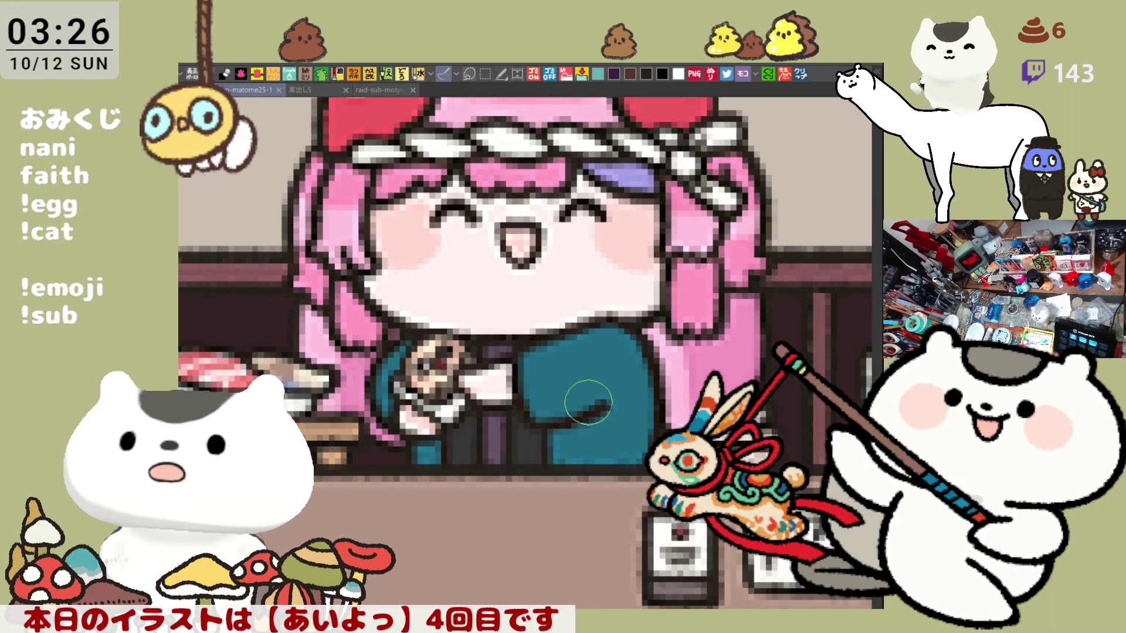
{"action": "scroll", "coordinate": [588, 402], "scroll_direction": "down", "scroll_amount": 3}
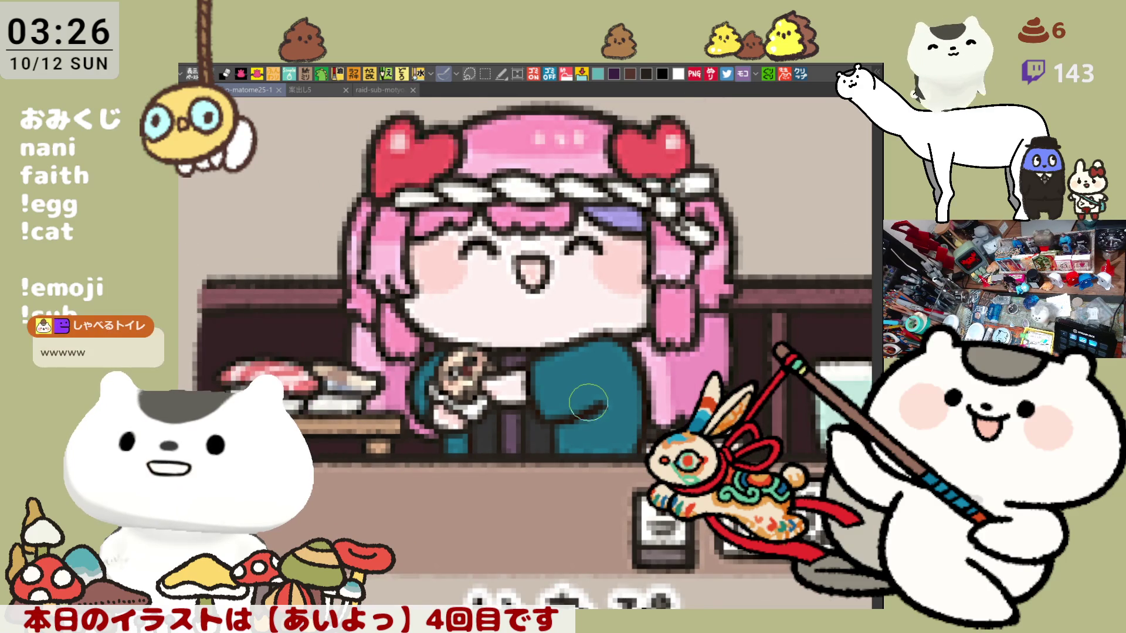
{"action": "scroll", "coordinate": [588, 402], "scroll_direction": "down", "scroll_amount": 2}
{"action": "scroll", "coordinate": [588, 402], "scroll_direction": "down", "scroll_amount": 1}
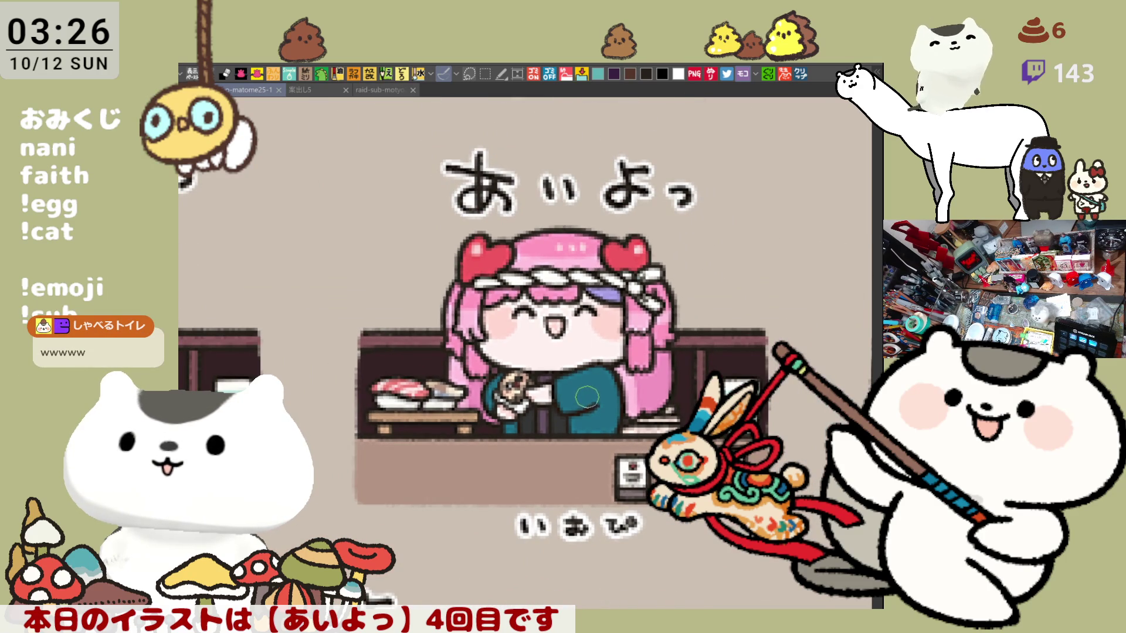
In raid-sub-motyo2510-2, ink the left outline of the headband girl's head, redrawing until it sits right.
{"action": "left_click", "coordinate": [389, 90]}
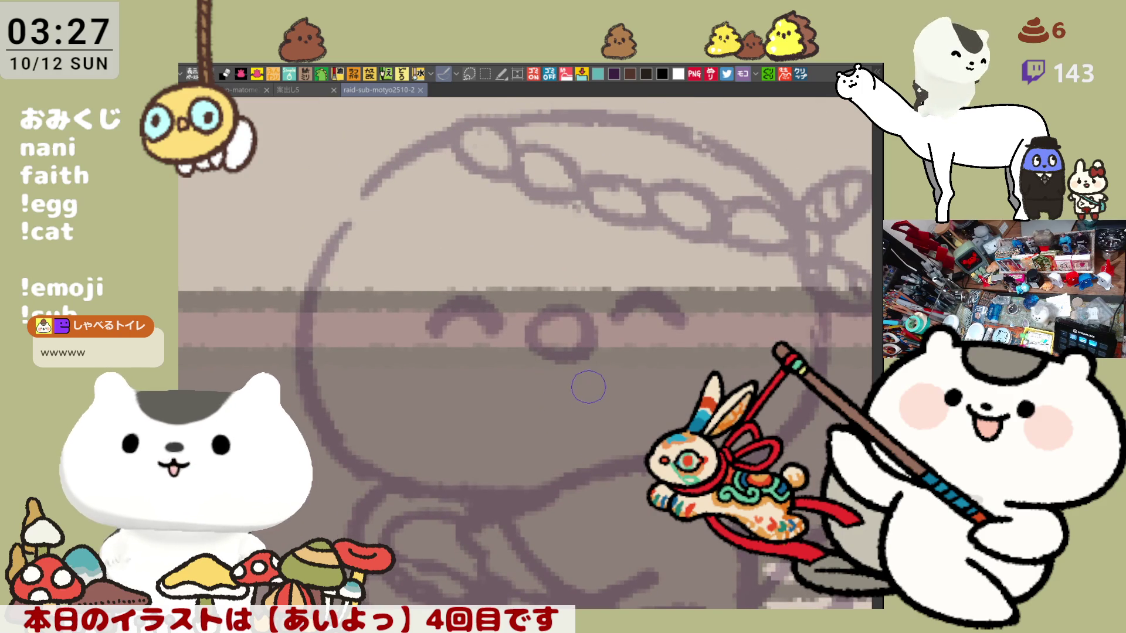
{"action": "scroll", "coordinate": [580, 393], "scroll_direction": "down", "scroll_amount": 2}
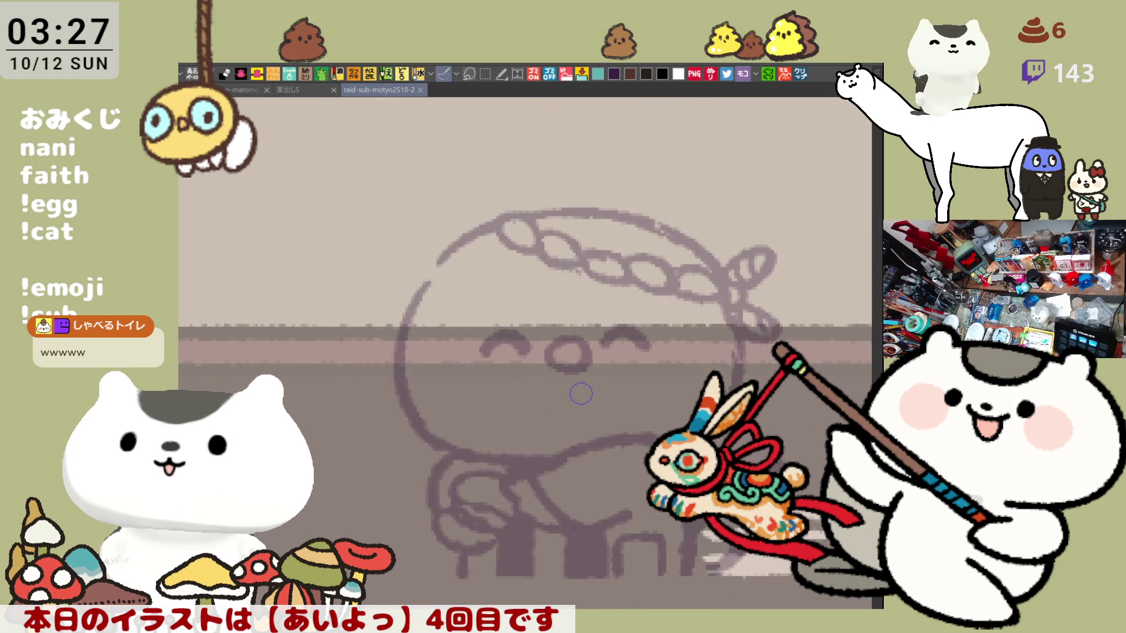
{"action": "left_click_drag", "start_coordinate": [616, 531], "coordinate": [639, 519]}
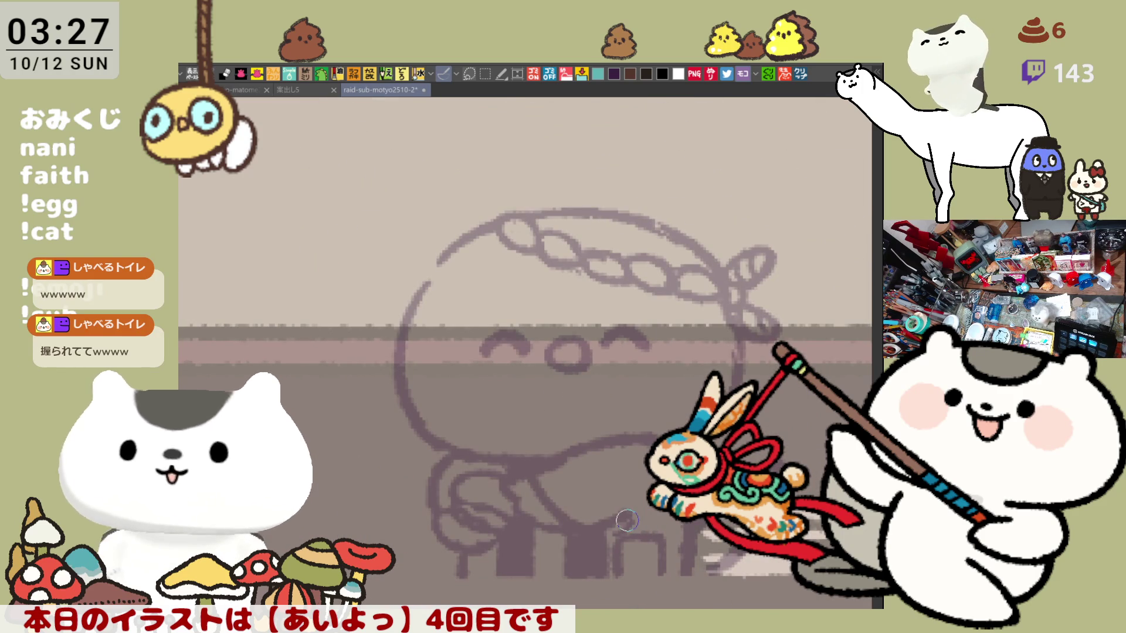
{"action": "mouse_move", "coordinate": [625, 527]}
{"action": "left_mouse_down"}
{"action": "mouse_move", "coordinate": [658, 554]}
{"action": "mouse_move", "coordinate": [629, 519]}
{"action": "left_mouse_up"}
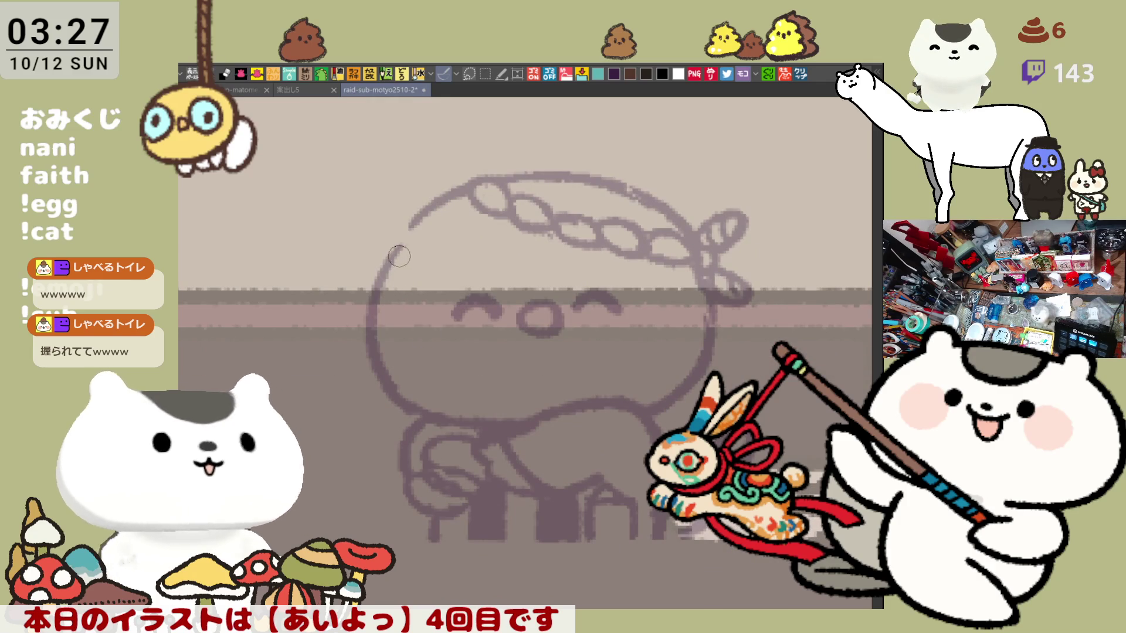
{"action": "left_click_drag", "start_coordinate": [398, 245], "coordinate": [407, 398]}
{"action": "key", "text": "ctrl+z"}
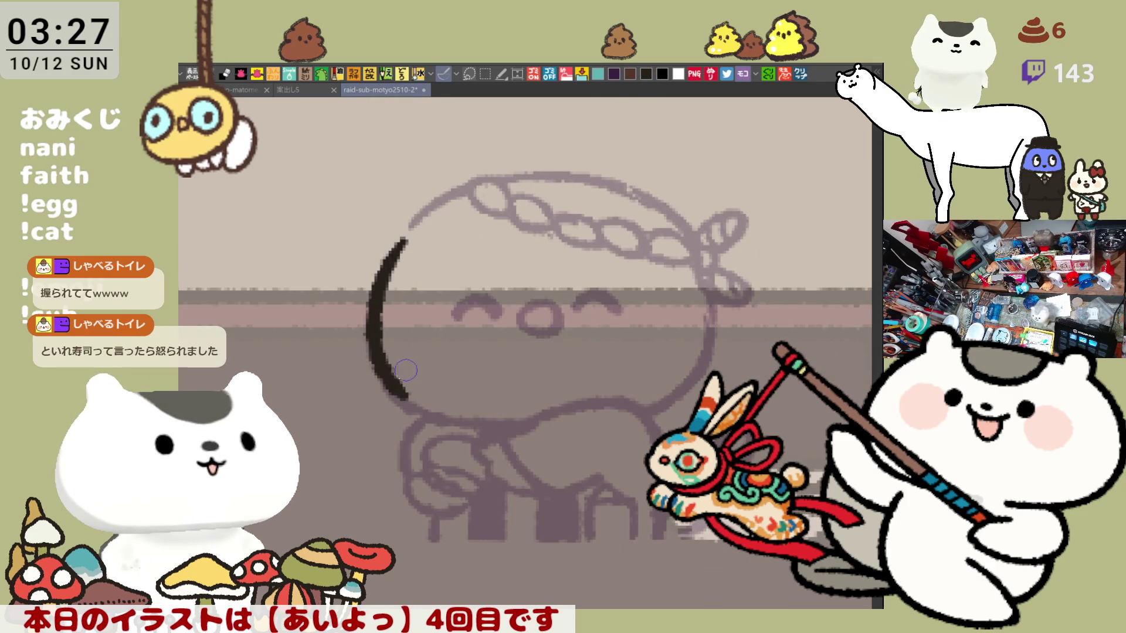
{"action": "key", "text": "ctrl+z"}
{"action": "left_click_drag", "start_coordinate": [407, 231], "coordinate": [405, 405]}
{"action": "key", "text": "ctrl+z"}
{"action": "mouse_move", "coordinate": [408, 238]}
{"action": "left_mouse_down"}
{"action": "mouse_move", "coordinate": [379, 287]}
{"action": "mouse_move", "coordinate": [409, 401]}
{"action": "left_mouse_up"}
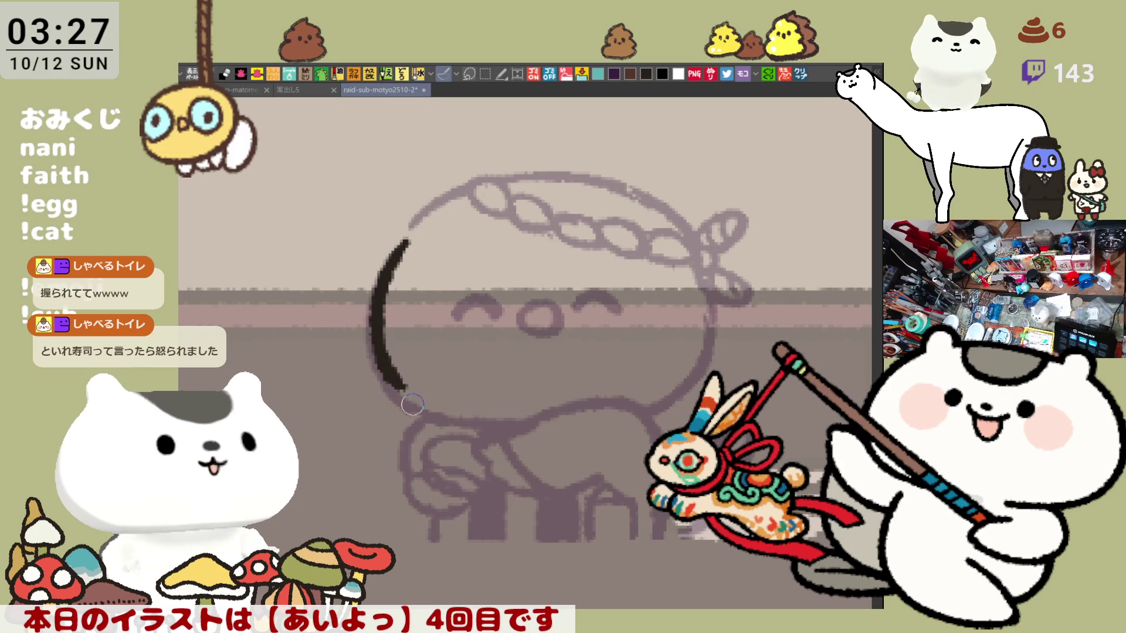
{"action": "key", "text": "ctrl+z"}
{"action": "left_click_drag", "start_coordinate": [407, 235], "coordinate": [406, 399]}
{"action": "key", "text": "ctrl+z"}
{"action": "mouse_move", "coordinate": [398, 245]}
{"action": "left_mouse_down"}
{"action": "mouse_move", "coordinate": [371, 347]}
{"action": "mouse_move", "coordinate": [410, 402]}
{"action": "left_mouse_up"}
{"action": "key", "text": "ctrl+z"}
{"action": "mouse_move", "coordinate": [399, 252]}
{"action": "left_mouse_down"}
{"action": "mouse_move", "coordinate": [374, 352]}
{"action": "mouse_move", "coordinate": [403, 390]}
{"action": "mouse_move", "coordinate": [472, 425]}
{"action": "left_mouse_up"}
{"action": "key", "text": "ctrl+z"}
Extend the head line from the left arc along the bottom, running rightward under the face.
{"action": "mouse_move", "coordinate": [381, 375]}
{"action": "left_mouse_down"}
{"action": "mouse_move", "coordinate": [480, 437]}
{"action": "mouse_move", "coordinate": [462, 420]}
{"action": "mouse_move", "coordinate": [525, 431]}
{"action": "left_mouse_up"}
{"action": "key", "text": "ctrl+z"}
{"action": "key", "text": "ctrl+z"}
{"action": "key", "text": "ctrl+z"}
{"action": "key", "text": "ctrl+z"}
{"action": "mouse_move", "coordinate": [382, 293]}
{"action": "left_mouse_down"}
{"action": "mouse_move", "coordinate": [390, 392]}
{"action": "mouse_move", "coordinate": [371, 328]}
{"action": "mouse_move", "coordinate": [390, 394]}
{"action": "left_mouse_up"}
{"action": "key", "text": "ctrl+z"}
{"action": "key", "text": "ctrl+z"}
{"action": "left_click_drag", "start_coordinate": [375, 329], "coordinate": [419, 393]}
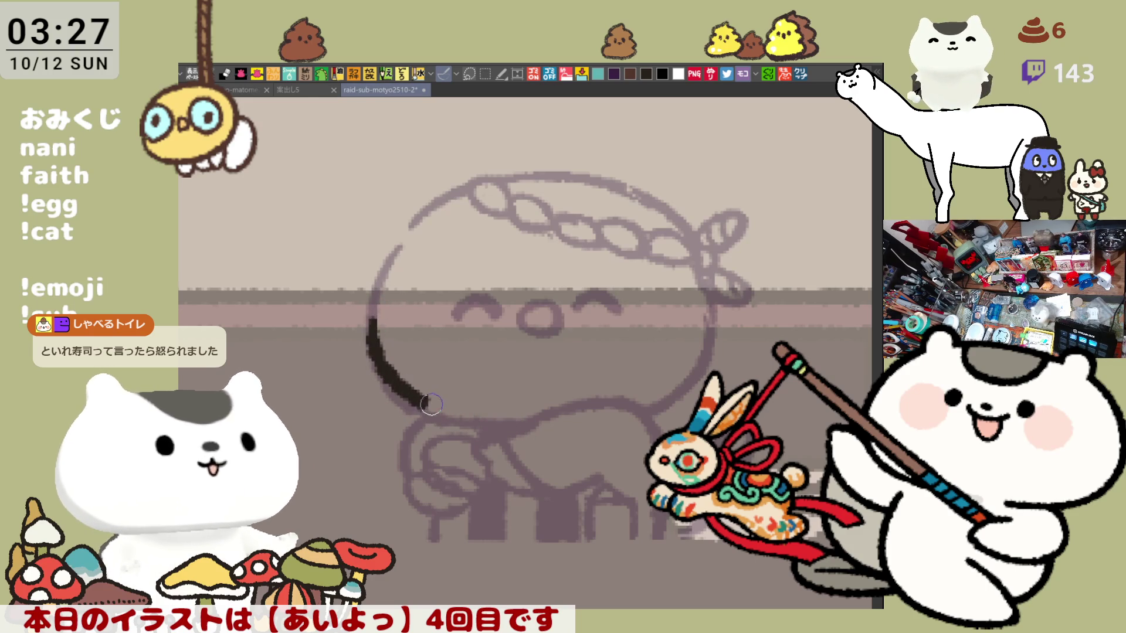
{"action": "key", "text": "ctrl+z"}
{"action": "mouse_move", "coordinate": [367, 311]}
{"action": "left_mouse_down"}
{"action": "mouse_move", "coordinate": [384, 372]}
{"action": "mouse_move", "coordinate": [524, 431]}
{"action": "left_mouse_up"}
{"action": "key", "text": "ctrl+z"}
{"action": "left_click_drag", "start_coordinate": [440, 412], "coordinate": [533, 434]}
{"action": "key", "text": "ctrl+z"}
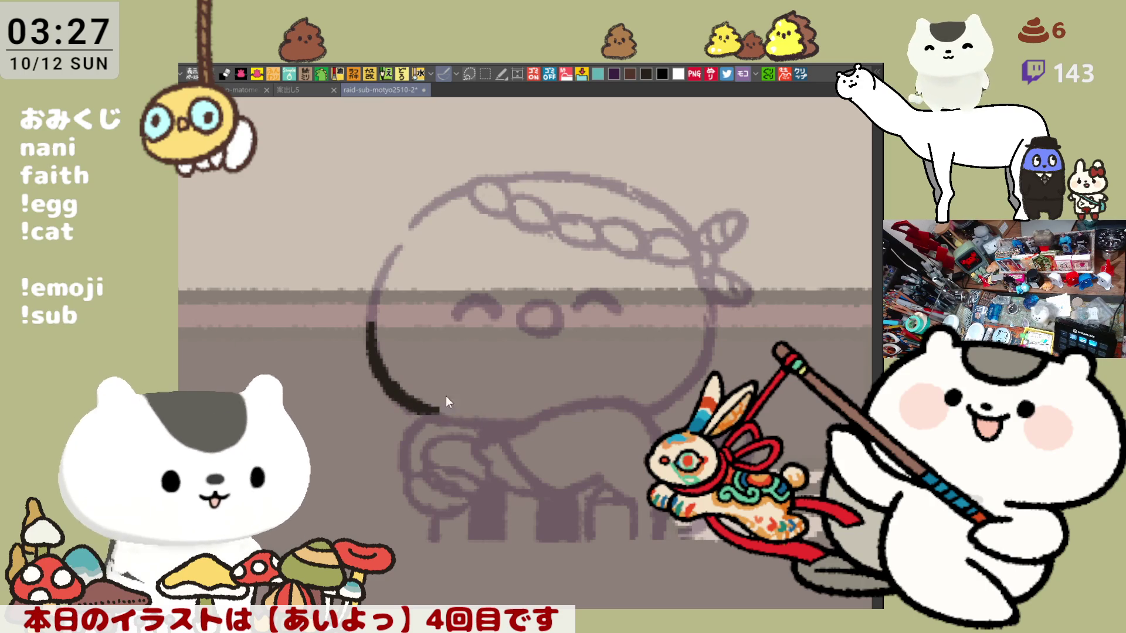
{"action": "left_click_drag", "start_coordinate": [417, 407], "coordinate": [530, 429]}
{"action": "key", "text": "ctrl+z"}
{"action": "left_click_drag", "start_coordinate": [388, 394], "coordinate": [536, 434]}
{"action": "key", "text": "ctrl+z"}
{"action": "mouse_move", "coordinate": [408, 403]}
{"action": "left_mouse_down"}
{"action": "mouse_move", "coordinate": [545, 429]}
{"action": "mouse_move", "coordinate": [556, 417]}
{"action": "mouse_move", "coordinate": [476, 427]}
{"action": "left_mouse_up"}
{"action": "key", "text": "ctrl+z"}
{"action": "key", "text": "ctrl+z"}
{"action": "mouse_move", "coordinate": [418, 404]}
{"action": "left_mouse_down"}
{"action": "mouse_move", "coordinate": [545, 430]}
{"action": "mouse_move", "coordinate": [555, 418]}
{"action": "left_mouse_up"}
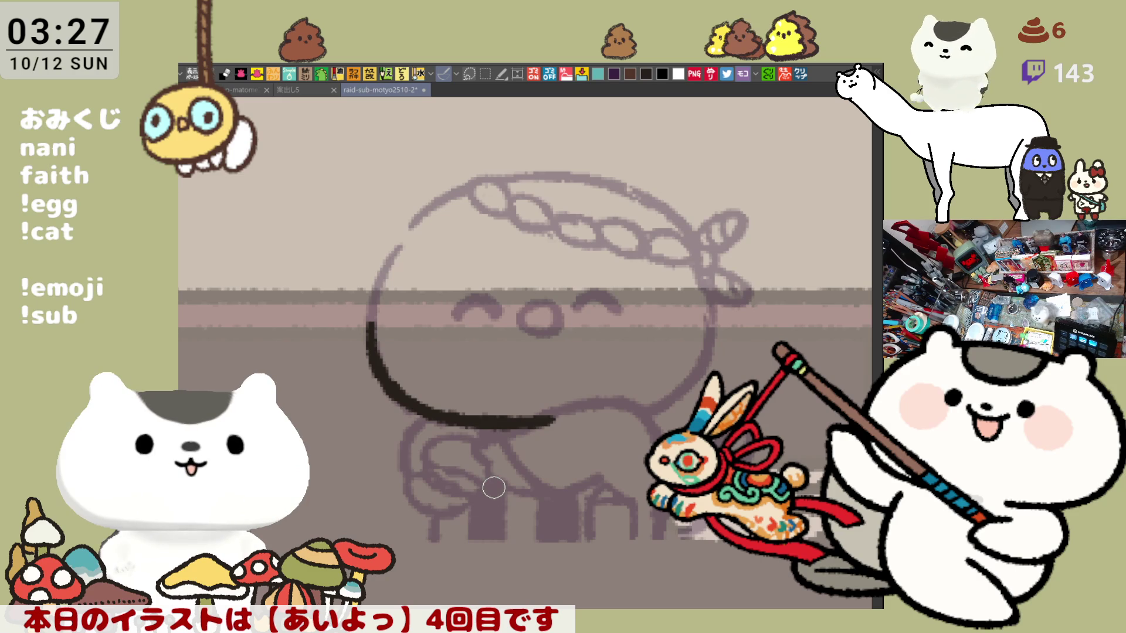
Carry the line up to the right, then sweep it curving down the head's right side.
{"action": "scroll", "coordinate": [566, 410], "scroll_direction": "down", "scroll_amount": 2}
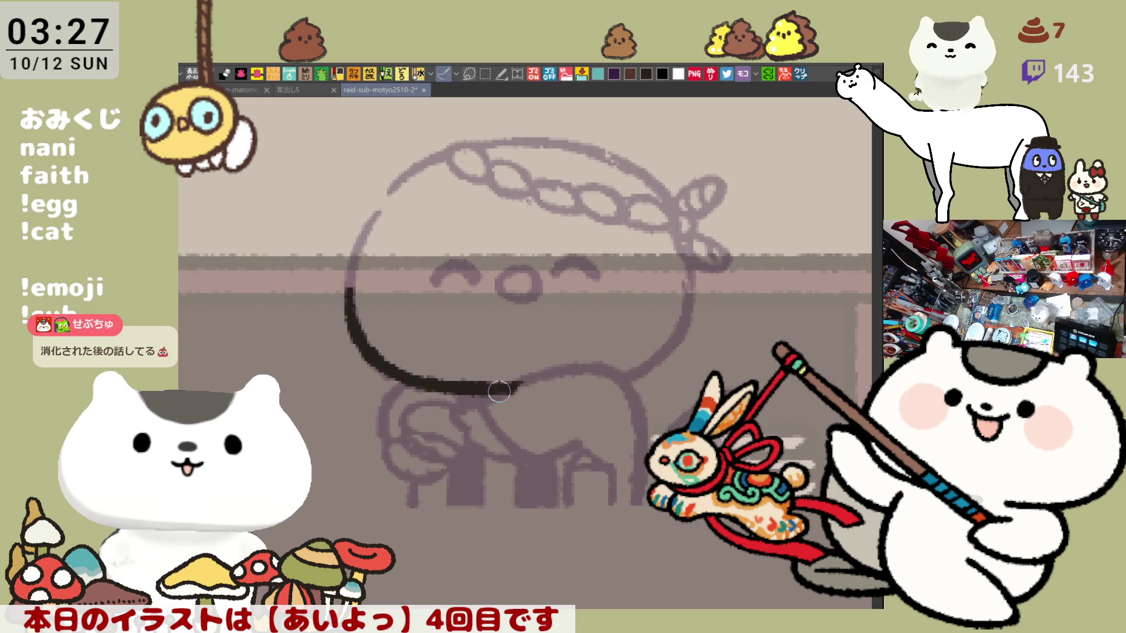
{"action": "left_click_drag", "start_coordinate": [504, 398], "coordinate": [565, 367]}
{"action": "key", "text": "ctrl+z"}
{"action": "left_click_drag", "start_coordinate": [485, 405], "coordinate": [567, 364]}
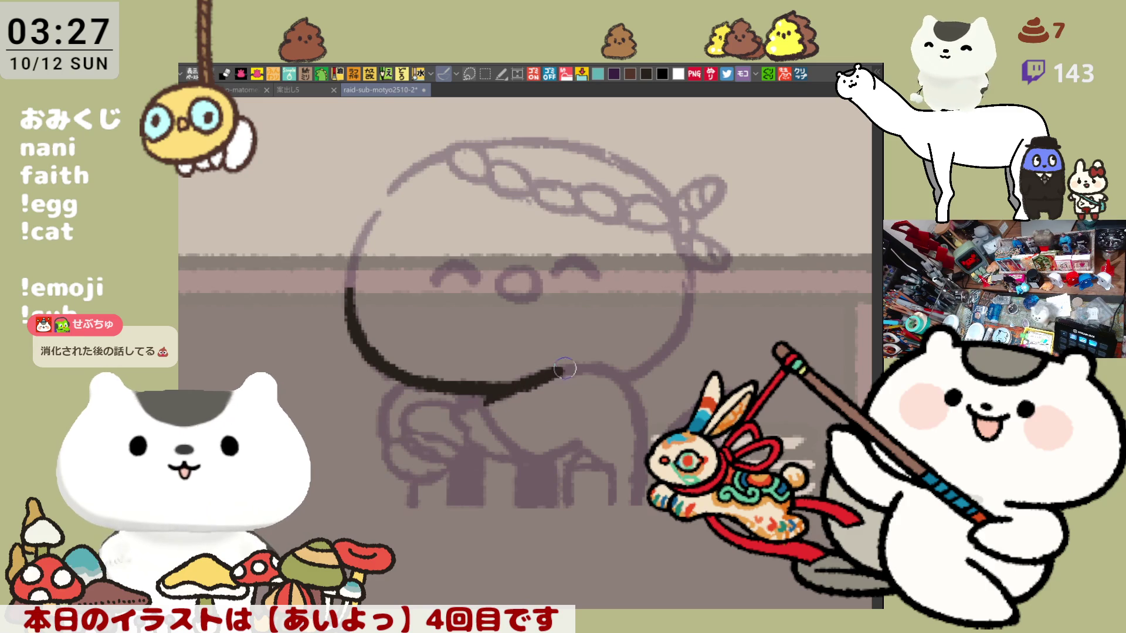
{"action": "left_click_drag", "start_coordinate": [494, 401], "coordinate": [586, 363]}
{"action": "key", "text": "ctrl+z"}
{"action": "mouse_move", "coordinate": [487, 402]}
{"action": "left_mouse_down"}
{"action": "mouse_move", "coordinate": [572, 368]}
{"action": "mouse_move", "coordinate": [627, 375]}
{"action": "mouse_move", "coordinate": [619, 398]}
{"action": "left_mouse_up"}
{"action": "key", "text": "ctrl+z"}
{"action": "left_click_drag", "start_coordinate": [566, 374], "coordinate": [630, 418]}
{"action": "key", "text": "ctrl+z"}
{"action": "key", "text": "ctrl+z"}
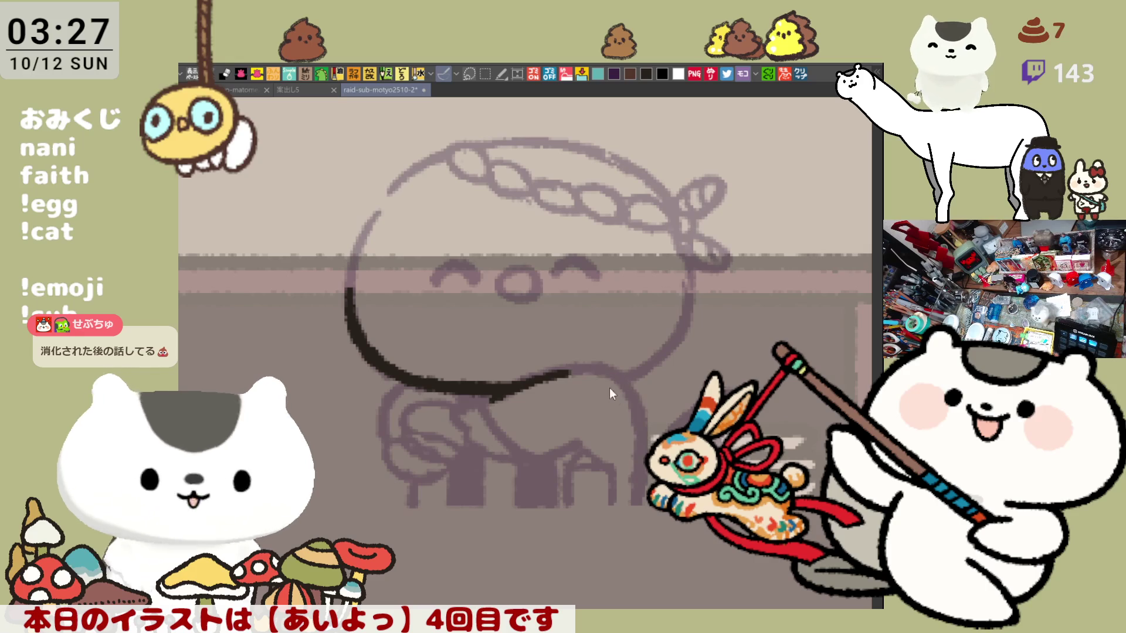
{"action": "mouse_move", "coordinate": [564, 376]}
{"action": "left_mouse_down"}
{"action": "mouse_move", "coordinate": [630, 463]}
{"action": "mouse_move", "coordinate": [636, 490]}
{"action": "left_mouse_up"}
{"action": "key", "text": "ctrl+z"}
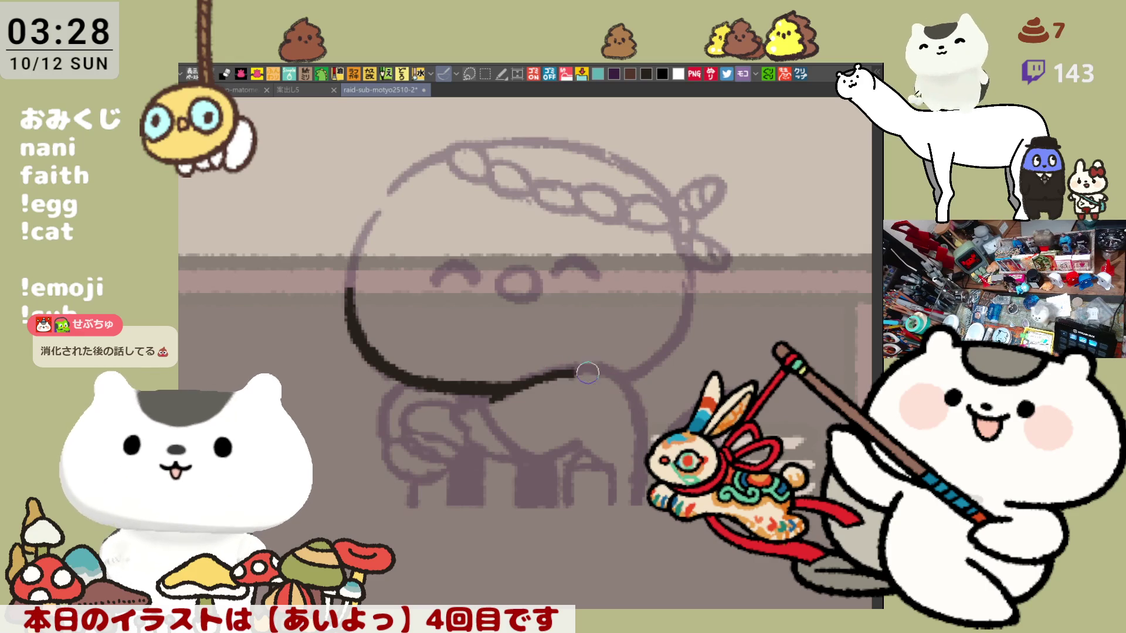
{"action": "left_click_drag", "start_coordinate": [569, 372], "coordinate": [633, 497]}
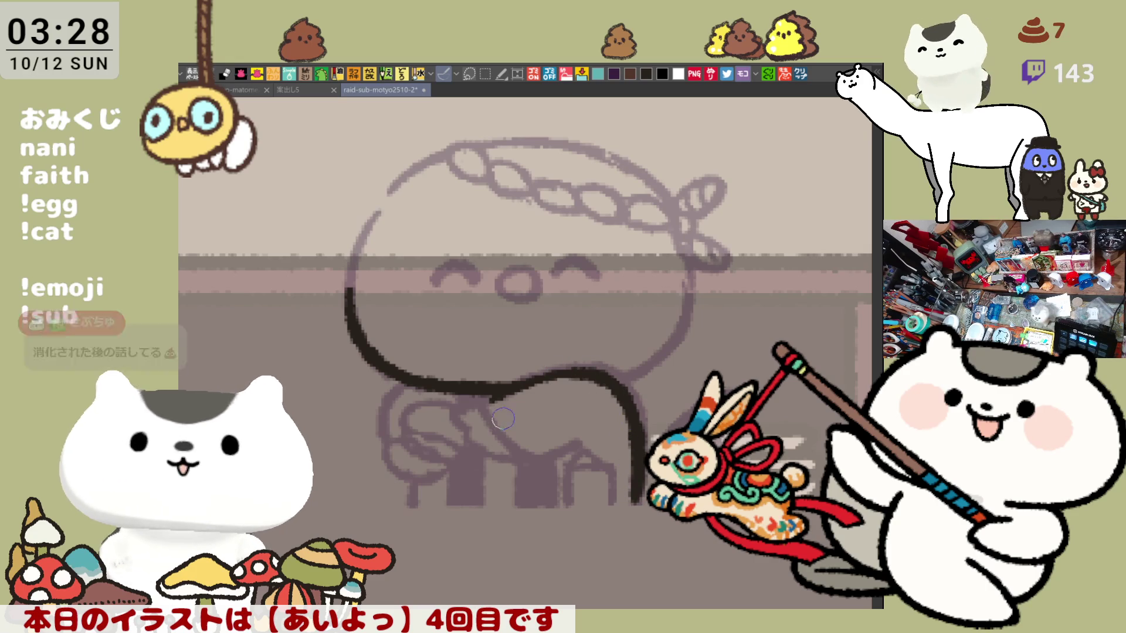
Ink curves under the chin for the hand, darkening where they join the head line.
{"action": "left_click_drag", "start_coordinate": [489, 403], "coordinate": [530, 452]}
{"action": "key", "text": "ctrl+z"}
{"action": "mouse_move", "coordinate": [486, 398]}
{"action": "left_mouse_down"}
{"action": "mouse_move", "coordinate": [521, 444]}
{"action": "mouse_move", "coordinate": [583, 437]}
{"action": "left_mouse_up"}
{"action": "mouse_move", "coordinate": [490, 402]}
{"action": "left_mouse_down"}
{"action": "mouse_move", "coordinate": [461, 410]}
{"action": "mouse_move", "coordinate": [469, 430]}
{"action": "mouse_move", "coordinate": [517, 456]}
{"action": "left_mouse_up"}
{"action": "key", "text": "ctrl+z"}
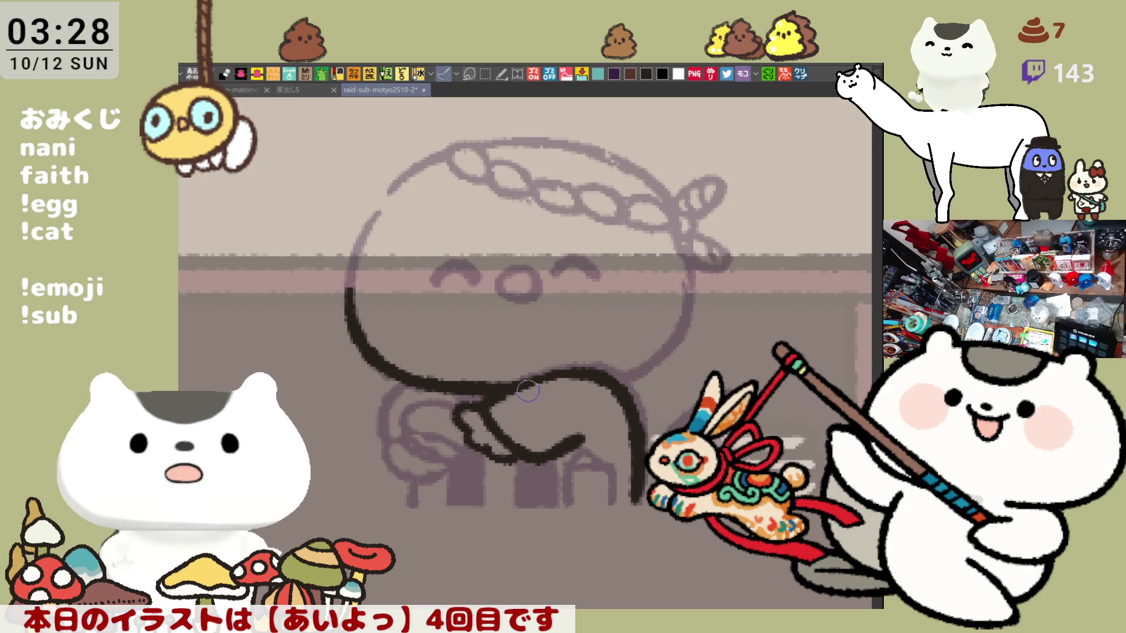
{"action": "left_click_drag", "start_coordinate": [524, 386], "coordinate": [533, 381]}
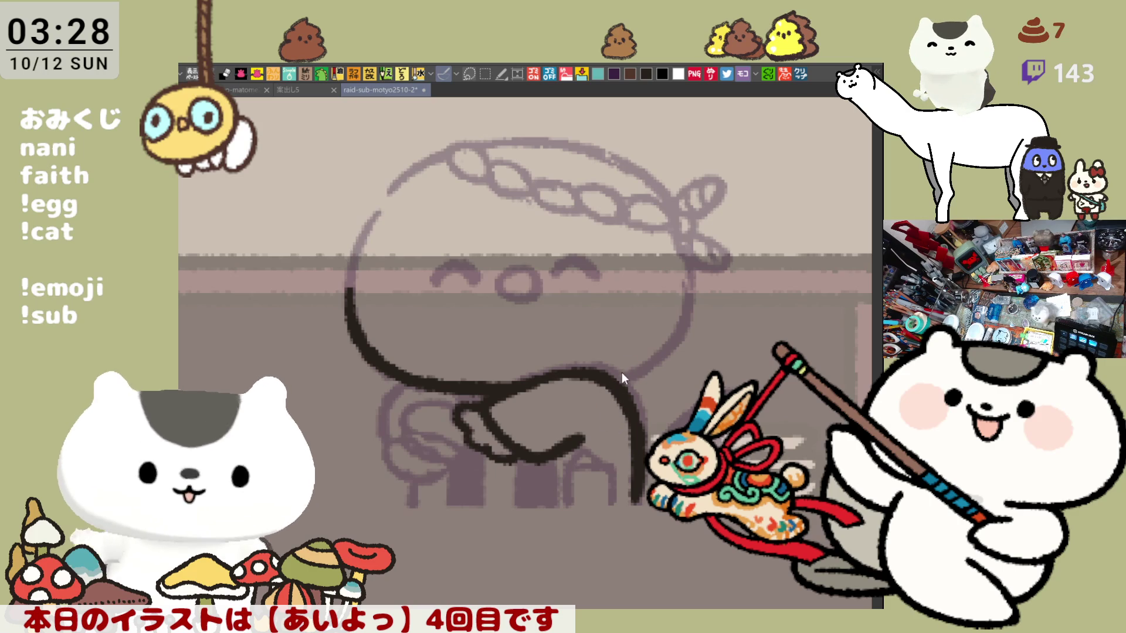
{"action": "left_click_drag", "start_coordinate": [598, 449], "coordinate": [607, 387]}
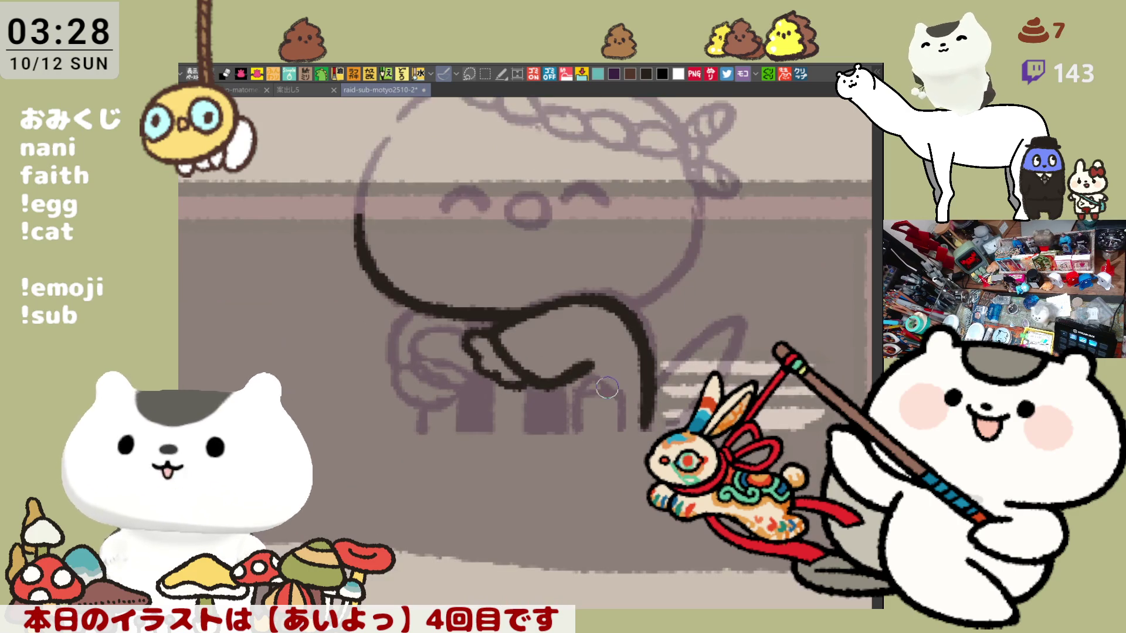
{"action": "mouse_move", "coordinate": [411, 326]}
{"action": "left_mouse_down"}
{"action": "mouse_move", "coordinate": [461, 372]}
{"action": "mouse_move", "coordinate": [475, 366]}
{"action": "mouse_move", "coordinate": [463, 328]}
{"action": "mouse_move", "coordinate": [440, 319]}
{"action": "mouse_move", "coordinate": [450, 341]}
{"action": "mouse_move", "coordinate": [428, 379]}
{"action": "mouse_move", "coordinate": [463, 375]}
{"action": "mouse_move", "coordinate": [459, 384]}
{"action": "mouse_move", "coordinate": [462, 366]}
{"action": "mouse_move", "coordinate": [419, 375]}
{"action": "mouse_move", "coordinate": [451, 390]}
{"action": "mouse_move", "coordinate": [410, 366]}
{"action": "mouse_move", "coordinate": [460, 398]}
{"action": "mouse_move", "coordinate": [404, 360]}
{"action": "mouse_move", "coordinate": [451, 402]}
{"action": "mouse_move", "coordinate": [404, 364]}
{"action": "mouse_move", "coordinate": [463, 399]}
{"action": "left_mouse_up"}
{"action": "key", "text": "ctrl+z"}
Redraw the lower-left loop of the hand beneath the chin.
{"action": "key", "text": "ctrl+z"}
{"action": "mouse_move", "coordinate": [409, 373]}
{"action": "left_mouse_down"}
{"action": "mouse_move", "coordinate": [396, 369]}
{"action": "mouse_move", "coordinate": [463, 404]}
{"action": "left_mouse_up"}
{"action": "key", "text": "ctrl+z"}
{"action": "left_click_drag", "start_coordinate": [399, 363], "coordinate": [450, 404]}
{"action": "key", "text": "ctrl+z"}
{"action": "left_click_drag", "start_coordinate": [405, 357], "coordinate": [463, 408]}
{"action": "key", "text": "ctrl+z"}
{"action": "mouse_move", "coordinate": [413, 368]}
{"action": "left_mouse_down"}
{"action": "mouse_move", "coordinate": [410, 405]}
{"action": "mouse_move", "coordinate": [463, 408]}
{"action": "left_mouse_up"}
{"action": "key", "text": "ctrl+z"}
{"action": "mouse_move", "coordinate": [405, 369]}
{"action": "left_mouse_down"}
{"action": "mouse_move", "coordinate": [414, 404]}
{"action": "mouse_move", "coordinate": [463, 407]}
{"action": "left_mouse_up"}
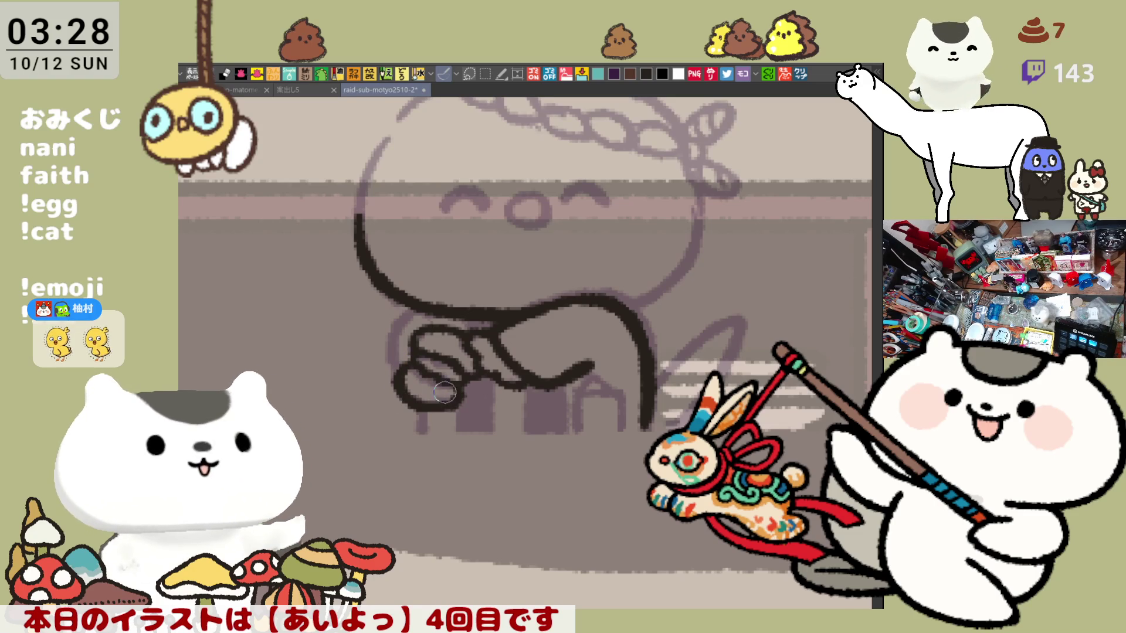
Ink the curve running down the left side of the hand from its top-left.
{"action": "left_click_drag", "start_coordinate": [434, 308], "coordinate": [402, 355]}
{"action": "key", "text": "ctrl+z"}
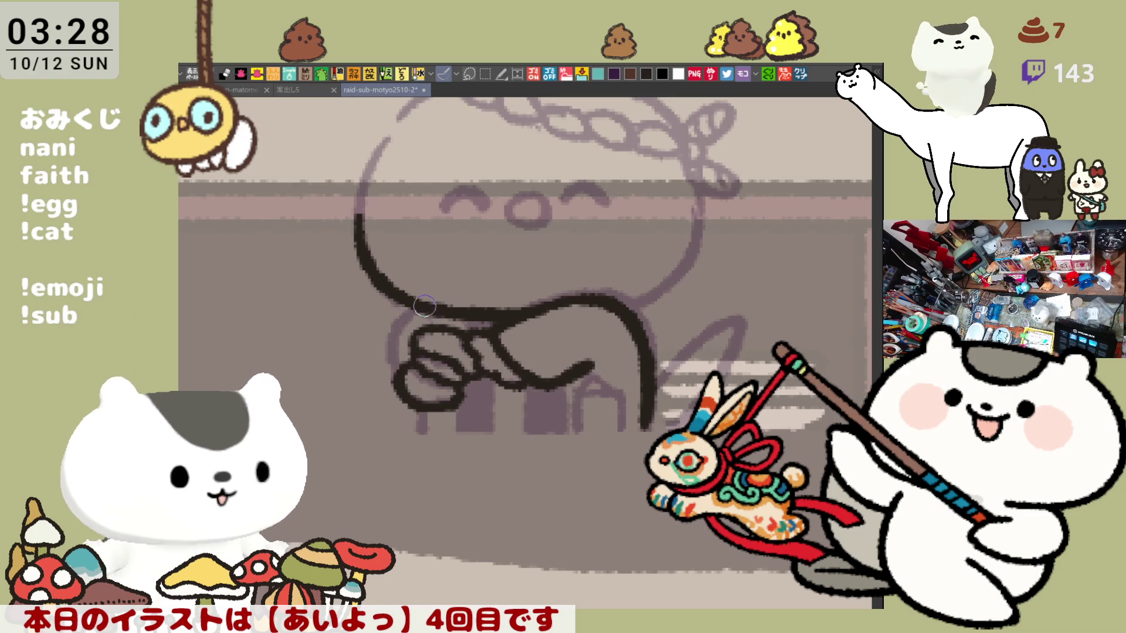
{"action": "mouse_move", "coordinate": [435, 311]}
{"action": "left_mouse_down"}
{"action": "mouse_move", "coordinate": [404, 326]}
{"action": "mouse_move", "coordinate": [388, 366]}
{"action": "left_mouse_up"}
{"action": "key", "text": "ctrl+z"}
{"action": "left_click_drag", "start_coordinate": [422, 302], "coordinate": [387, 372]}
{"action": "key", "text": "ctrl+z"}
{"action": "left_click_drag", "start_coordinate": [427, 311], "coordinate": [391, 375]}
{"action": "key", "text": "ctrl+z"}
{"action": "key", "text": "ctrl+z"}
{"action": "left_click_drag", "start_coordinate": [421, 305], "coordinate": [392, 371]}
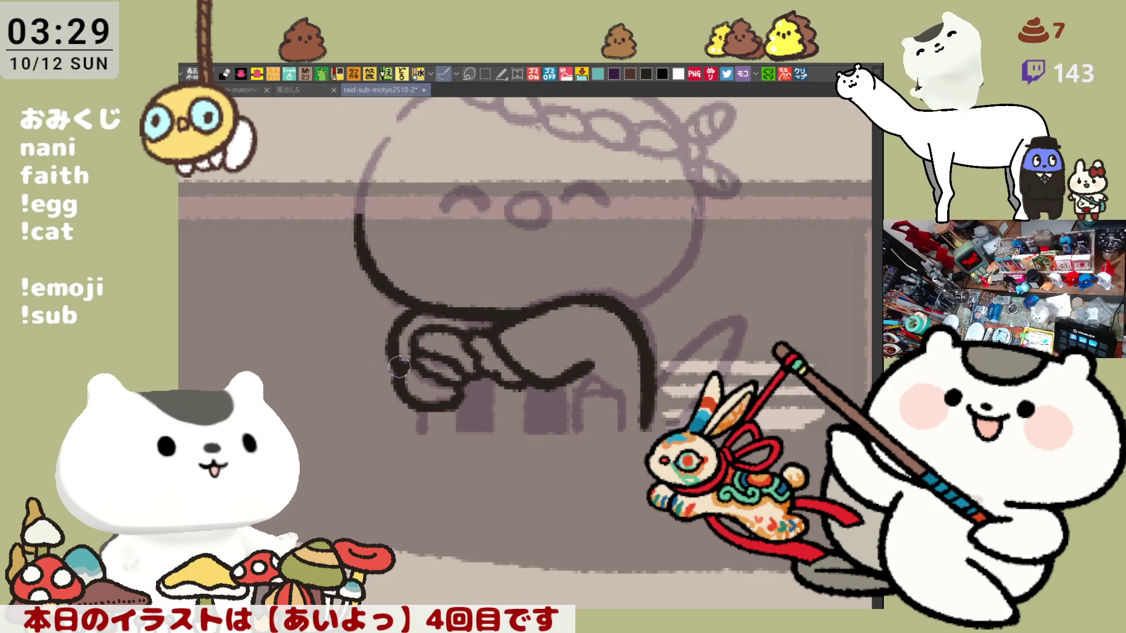
{"action": "key", "text": "ctrl+z"}
{"action": "left_click_drag", "start_coordinate": [431, 308], "coordinate": [400, 368]}
{"action": "key", "text": "ctrl+z"}
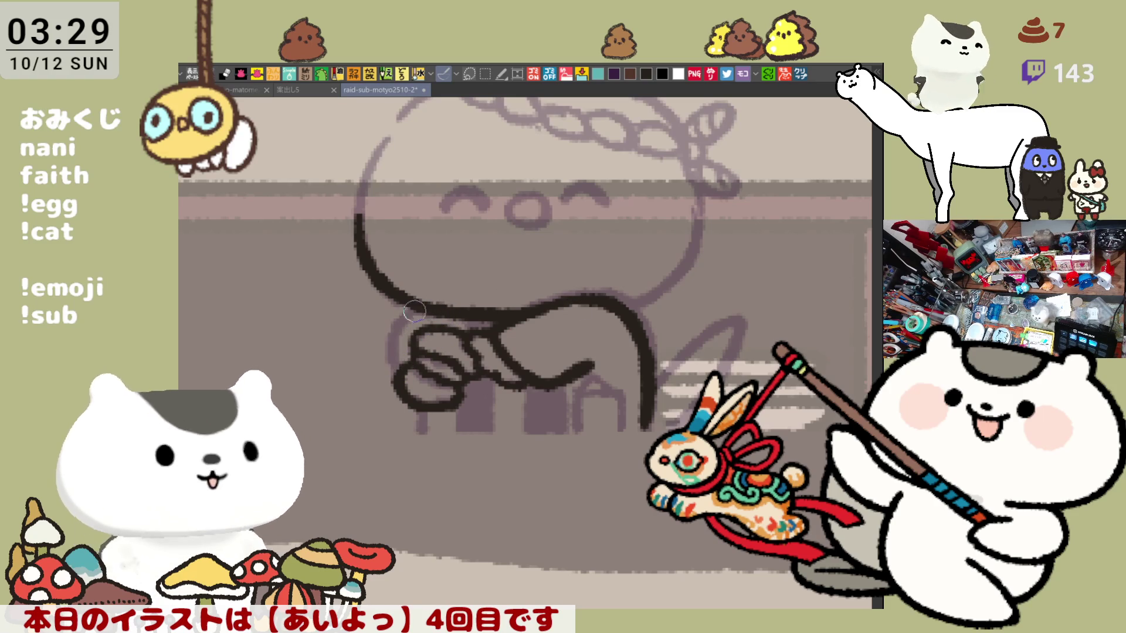
{"action": "left_click_drag", "start_coordinate": [421, 309], "coordinate": [397, 358]}
{"action": "key", "text": "ctrl+z"}
{"action": "left_click_drag", "start_coordinate": [423, 305], "coordinate": [399, 374]}
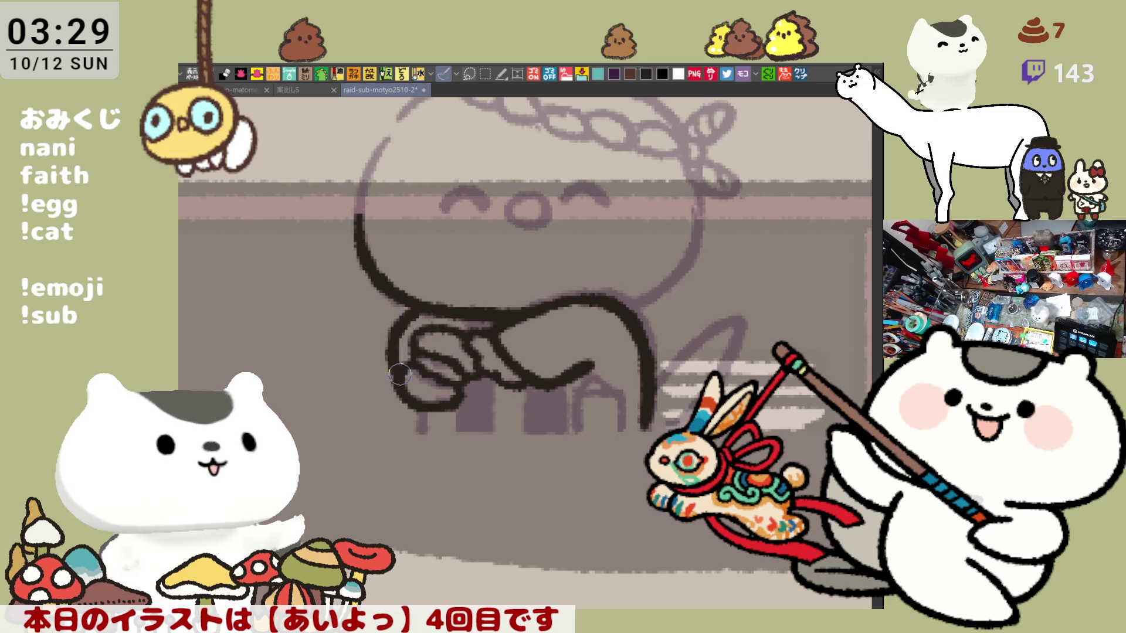
{"action": "key", "text": "ctrl+z"}
{"action": "left_click_drag", "start_coordinate": [422, 307], "coordinate": [399, 373]}
{"action": "key", "text": "ctrl+z"}
{"action": "left_click_drag", "start_coordinate": [422, 308], "coordinate": [398, 371]}
{"action": "key", "text": "ctrl+z"}
{"action": "mouse_move", "coordinate": [422, 306]}
{"action": "left_mouse_down"}
{"action": "mouse_move", "coordinate": [391, 328]}
{"action": "mouse_move", "coordinate": [393, 369]}
{"action": "left_mouse_up"}
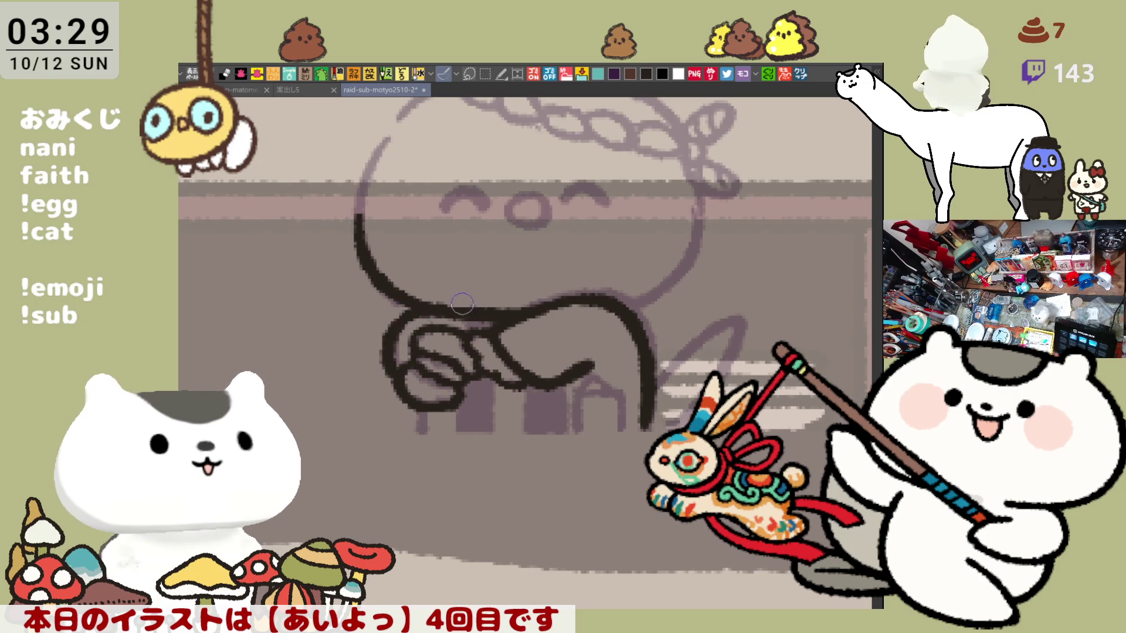
Draw short vertical leg strokes below the hand loop, retrying the third leg several times.
{"action": "left_click_drag", "start_coordinate": [431, 402], "coordinate": [420, 431]}
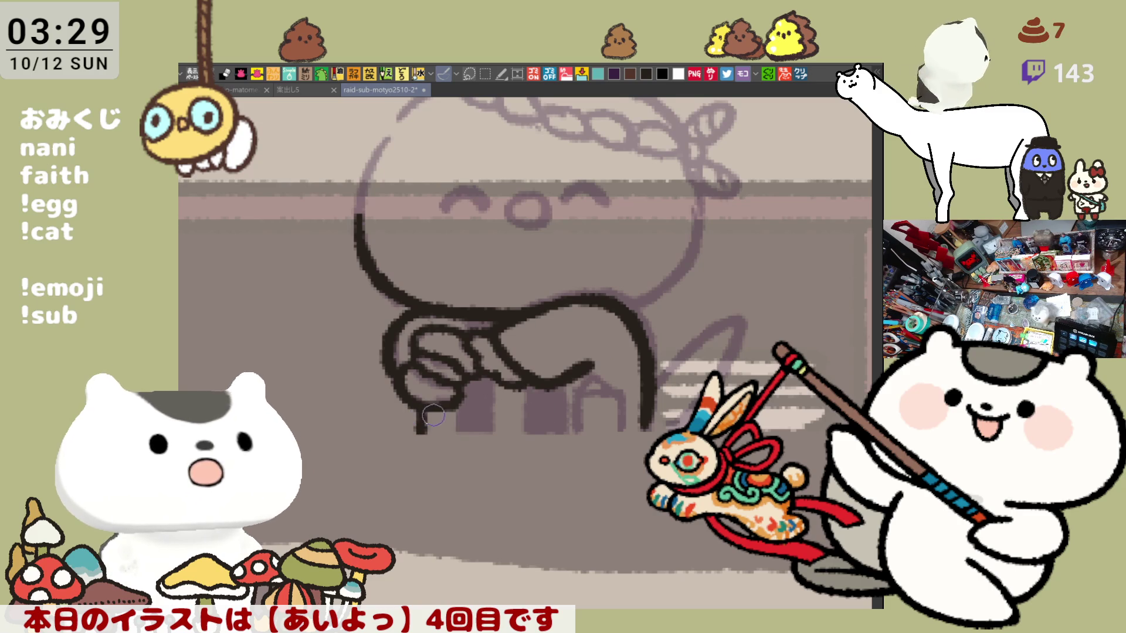
{"action": "key", "text": "ctrl+z"}
{"action": "mouse_move", "coordinate": [424, 408]}
{"action": "left_mouse_down"}
{"action": "mouse_move", "coordinate": [421, 437]}
{"action": "mouse_move", "coordinate": [453, 439]}
{"action": "left_mouse_up"}
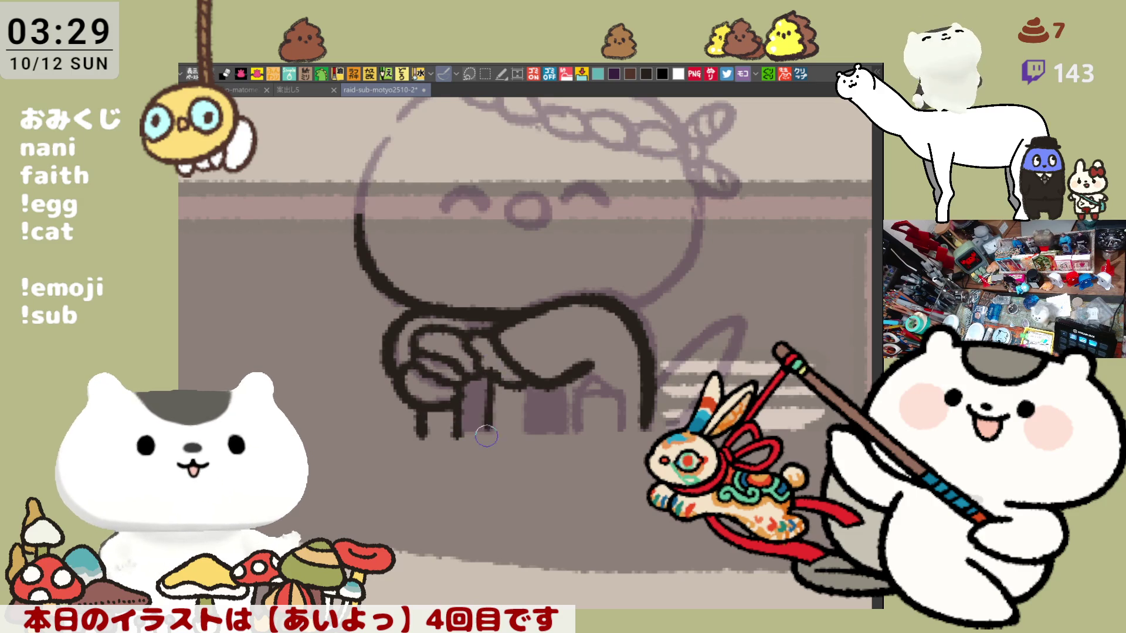
{"action": "left_click_drag", "start_coordinate": [492, 382], "coordinate": [489, 439]}
{"action": "key", "text": "ctrl+z"}
{"action": "left_click_drag", "start_coordinate": [491, 378], "coordinate": [490, 439]}
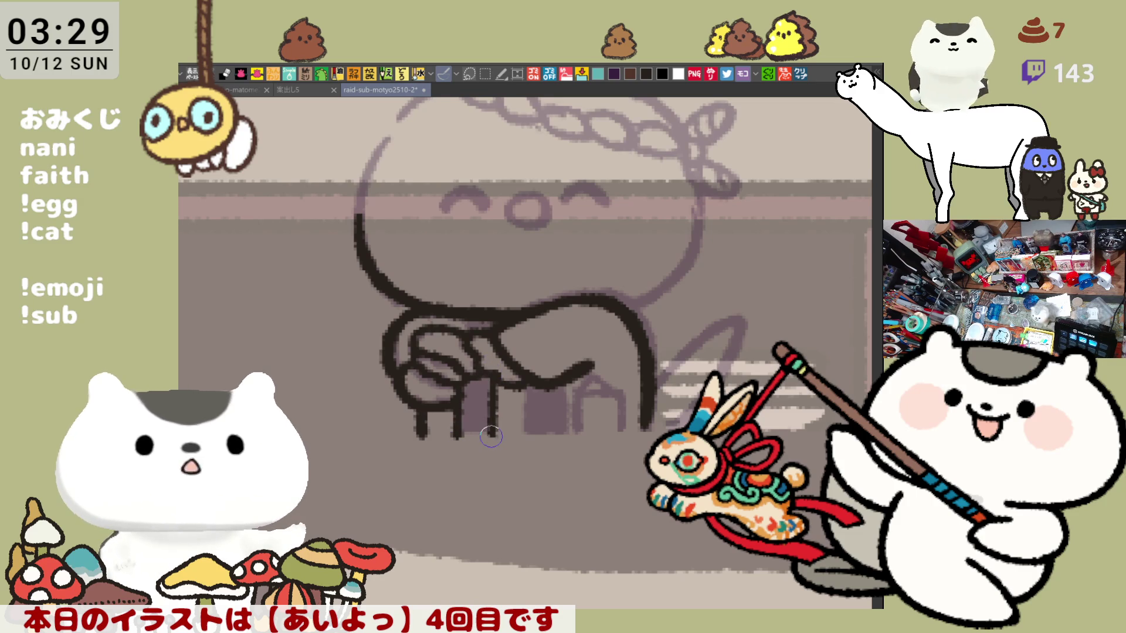
{"action": "key", "text": "ctrl+z"}
{"action": "left_click_drag", "start_coordinate": [496, 375], "coordinate": [491, 440]}
{"action": "key", "text": "ctrl+z"}
Redraw the third leg longer, darken the chin line above the arm, and ink the leg beneath the hands.
{"action": "left_click_drag", "start_coordinate": [493, 373], "coordinate": [492, 440]}
{"action": "key", "text": "ctrl+z"}
{"action": "left_click_drag", "start_coordinate": [495, 359], "coordinate": [493, 442]}
{"action": "left_click_drag", "start_coordinate": [459, 317], "coordinate": [471, 323]}
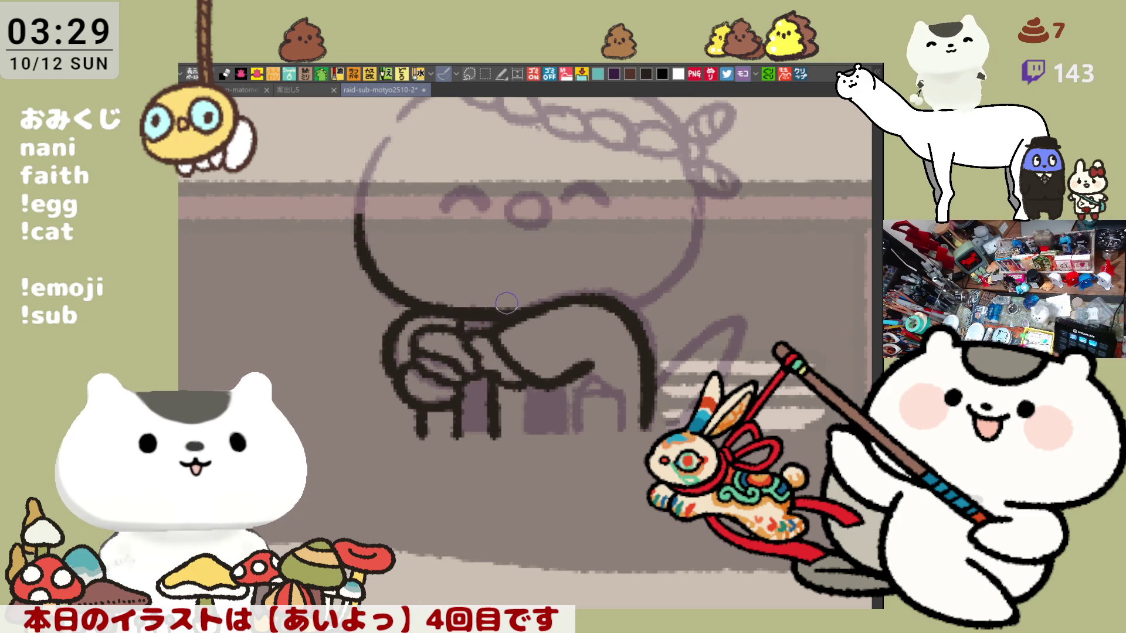
{"action": "left_click_drag", "start_coordinate": [527, 377], "coordinate": [530, 432]}
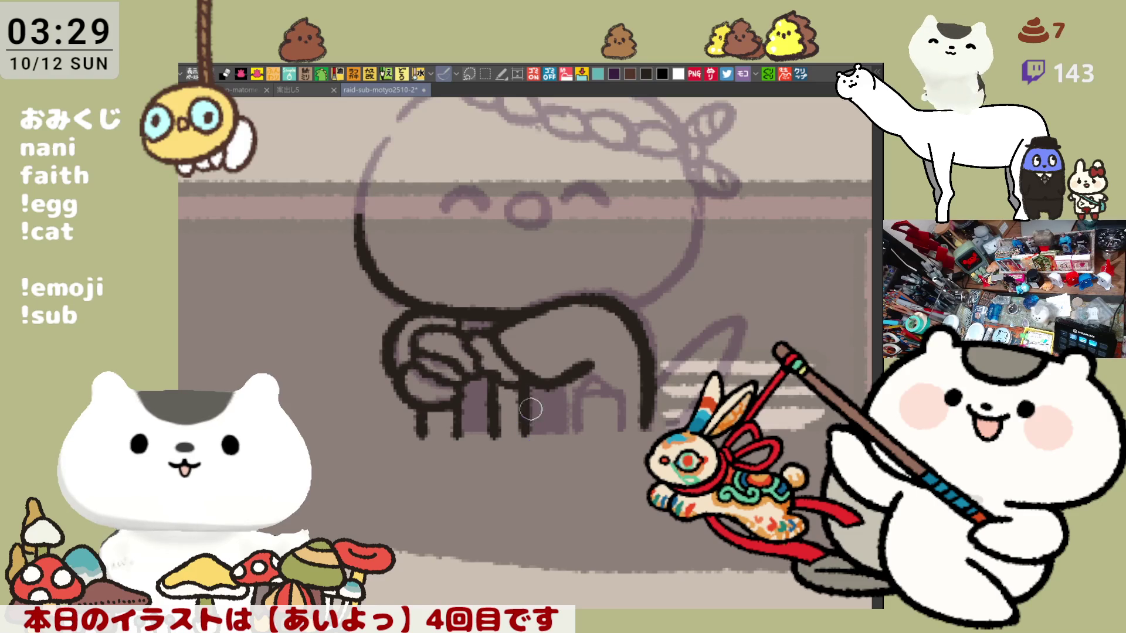
{"action": "key", "text": "ctrl+z"}
{"action": "left_click_drag", "start_coordinate": [529, 366], "coordinate": [529, 445]}
{"action": "key", "text": "ctrl+z"}
{"action": "left_click_drag", "start_coordinate": [530, 371], "coordinate": [530, 432]}
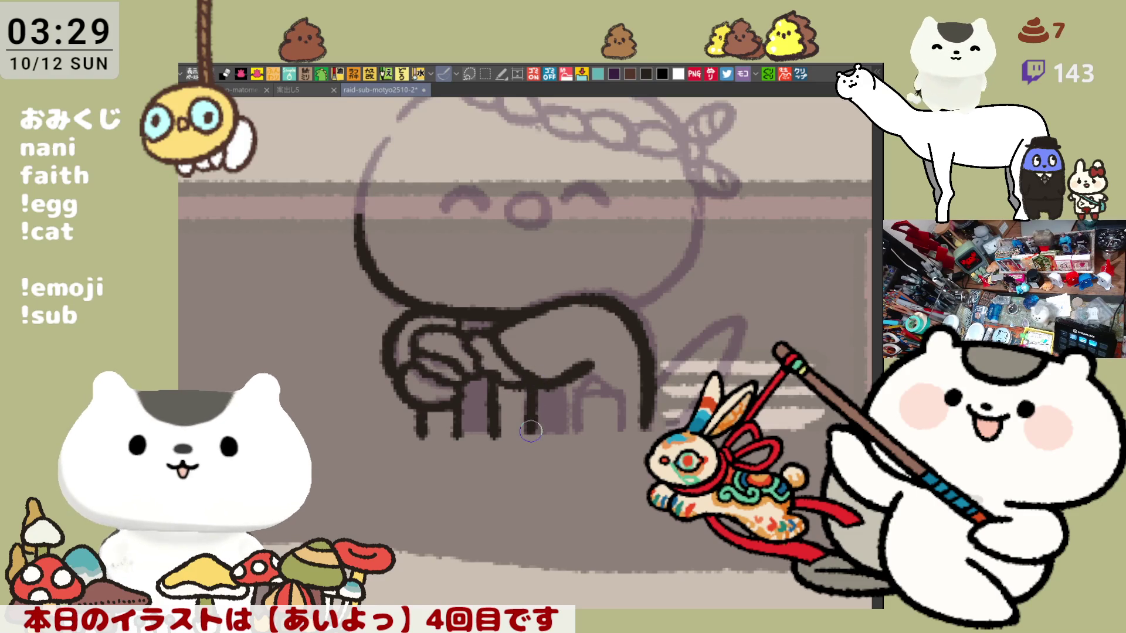
{"action": "key", "text": "ctrl+z"}
{"action": "left_click_drag", "start_coordinate": [530, 370], "coordinate": [530, 437]}
Ink the rightmost leg and the leg beneath the hands as dark vertical strokes, retrying until clean.
{"action": "left_click_drag", "start_coordinate": [568, 370], "coordinate": [567, 435]}
{"action": "key", "text": "ctrl+z"}
{"action": "left_click_drag", "start_coordinate": [566, 371], "coordinate": [566, 441]}
{"action": "key", "text": "ctrl+z"}
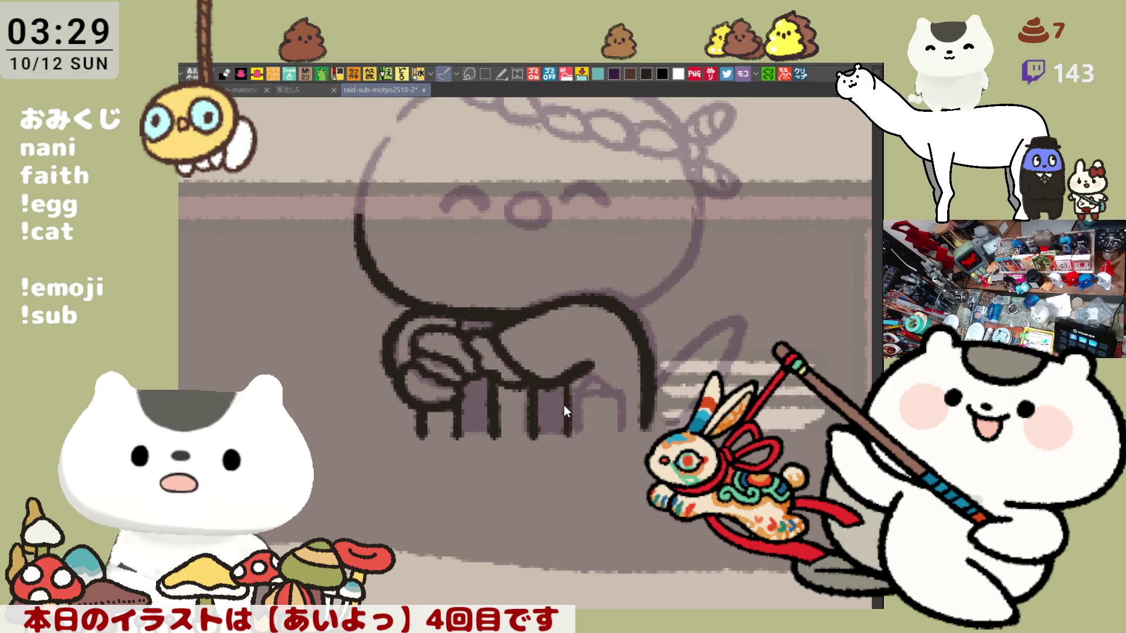
{"action": "key", "text": "ctrl+z"}
{"action": "left_click_drag", "start_coordinate": [528, 369], "coordinate": [525, 437]}
{"action": "key", "text": "ctrl+z"}
{"action": "key", "text": "ctrl+z"}
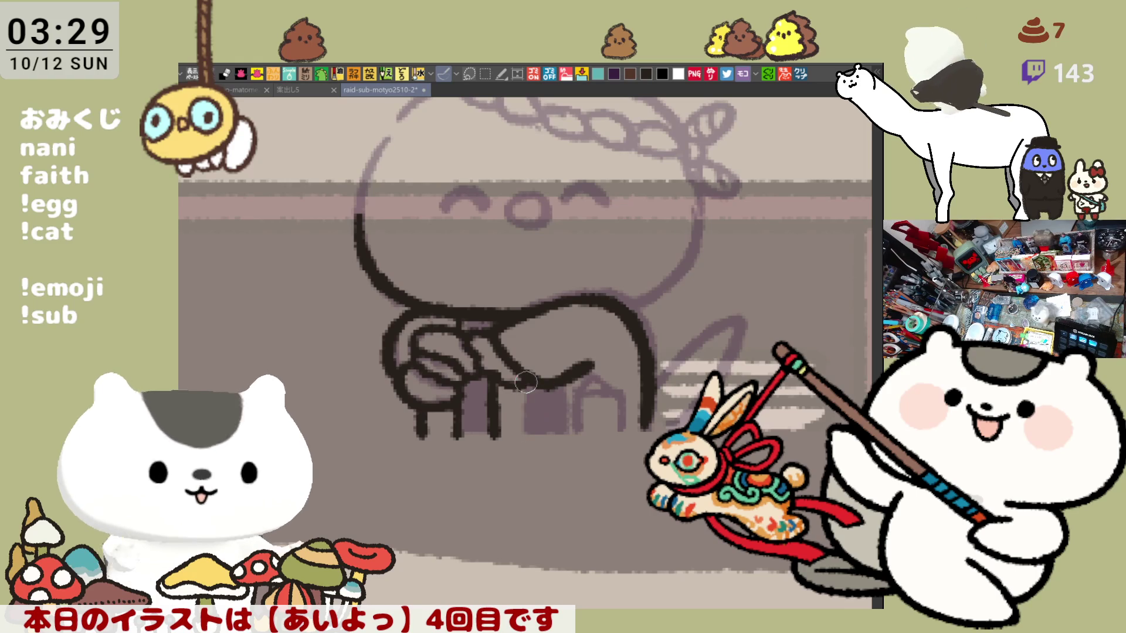
{"action": "left_click_drag", "start_coordinate": [525, 375], "coordinate": [524, 437]}
{"action": "key", "text": "ctrl+z"}
{"action": "left_click_drag", "start_coordinate": [523, 376], "coordinate": [524, 437]}
{"action": "key", "text": "ctrl+z"}
{"action": "left_click_drag", "start_coordinate": [525, 375], "coordinate": [525, 437]}
{"action": "key", "text": "ctrl+z"}
{"action": "left_click_drag", "start_coordinate": [525, 375], "coordinate": [524, 437]}
{"action": "key", "text": "ctrl+z"}
{"action": "left_click_drag", "start_coordinate": [531, 376], "coordinate": [531, 436]}
{"action": "key", "text": "ctrl+z"}
{"action": "left_click_drag", "start_coordinate": [530, 377], "coordinate": [530, 431]}
{"action": "left_click_drag", "start_coordinate": [565, 376], "coordinate": [566, 435]}
{"action": "key", "text": "ctrl+z"}
{"action": "left_click_drag", "start_coordinate": [565, 375], "coordinate": [566, 434]}
{"action": "key", "text": "ctrl+z"}
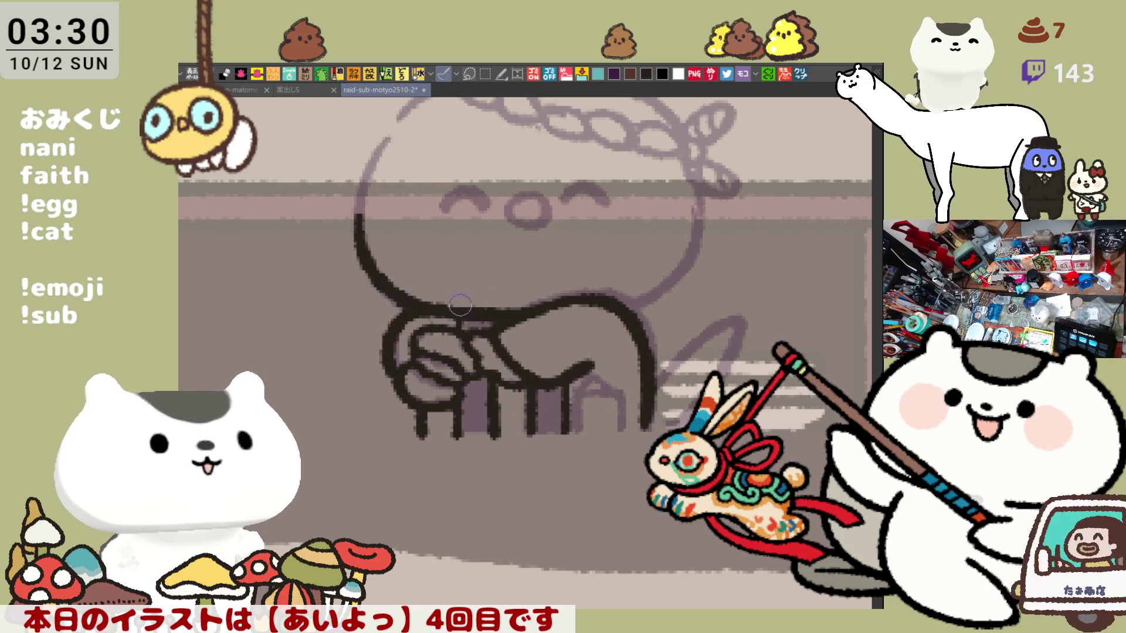
Mirror the canvas horizontally and ink the side of the head down to the body.
{"action": "key", "text": "h"}
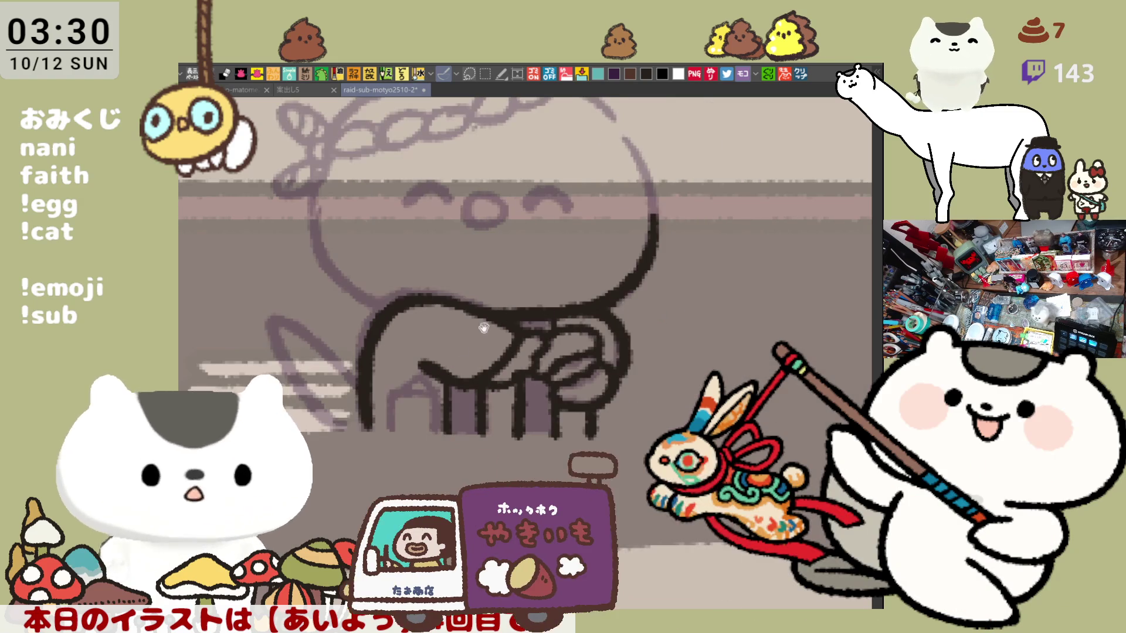
{"action": "mouse_move", "coordinate": [404, 186]}
{"action": "left_mouse_down"}
{"action": "mouse_move", "coordinate": [384, 235]}
{"action": "mouse_move", "coordinate": [443, 334]}
{"action": "left_mouse_up"}
{"action": "key", "text": "ctrl+z"}
{"action": "key", "text": "ctrl+z"}
{"action": "mouse_move", "coordinate": [405, 184]}
{"action": "left_mouse_down"}
{"action": "mouse_move", "coordinate": [385, 273]}
{"action": "mouse_move", "coordinate": [434, 326]}
{"action": "mouse_move", "coordinate": [382, 253]}
{"action": "mouse_move", "coordinate": [439, 327]}
{"action": "mouse_move", "coordinate": [390, 206]}
{"action": "mouse_move", "coordinate": [420, 318]}
{"action": "mouse_move", "coordinate": [469, 346]}
{"action": "left_mouse_up"}
{"action": "key", "text": "ctrl+z"}
{"action": "key", "text": "ctrl+z"}
{"action": "key", "text": "ctrl+z"}
{"action": "key", "text": "ctrl+z"}
{"action": "left_click_drag", "start_coordinate": [417, 317], "coordinate": [461, 345]}
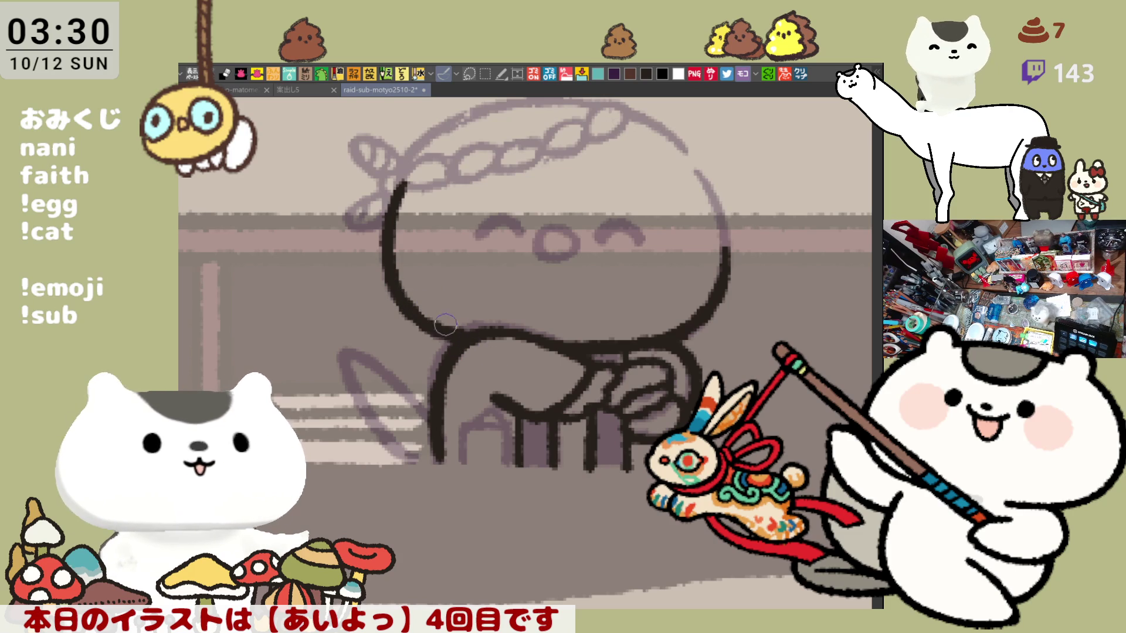
{"action": "key", "text": "ctrl+z"}
{"action": "left_click_drag", "start_coordinate": [432, 328], "coordinate": [412, 309]}
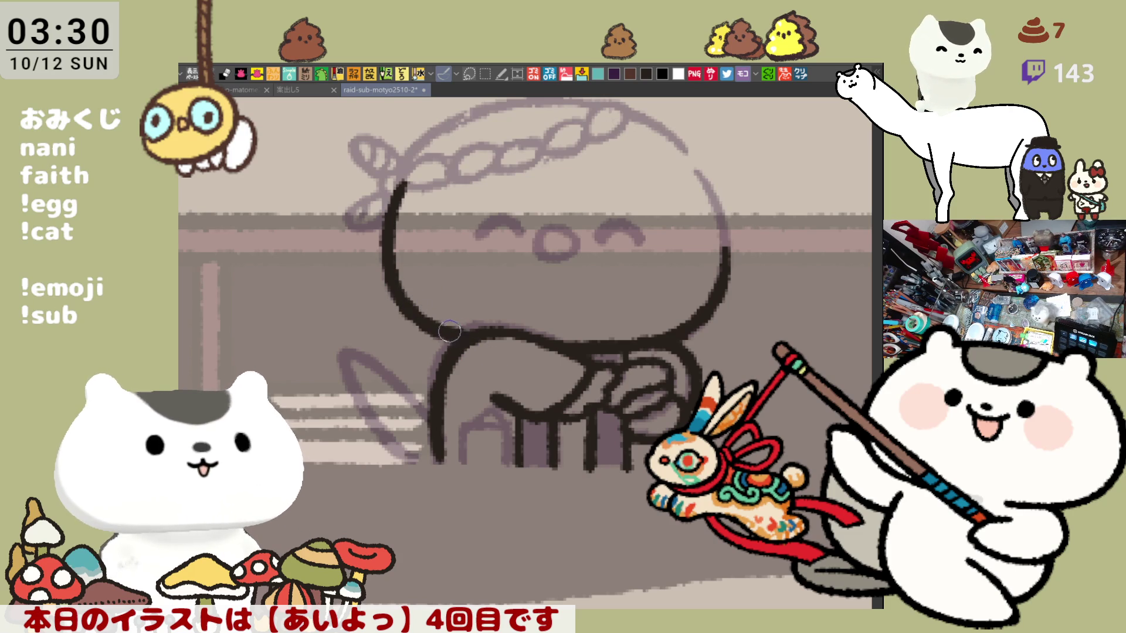
Rotate the view onto the head and trace its left edge from the top downward.
{"action": "left_click_drag", "start_coordinate": [554, 370], "coordinate": [559, 251]}
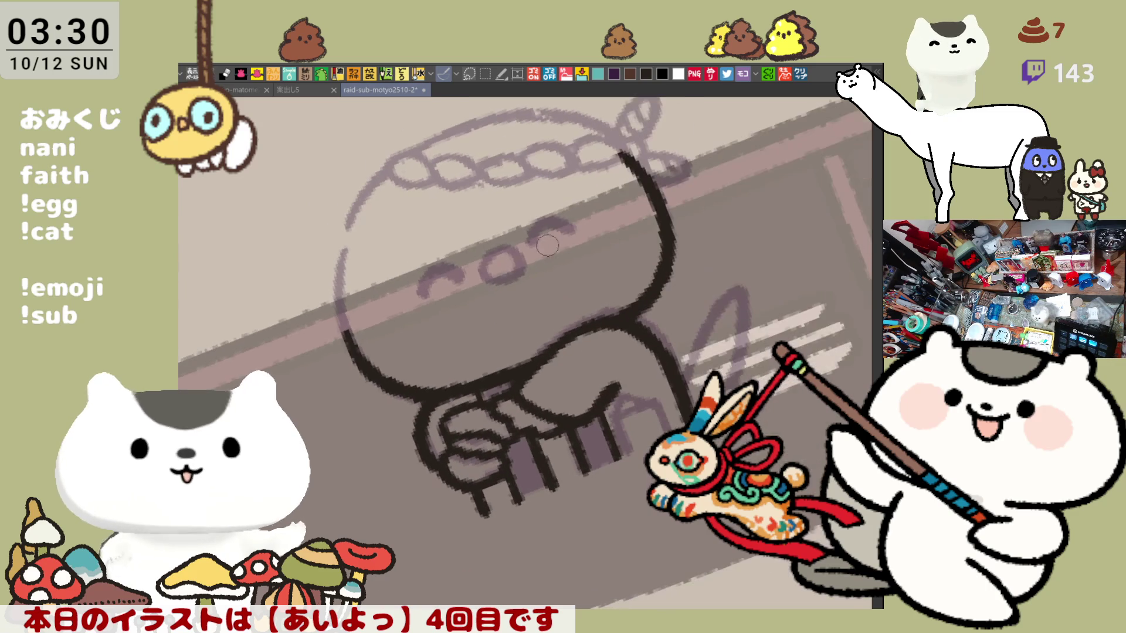
{"action": "left_click_drag", "start_coordinate": [393, 276], "coordinate": [476, 265]}
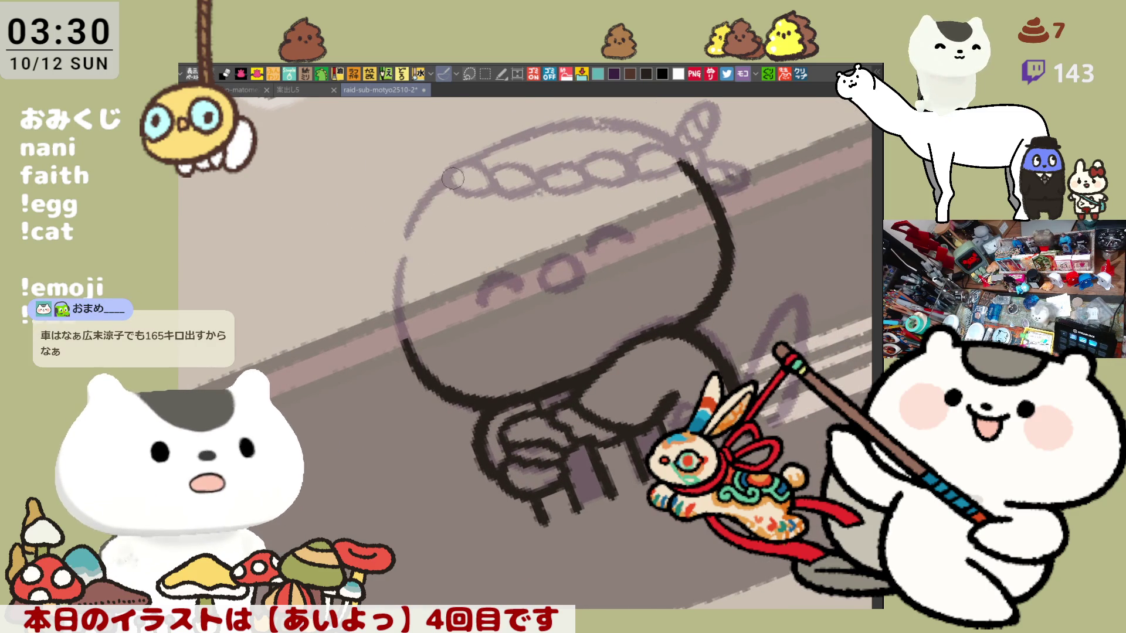
{"action": "left_click_drag", "start_coordinate": [449, 173], "coordinate": [388, 320]}
{"action": "key", "text": "ctrl+z"}
{"action": "left_click_drag", "start_coordinate": [449, 171], "coordinate": [388, 319]}
{"action": "key", "text": "ctrl+z"}
{"action": "left_click_drag", "start_coordinate": [448, 173], "coordinate": [388, 317]}
{"action": "key", "text": "ctrl+z"}
{"action": "left_click_drag", "start_coordinate": [455, 176], "coordinate": [390, 311]}
{"action": "key", "text": "ctrl+z"}
{"action": "left_click_drag", "start_coordinate": [456, 174], "coordinate": [392, 316]}
{"action": "key", "text": "ctrl+z"}
{"action": "mouse_move", "coordinate": [455, 173]}
{"action": "left_mouse_down"}
{"action": "mouse_move", "coordinate": [388, 290]}
{"action": "mouse_move", "coordinate": [415, 365]}
{"action": "left_mouse_up"}
{"action": "key", "text": "ctrl+z"}
Ink the lower-left head outline toward the chin, then level the rotated view.
{"action": "left_click_drag", "start_coordinate": [388, 287], "coordinate": [415, 365]}
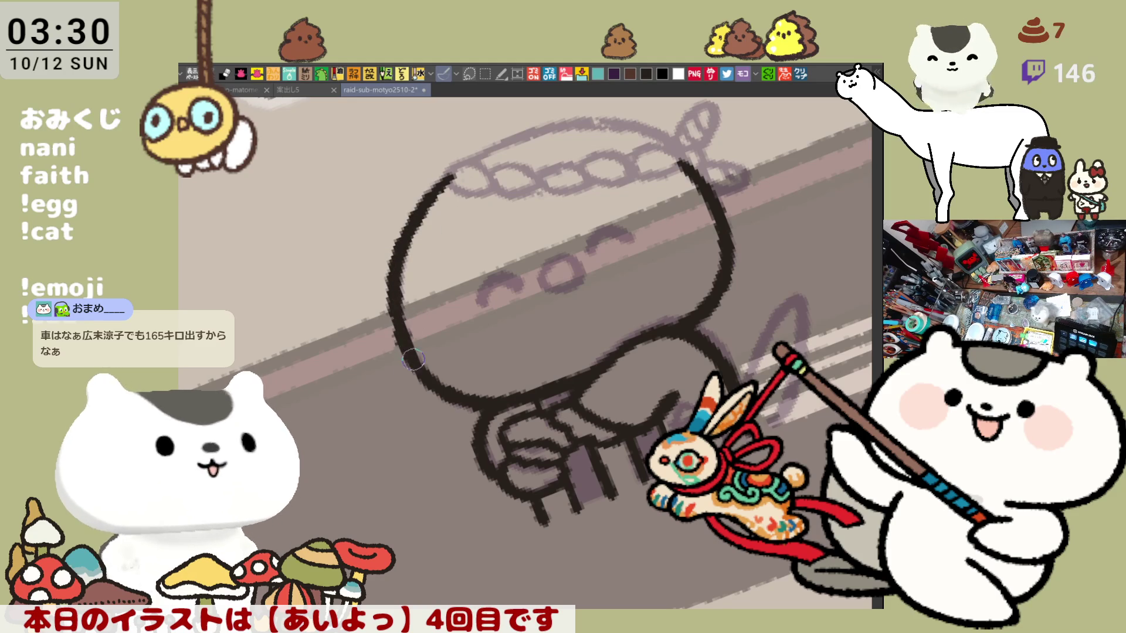
{"action": "key", "text": "ctrl+z"}
{"action": "left_click_drag", "start_coordinate": [388, 290], "coordinate": [415, 361]}
{"action": "key", "text": "ctrl+z"}
{"action": "left_click_drag", "start_coordinate": [392, 316], "coordinate": [415, 363]}
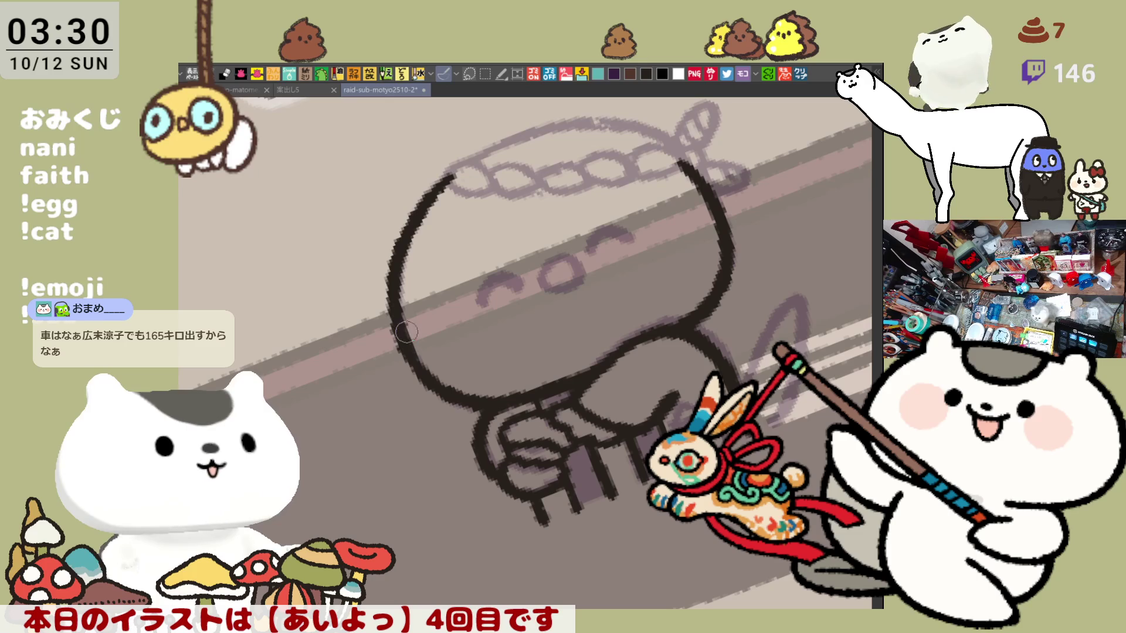
{"action": "mouse_move", "coordinate": [473, 311]}
{"action": "left_mouse_down"}
{"action": "mouse_move", "coordinate": [459, 283]}
{"action": "mouse_move", "coordinate": [463, 240]}
{"action": "left_mouse_up"}
{"action": "key", "text": "ctrl+z"}
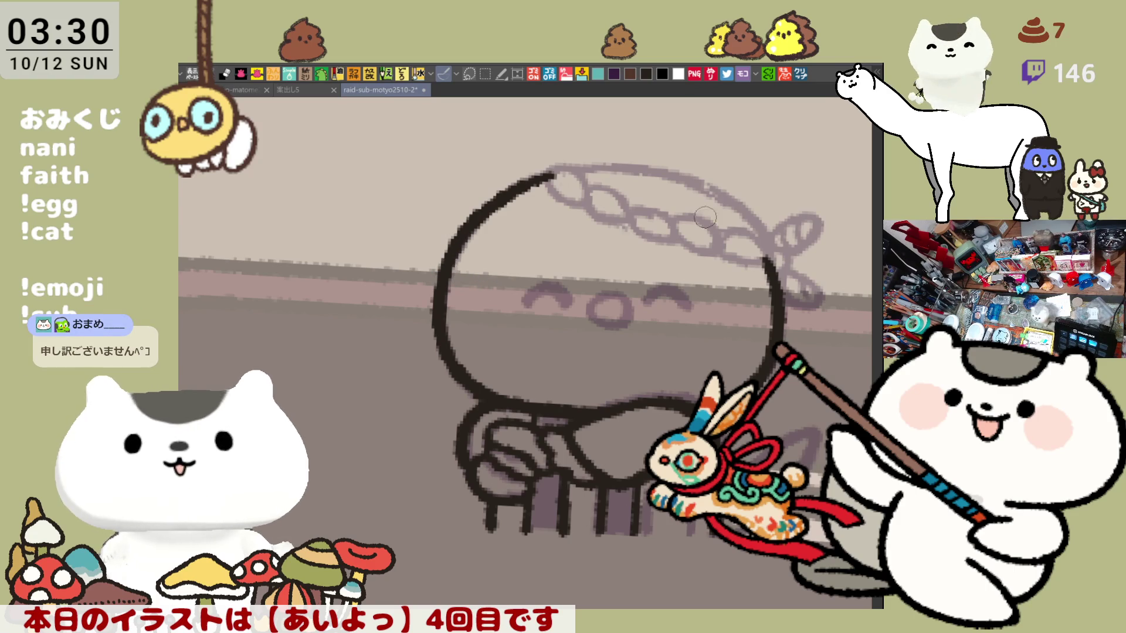
Ink the headband's looping braid links, ending with an oval link at the right end.
{"action": "left_click_drag", "start_coordinate": [549, 171], "coordinate": [576, 199]}
{"action": "key", "text": "ctrl+z"}
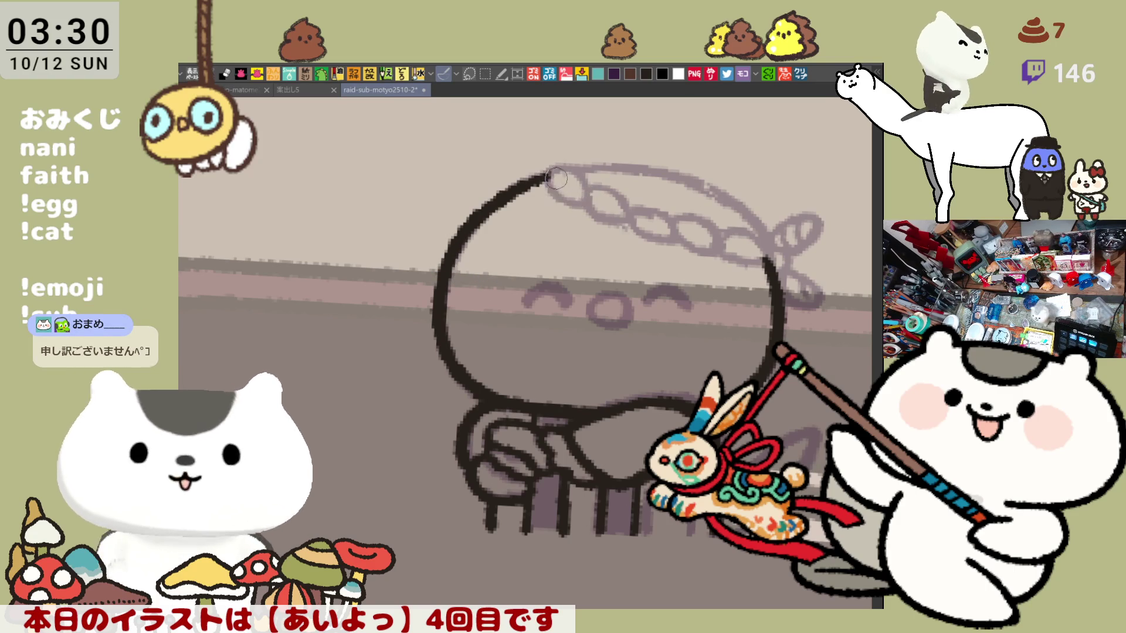
{"action": "left_click_drag", "start_coordinate": [549, 174], "coordinate": [674, 248]}
{"action": "key", "text": "ctrl+z"}
{"action": "key", "text": "ctrl+z"}
{"action": "left_click_drag", "start_coordinate": [624, 208], "coordinate": [674, 238]}
{"action": "key", "text": "ctrl+z"}
{"action": "key", "text": "ctrl+z"}
{"action": "key", "text": "ctrl+z"}
{"action": "key", "text": "ctrl+z"}
{"action": "mouse_move", "coordinate": [623, 210]}
{"action": "left_mouse_down"}
{"action": "mouse_move", "coordinate": [707, 250]}
{"action": "mouse_move", "coordinate": [722, 236]}
{"action": "left_mouse_up"}
{"action": "key", "text": "ctrl+z"}
{"action": "key", "text": "ctrl+z"}
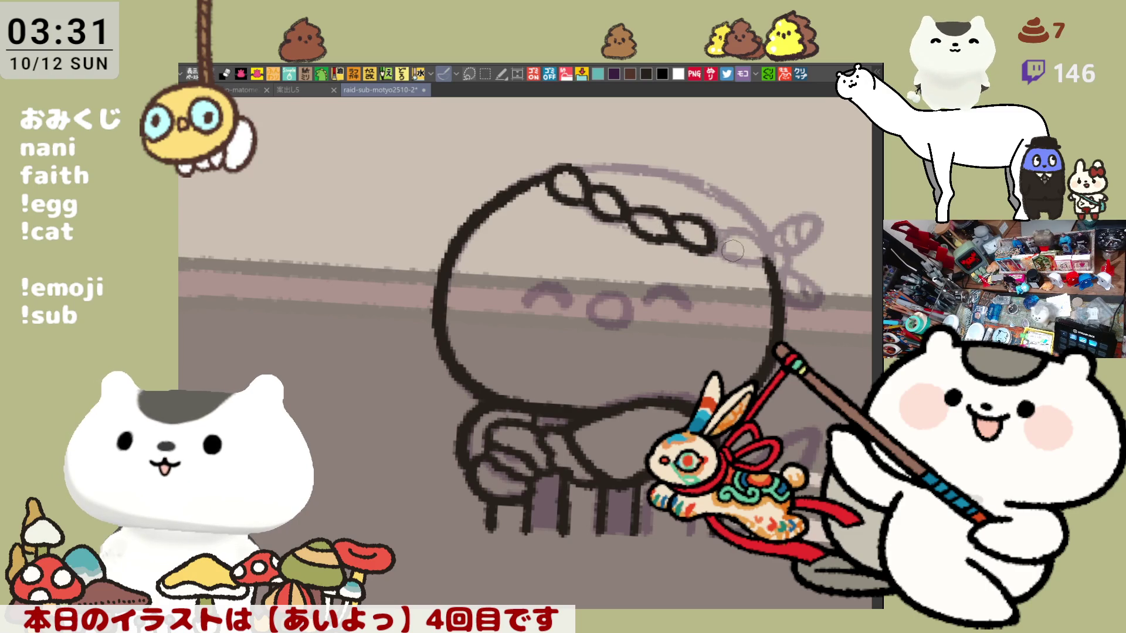
{"action": "left_click_drag", "start_coordinate": [716, 252], "coordinate": [736, 256]}
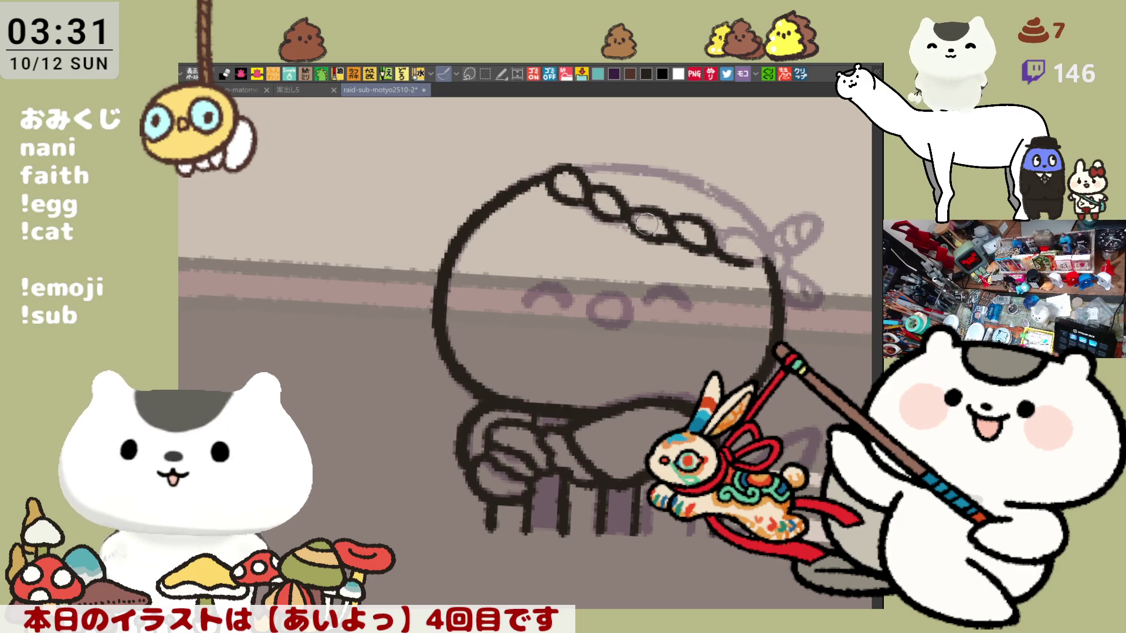
{"action": "left_click_drag", "start_coordinate": [623, 216], "coordinate": [649, 235]}
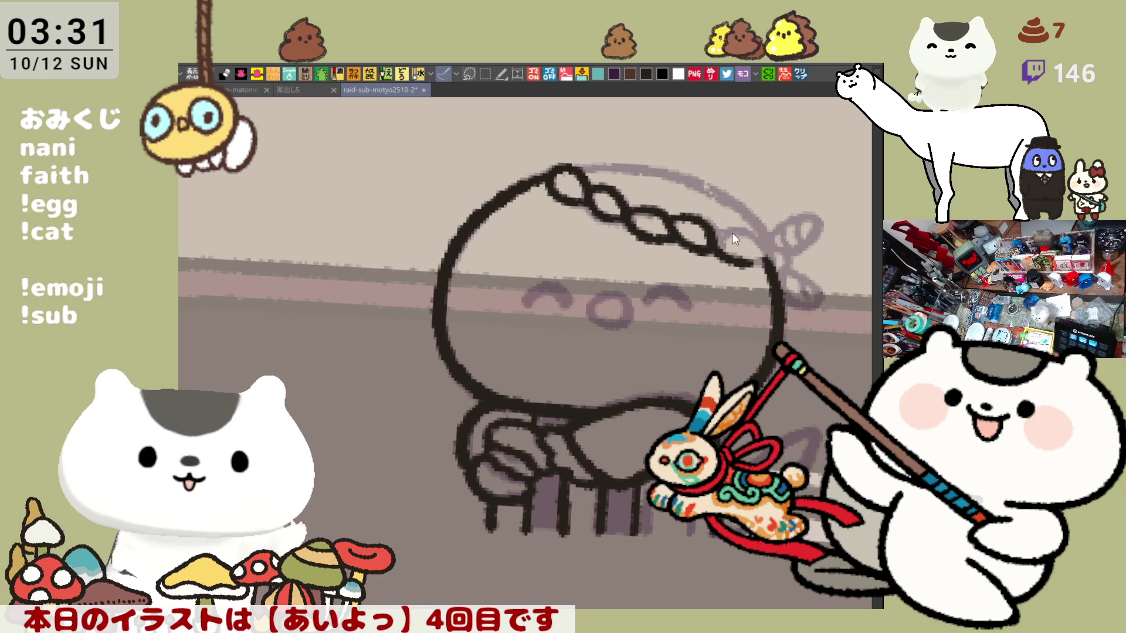
{"action": "left_click_drag", "start_coordinate": [732, 229], "coordinate": [755, 257]}
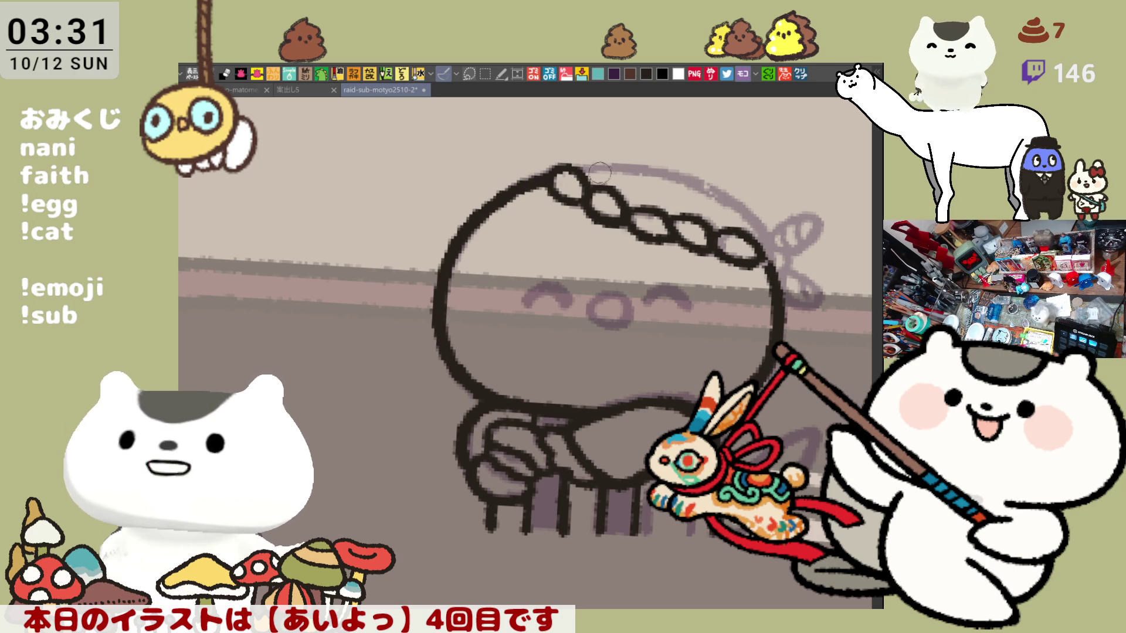
Ink the top of the head outline toward the bow, retrying the stroke several times.
{"action": "left_click_drag", "start_coordinate": [565, 172], "coordinate": [644, 173]}
{"action": "key", "text": "ctrl+z"}
{"action": "key", "text": "ctrl+z"}
{"action": "left_click_drag", "start_coordinate": [560, 175], "coordinate": [645, 170]}
{"action": "key", "text": "ctrl+z"}
{"action": "mouse_move", "coordinate": [560, 176]}
{"action": "left_mouse_down"}
{"action": "mouse_move", "coordinate": [647, 171]}
{"action": "mouse_move", "coordinate": [712, 191]}
{"action": "left_mouse_up"}
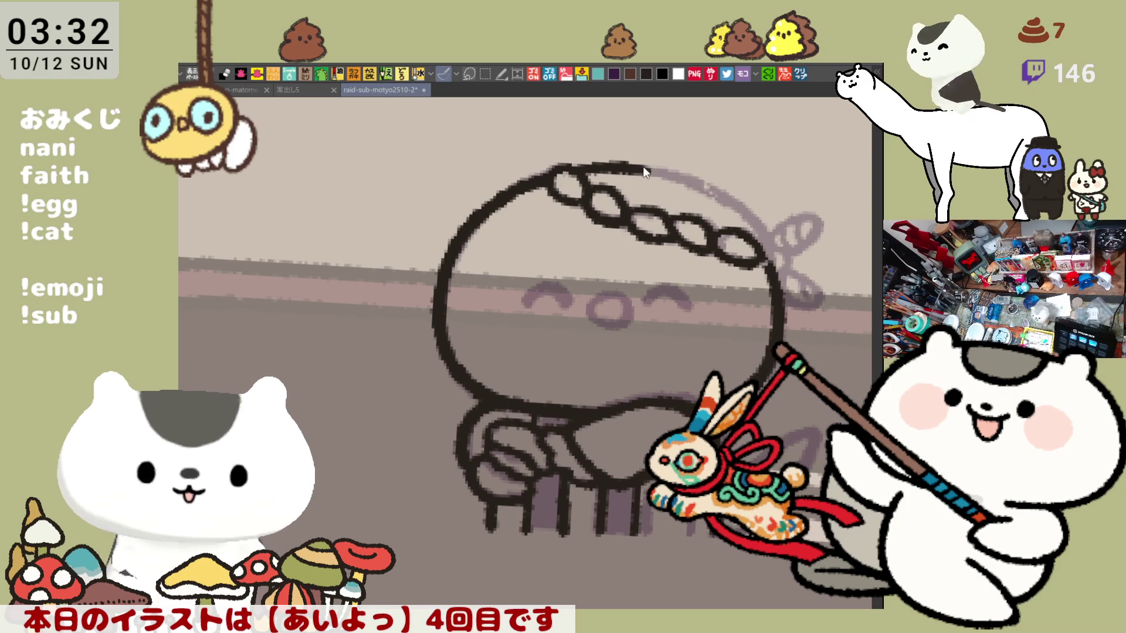
{"action": "key", "text": "ctrl+z"}
{"action": "left_click_drag", "start_coordinate": [612, 167], "coordinate": [707, 188]}
{"action": "key", "text": "ctrl+z"}
{"action": "left_click_drag", "start_coordinate": [618, 166], "coordinate": [724, 197]}
{"action": "key", "text": "ctrl+z"}
{"action": "mouse_move", "coordinate": [632, 164]}
{"action": "left_mouse_down"}
{"action": "mouse_move", "coordinate": [722, 187]}
{"action": "mouse_move", "coordinate": [657, 170]}
{"action": "mouse_move", "coordinate": [736, 205]}
{"action": "left_mouse_up"}
{"action": "key", "text": "ctrl+z"}
{"action": "key", "text": "ctrl+z"}
{"action": "key", "text": "ctrl+z"}
{"action": "key", "text": "ctrl+z"}
{"action": "key", "text": "ctrl+z"}
{"action": "key", "text": "ctrl+z"}
{"action": "key", "text": "ctrl+z"}
{"action": "key", "text": "ctrl+z"}
{"action": "key", "text": "ctrl+z"}
Ink the head-top stroke, the upper and lower ribbon loops, and the headband edge to the braid end.
{"action": "left_click_drag", "start_coordinate": [620, 166], "coordinate": [727, 200]}
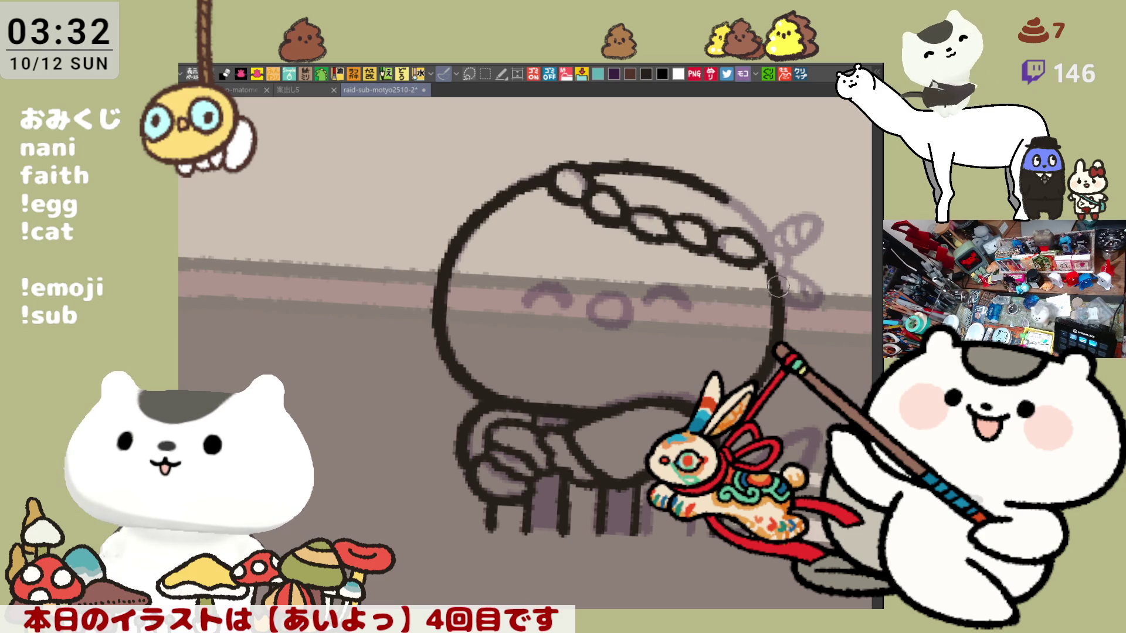
{"action": "left_click_drag", "start_coordinate": [775, 258], "coordinate": [770, 271]}
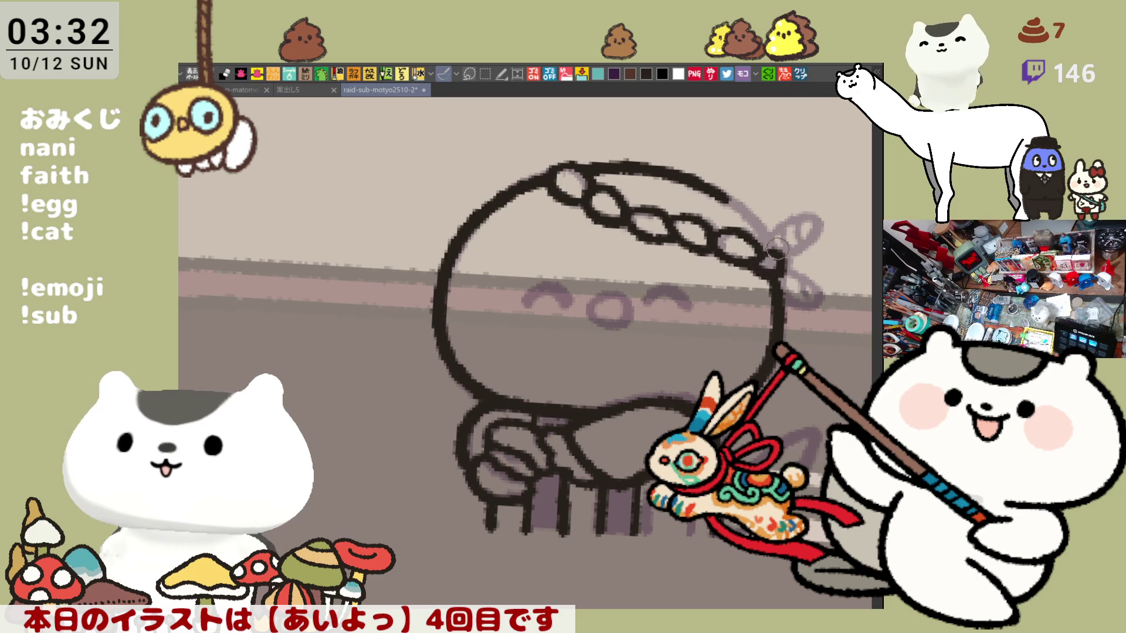
{"action": "key", "text": "ctrl+z"}
{"action": "mouse_move", "coordinate": [765, 257]}
{"action": "left_mouse_down"}
{"action": "mouse_move", "coordinate": [773, 270]}
{"action": "mouse_move", "coordinate": [812, 222]}
{"action": "mouse_move", "coordinate": [794, 233]}
{"action": "mouse_move", "coordinate": [803, 214]}
{"action": "left_mouse_up"}
{"action": "key", "text": "ctrl+z"}
{"action": "key", "text": "ctrl+z"}
{"action": "mouse_move", "coordinate": [771, 258]}
{"action": "left_mouse_down"}
{"action": "mouse_move", "coordinate": [797, 240]}
{"action": "mouse_move", "coordinate": [803, 217]}
{"action": "mouse_move", "coordinate": [785, 252]}
{"action": "mouse_move", "coordinate": [814, 222]}
{"action": "mouse_move", "coordinate": [788, 251]}
{"action": "mouse_move", "coordinate": [816, 301]}
{"action": "left_mouse_up"}
{"action": "key", "text": "ctrl+z"}
{"action": "key", "text": "ctrl+z"}
{"action": "key", "text": "ctrl+z"}
{"action": "mouse_move", "coordinate": [771, 261]}
{"action": "left_mouse_down"}
{"action": "mouse_move", "coordinate": [815, 302]}
{"action": "mouse_move", "coordinate": [788, 270]}
{"action": "left_mouse_up"}
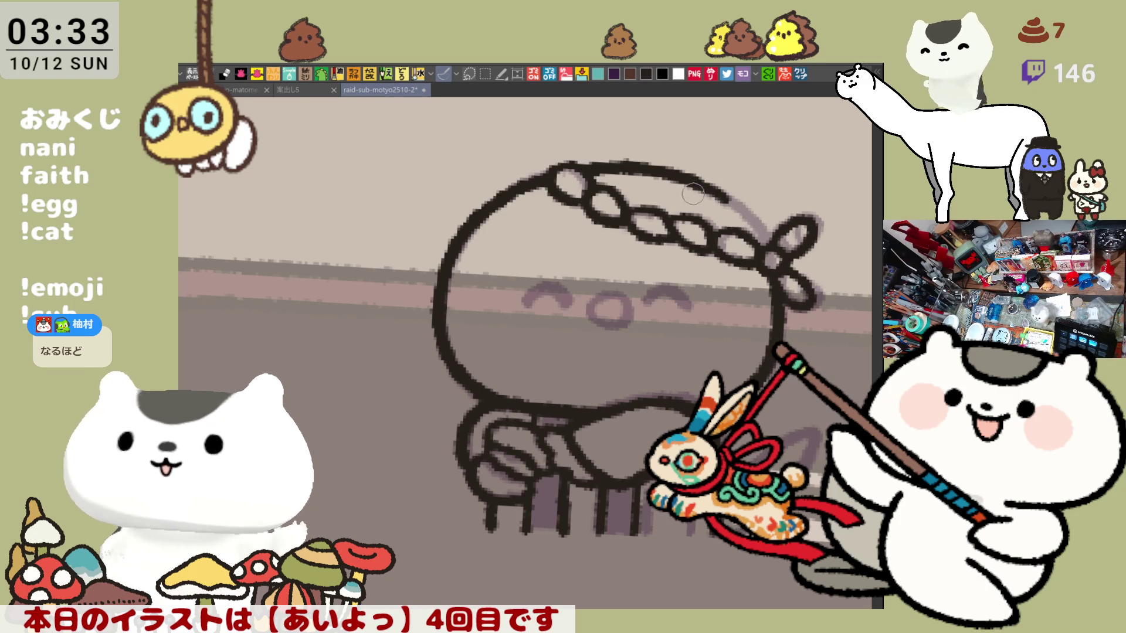
{"action": "left_click_drag", "start_coordinate": [691, 183], "coordinate": [765, 245]}
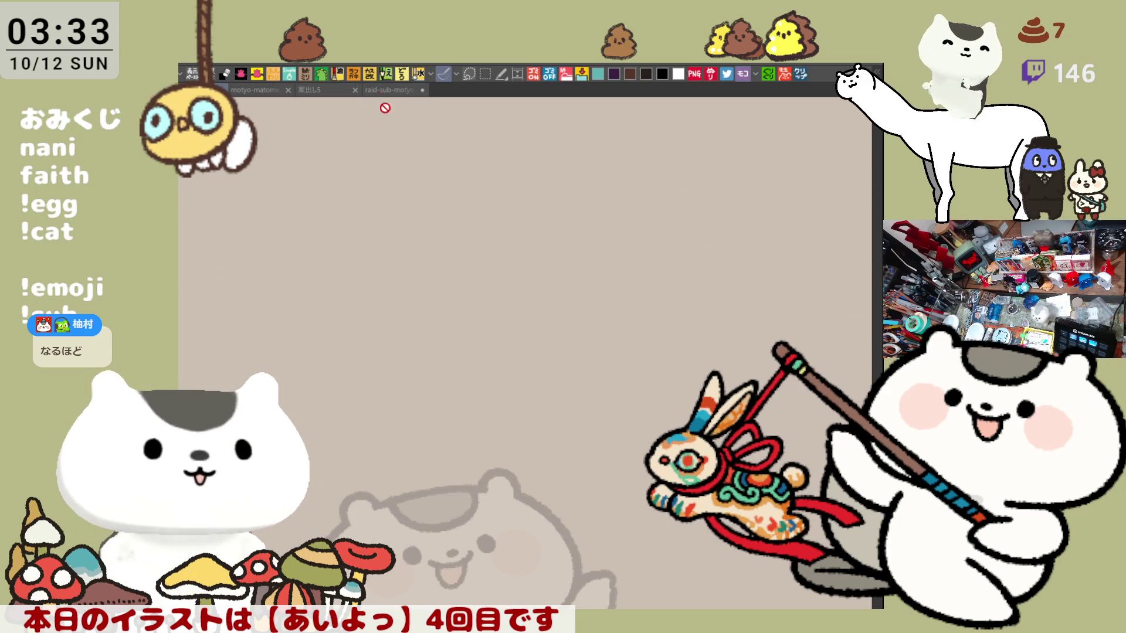
Return to the headband drawing, undo two trial edge strokes, and level and centre the view.
{"action": "left_click", "coordinate": [385, 89]}
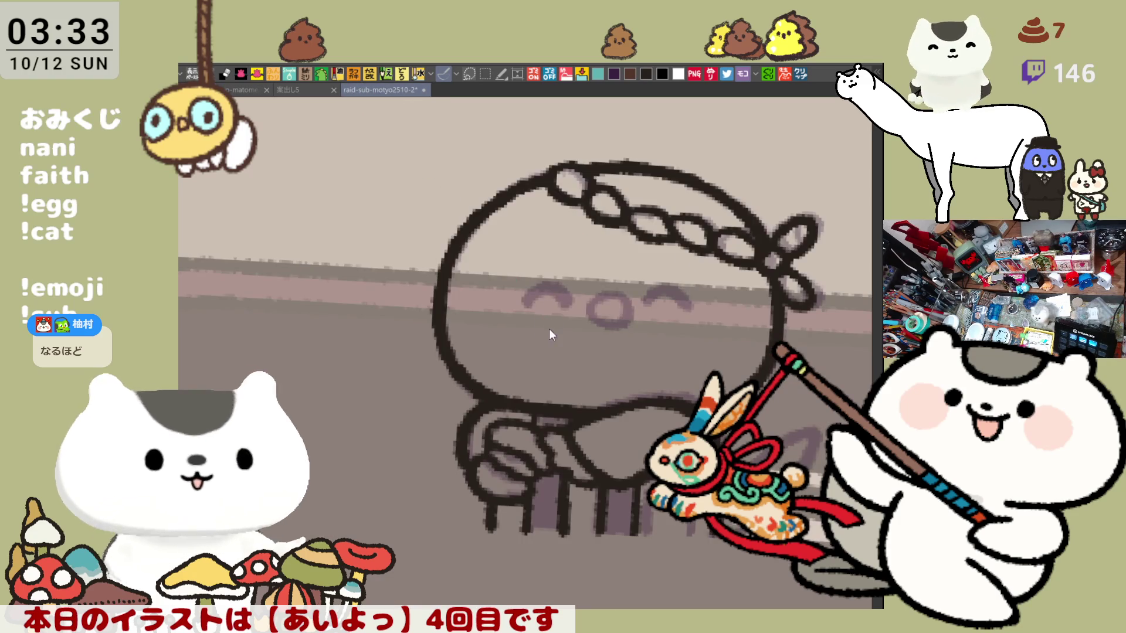
{"action": "mouse_move", "coordinate": [702, 328]}
{"action": "left_mouse_down"}
{"action": "mouse_move", "coordinate": [645, 282]}
{"action": "mouse_move", "coordinate": [527, 330]}
{"action": "left_mouse_up"}
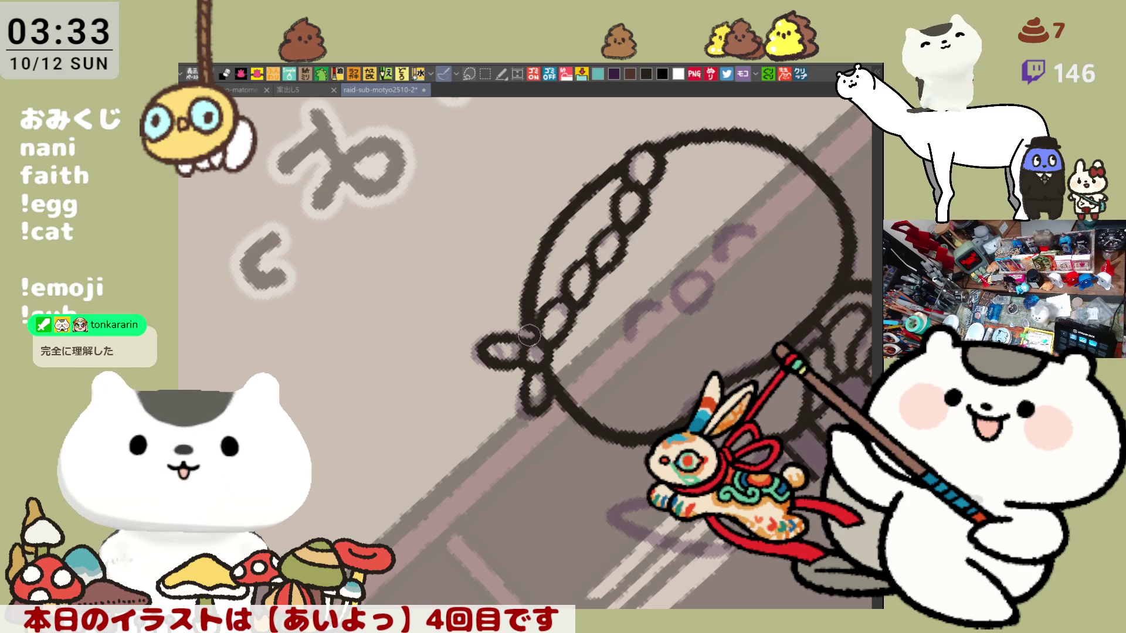
{"action": "mouse_move", "coordinate": [526, 320]}
{"action": "left_mouse_down"}
{"action": "mouse_move", "coordinate": [538, 252]}
{"action": "mouse_move", "coordinate": [532, 345]}
{"action": "left_mouse_up"}
{"action": "key", "text": "ctrl+z"}
{"action": "left_click_drag", "start_coordinate": [540, 253], "coordinate": [529, 347]}
{"action": "key", "text": "ctrl+z"}
{"action": "key", "text": "ctrl+z"}
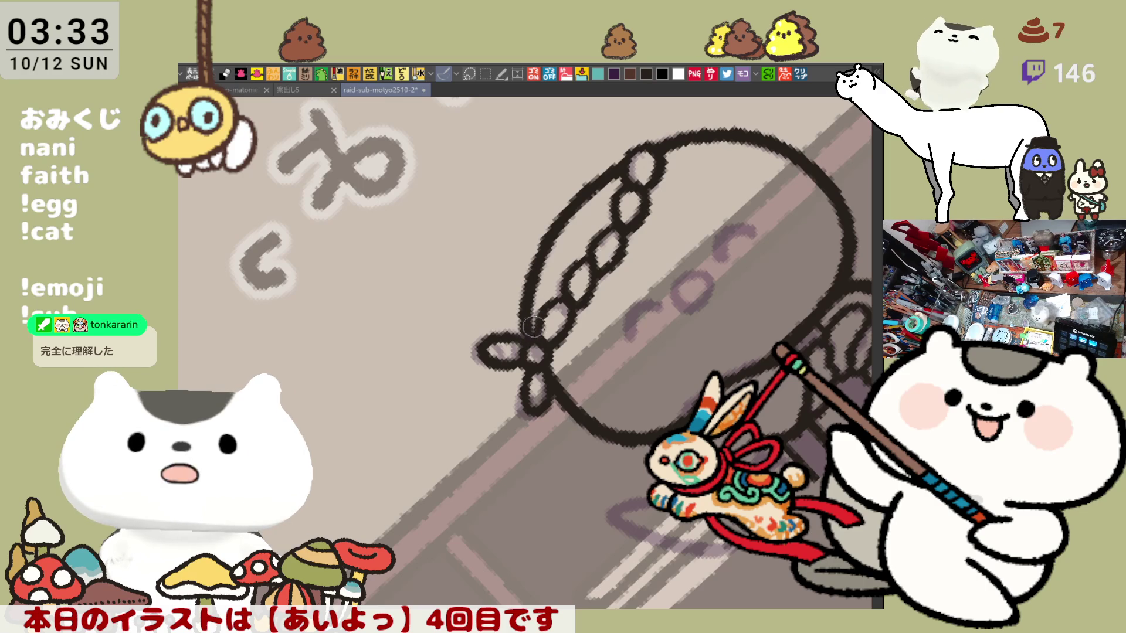
{"action": "mouse_move", "coordinate": [661, 249]}
{"action": "left_mouse_down"}
{"action": "mouse_move", "coordinate": [683, 293]}
{"action": "mouse_move", "coordinate": [679, 280]}
{"action": "left_mouse_up"}
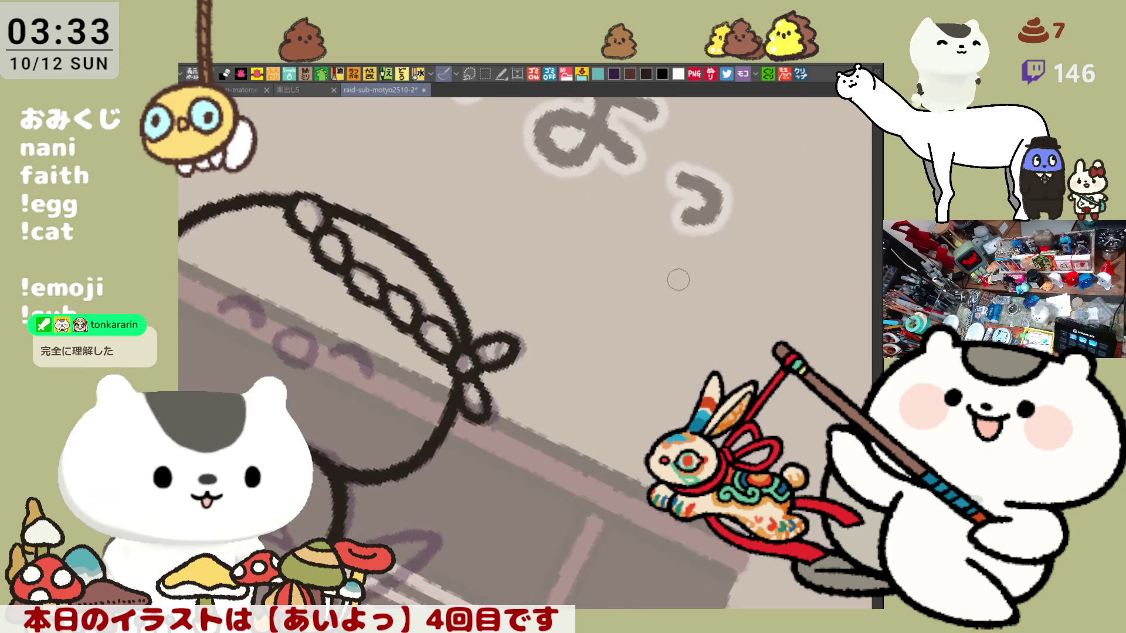
{"action": "mouse_move", "coordinate": [599, 256]}
{"action": "left_mouse_down"}
{"action": "mouse_move", "coordinate": [460, 335]}
{"action": "mouse_move", "coordinate": [580, 290]}
{"action": "left_mouse_up"}
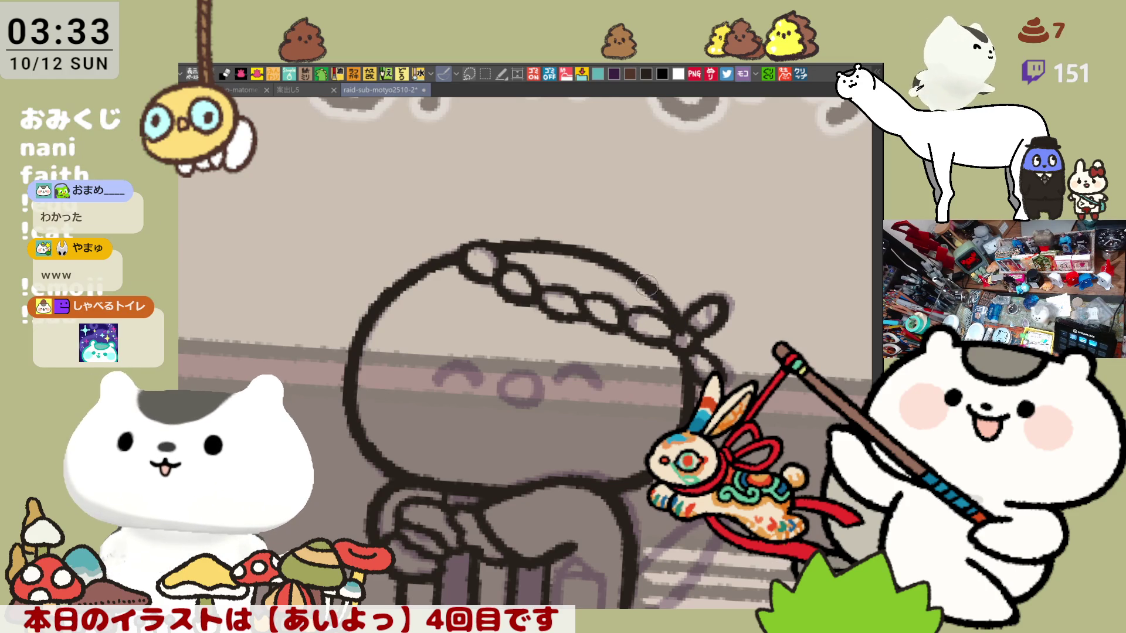
Level the view, extend the arm outline, and redraw the lower arm lines as an arch.
{"action": "scroll", "coordinate": [623, 405], "scroll_direction": "down", "scroll_amount": 3}
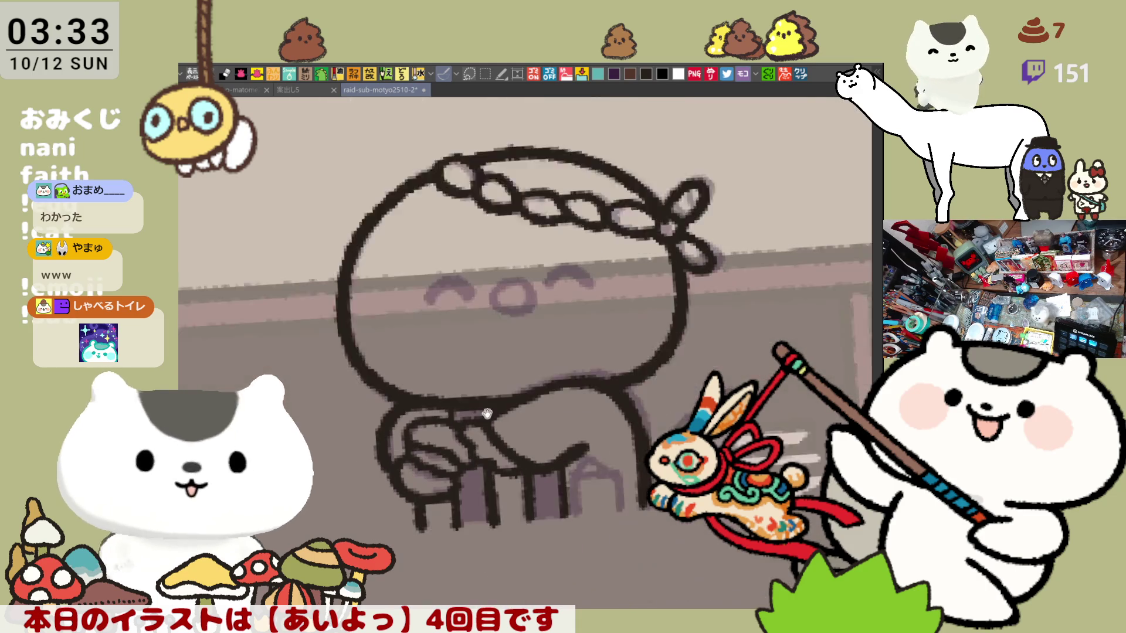
{"action": "left_click_drag", "start_coordinate": [685, 318], "coordinate": [584, 382]}
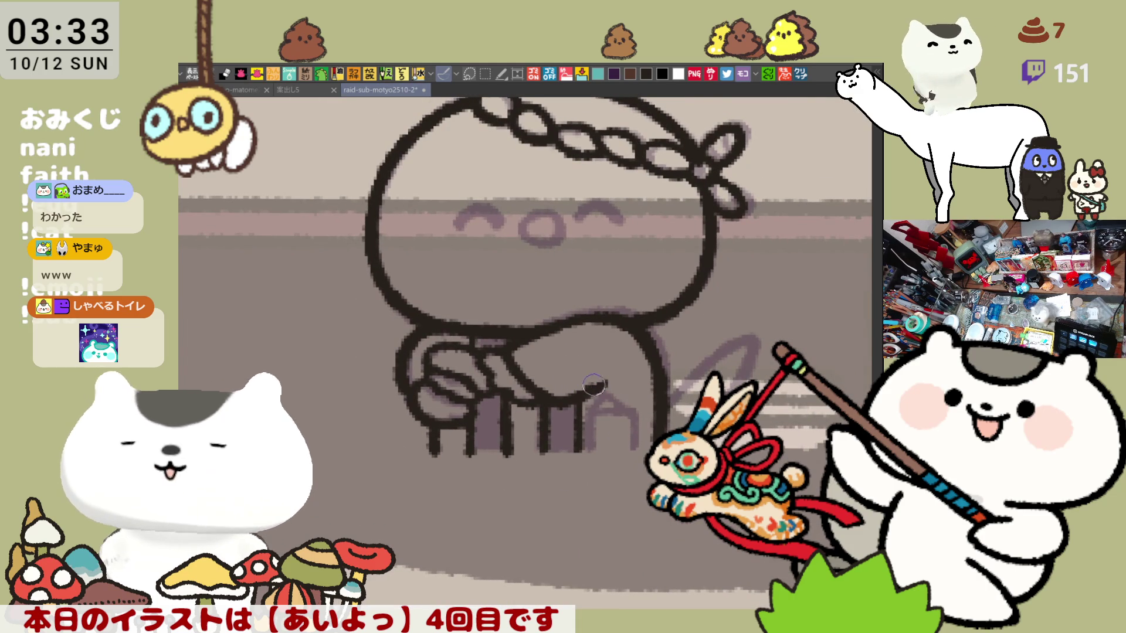
{"action": "left_click_drag", "start_coordinate": [575, 398], "coordinate": [620, 375]}
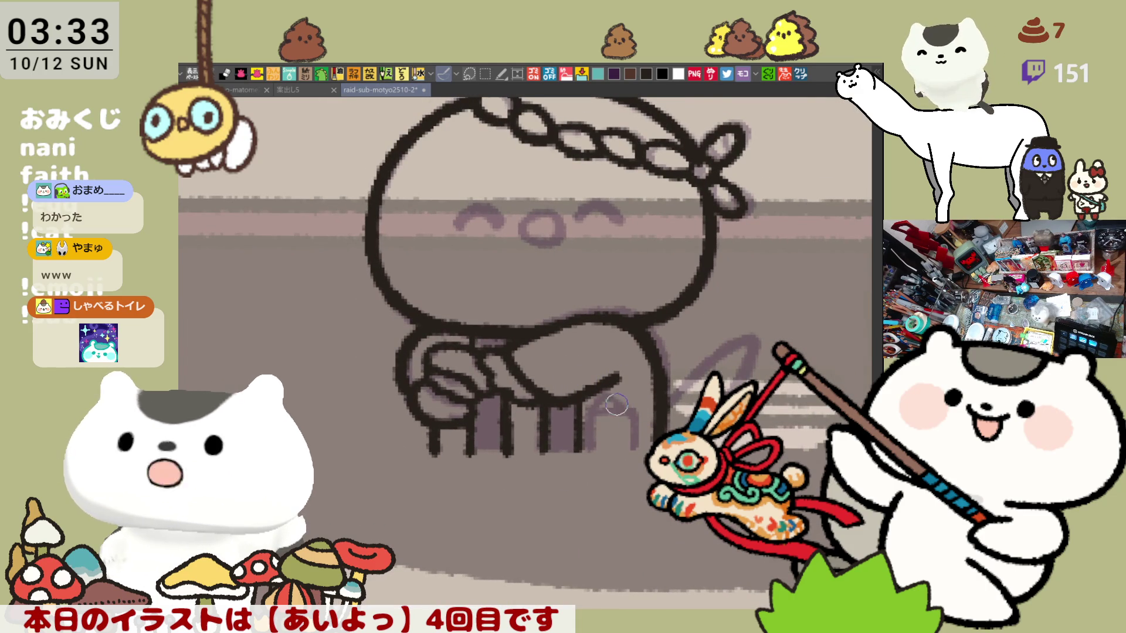
{"action": "mouse_move", "coordinate": [615, 410]}
{"action": "left_mouse_down"}
{"action": "mouse_move", "coordinate": [633, 440]}
{"action": "mouse_move", "coordinate": [596, 430]}
{"action": "left_mouse_up"}
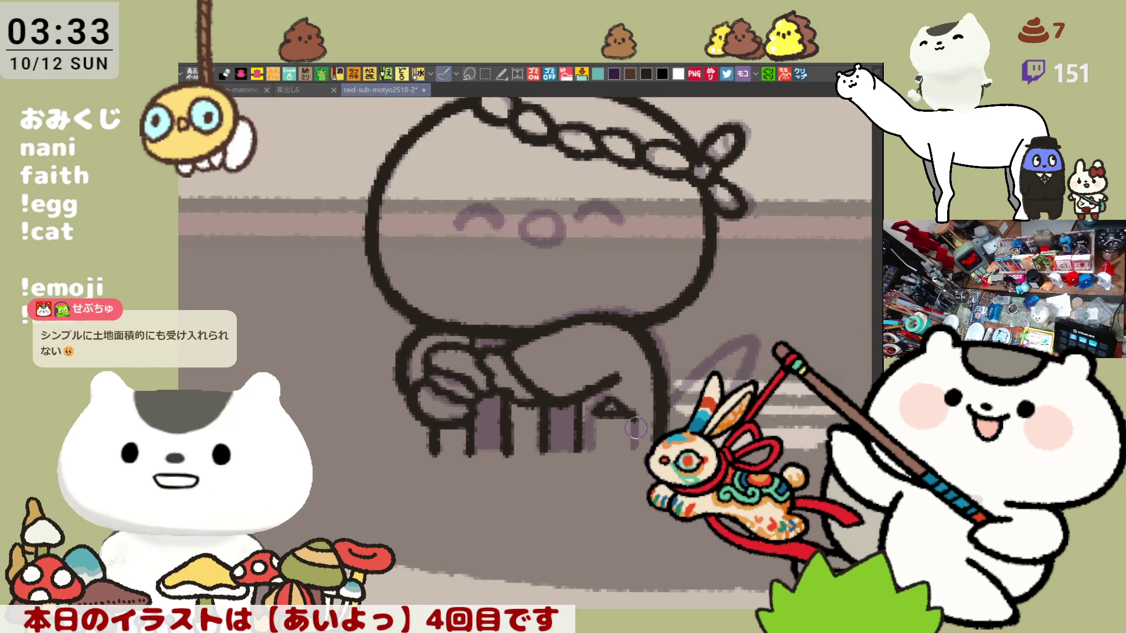
{"action": "mouse_move", "coordinate": [629, 420]}
{"action": "left_mouse_down"}
{"action": "mouse_move", "coordinate": [635, 438]}
{"action": "mouse_move", "coordinate": [629, 417]}
{"action": "left_mouse_up"}
{"action": "key", "text": "ctrl+z"}
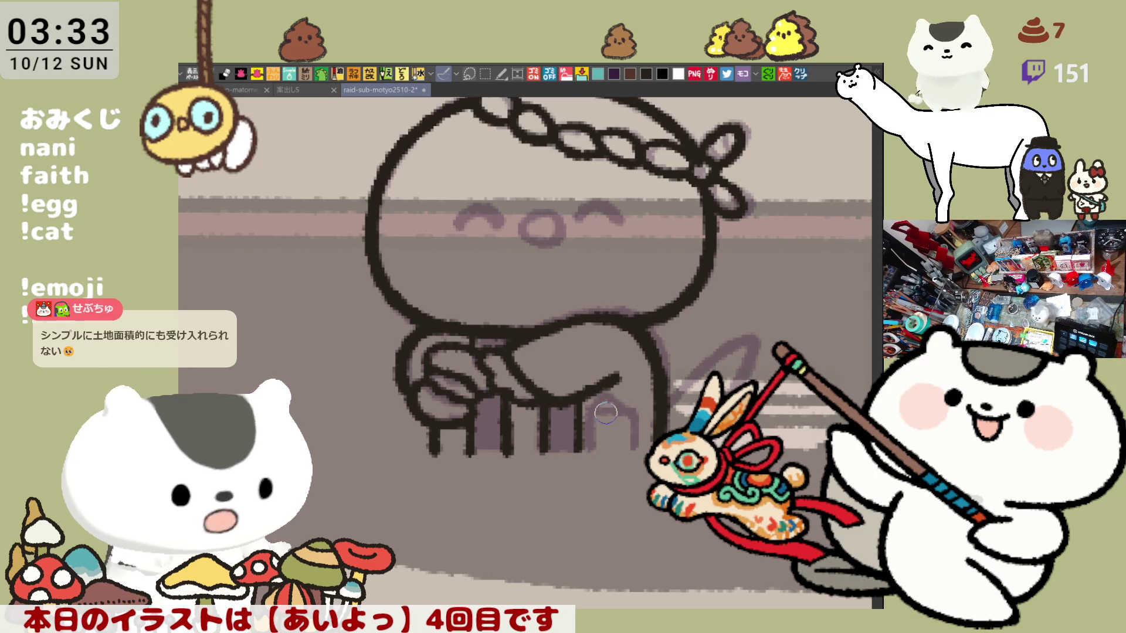
{"action": "mouse_move", "coordinate": [606, 404]}
{"action": "left_mouse_down"}
{"action": "mouse_move", "coordinate": [589, 448]}
{"action": "mouse_move", "coordinate": [623, 404]}
{"action": "mouse_move", "coordinate": [636, 413]}
{"action": "mouse_move", "coordinate": [639, 448]}
{"action": "mouse_move", "coordinate": [605, 428]}
{"action": "left_mouse_up"}
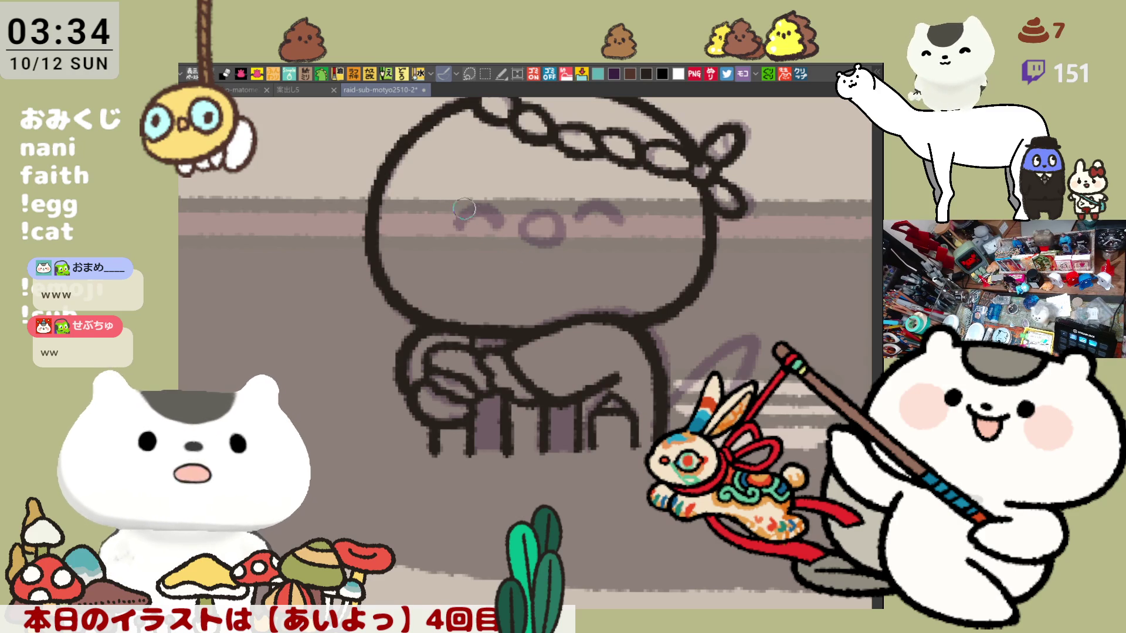
Ink the left closed-eye arch, redrawing it until it sits right.
{"action": "mouse_move", "coordinate": [455, 227]}
{"action": "left_mouse_down"}
{"action": "mouse_move", "coordinate": [482, 206]}
{"action": "mouse_move", "coordinate": [497, 223]}
{"action": "left_mouse_up"}
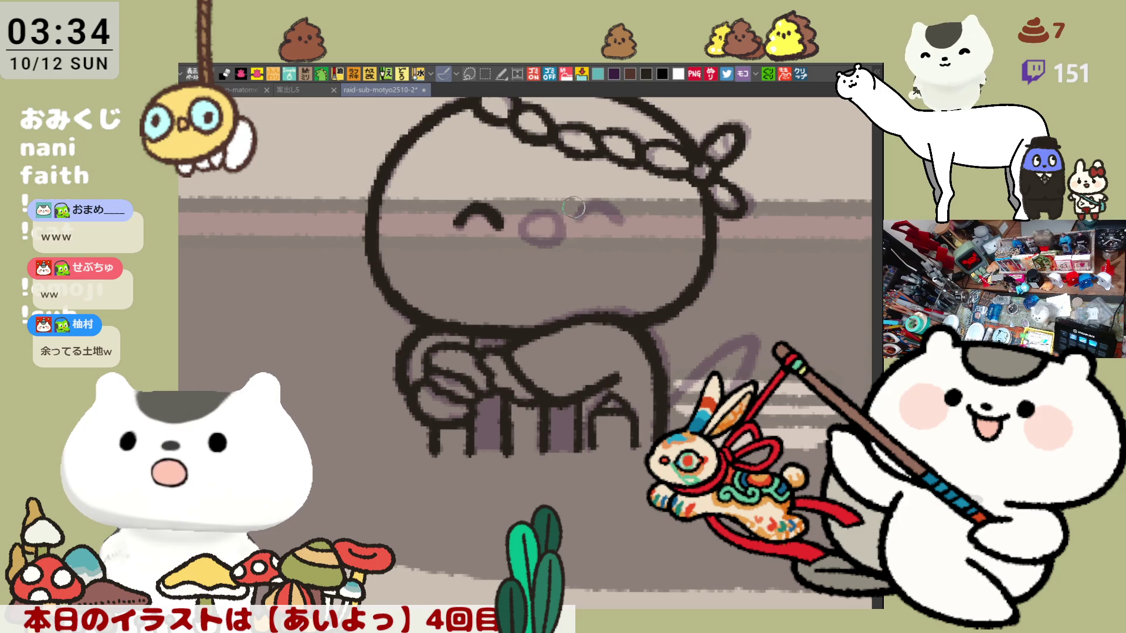
{"action": "key", "text": "ctrl+z"}
{"action": "mouse_move", "coordinate": [456, 229]}
{"action": "left_mouse_down"}
{"action": "mouse_move", "coordinate": [480, 209]}
{"action": "mouse_move", "coordinate": [503, 231]}
{"action": "mouse_move", "coordinate": [478, 208]}
{"action": "mouse_move", "coordinate": [506, 225]}
{"action": "left_mouse_up"}
{"action": "key", "text": "ctrl+z"}
{"action": "key", "text": "ctrl+z"}
{"action": "key", "text": "ctrl+z"}
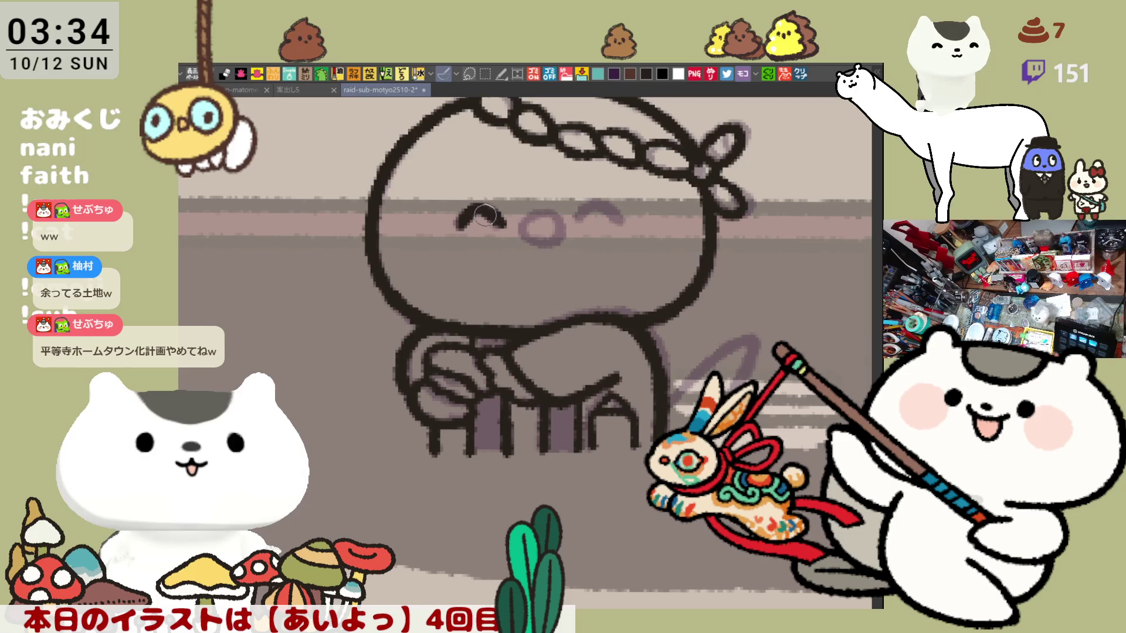
{"action": "key", "text": "ctrl+z"}
{"action": "mouse_move", "coordinate": [456, 226]}
{"action": "left_mouse_down"}
{"action": "mouse_move", "coordinate": [499, 226]}
{"action": "mouse_move", "coordinate": [472, 210]}
{"action": "mouse_move", "coordinate": [502, 222]}
{"action": "left_mouse_up"}
{"action": "key", "text": "ctrl+z"}
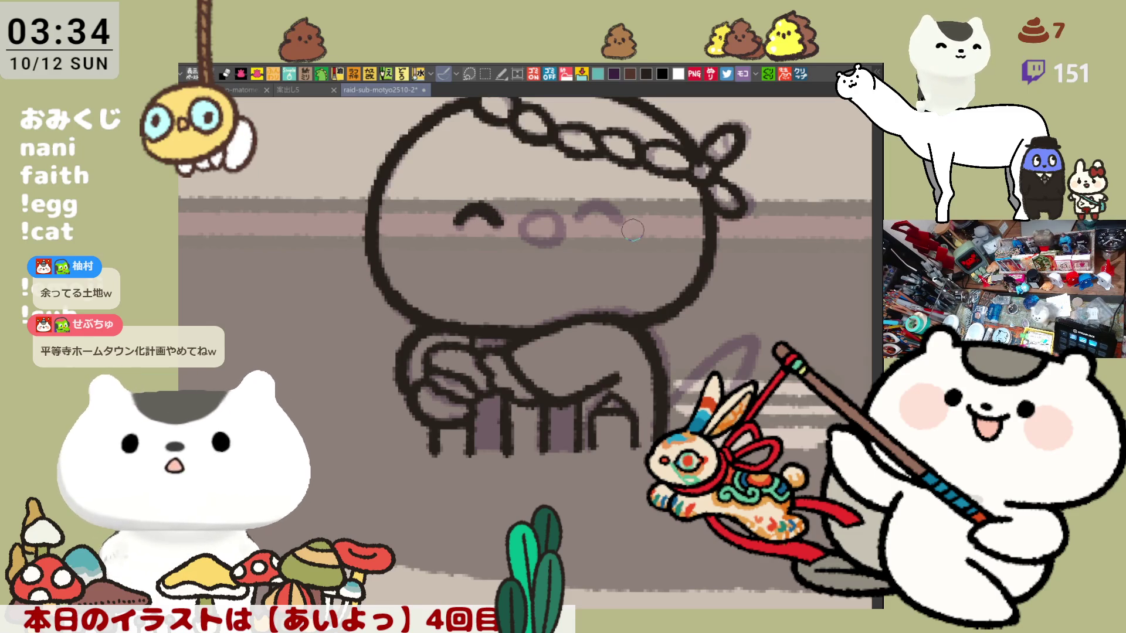
Ink the right closed-eye arch and outline the round nose.
{"action": "left_click_drag", "start_coordinate": [579, 217], "coordinate": [608, 215]}
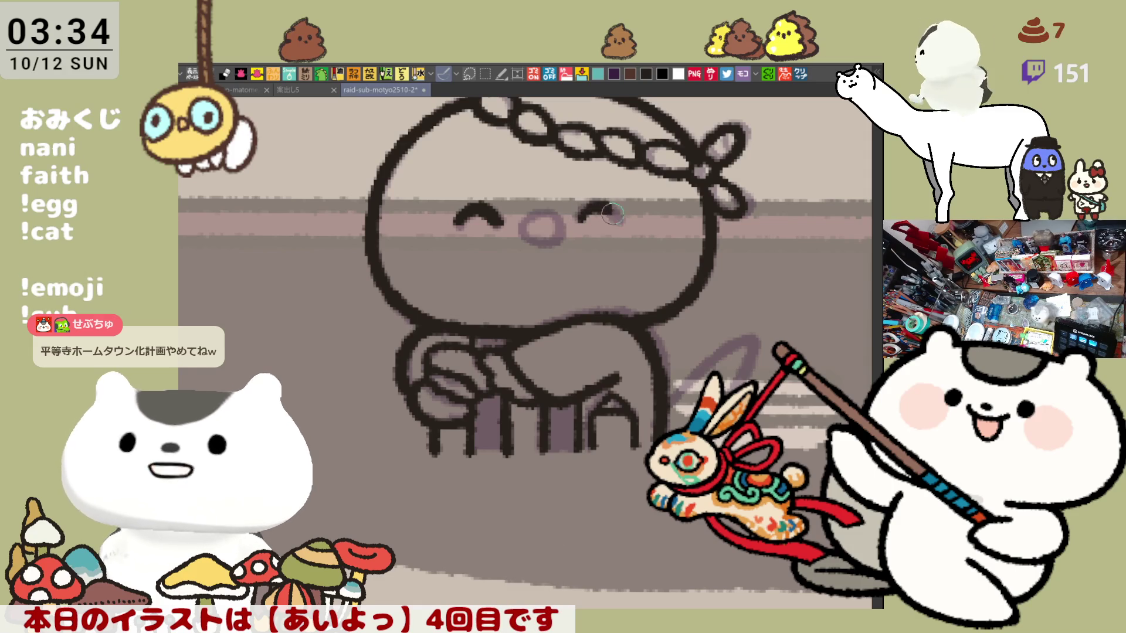
{"action": "key", "text": "ctrl+z"}
{"action": "left_click_drag", "start_coordinate": [577, 215], "coordinate": [618, 215]}
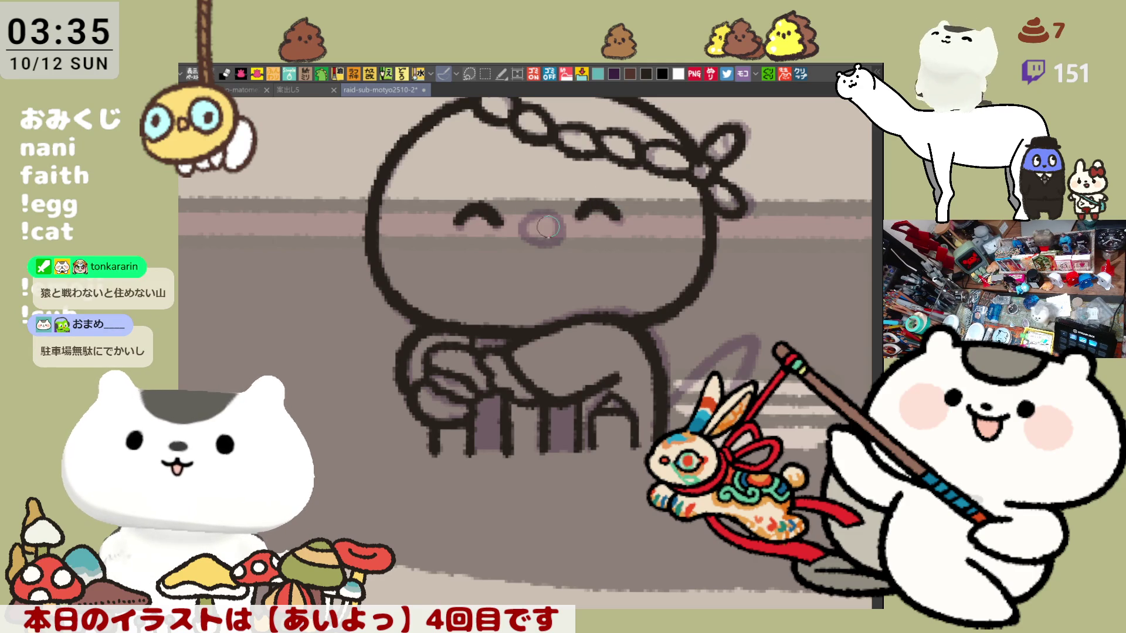
{"action": "mouse_move", "coordinate": [545, 210]}
{"action": "left_mouse_down"}
{"action": "mouse_move", "coordinate": [560, 244]}
{"action": "mouse_move", "coordinate": [530, 217]}
{"action": "mouse_move", "coordinate": [542, 243]}
{"action": "mouse_move", "coordinate": [517, 230]}
{"action": "mouse_move", "coordinate": [542, 247]}
{"action": "mouse_move", "coordinate": [562, 234]}
{"action": "left_mouse_up"}
{"action": "key", "text": "ctrl+z"}
{"action": "key", "text": "ctrl+z"}
{"action": "key", "text": "ctrl+z"}
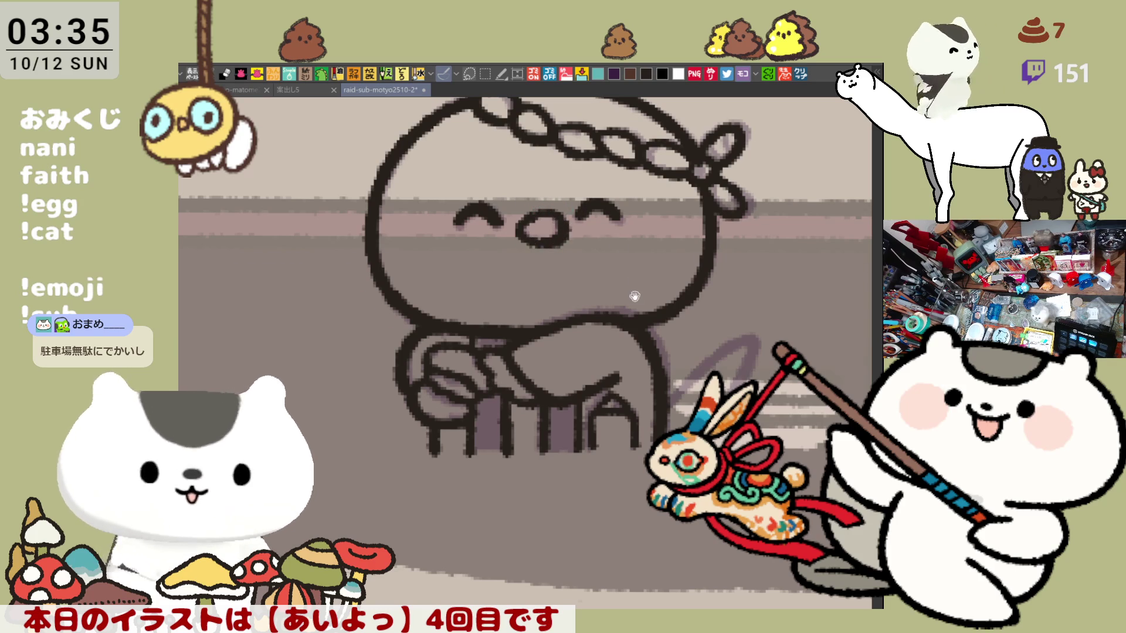
Bring the lower body into view and ink the tail over its sketch.
{"action": "left_click_drag", "start_coordinate": [634, 281], "coordinate": [552, 327]}
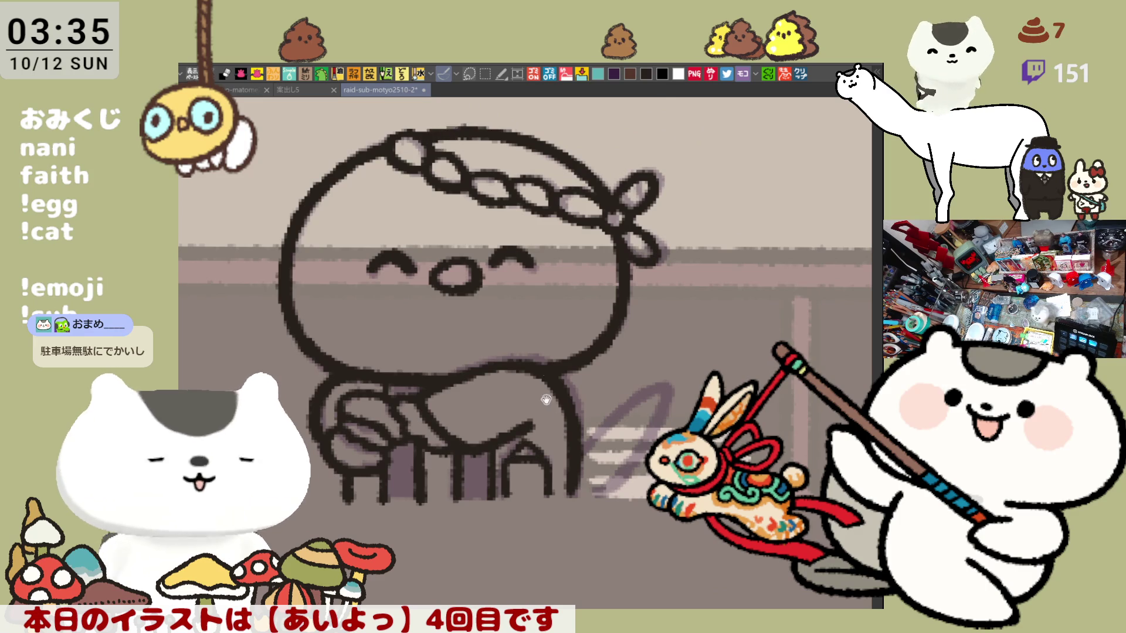
{"action": "left_click_drag", "start_coordinate": [463, 143], "coordinate": [483, 44]}
{"action": "mouse_move", "coordinate": [607, 382]}
{"action": "left_mouse_down"}
{"action": "mouse_move", "coordinate": [633, 337]}
{"action": "mouse_move", "coordinate": [627, 387]}
{"action": "mouse_move", "coordinate": [651, 361]}
{"action": "left_mouse_up"}
{"action": "key", "text": "ctrl+z"}
Pan across the whole figure, mirror the view to check the drawing, and zoom out.
{"action": "left_click_drag", "start_coordinate": [557, 394], "coordinate": [616, 403]}
{"action": "scroll", "coordinate": [605, 403], "scroll_direction": "down", "scroll_amount": 6}
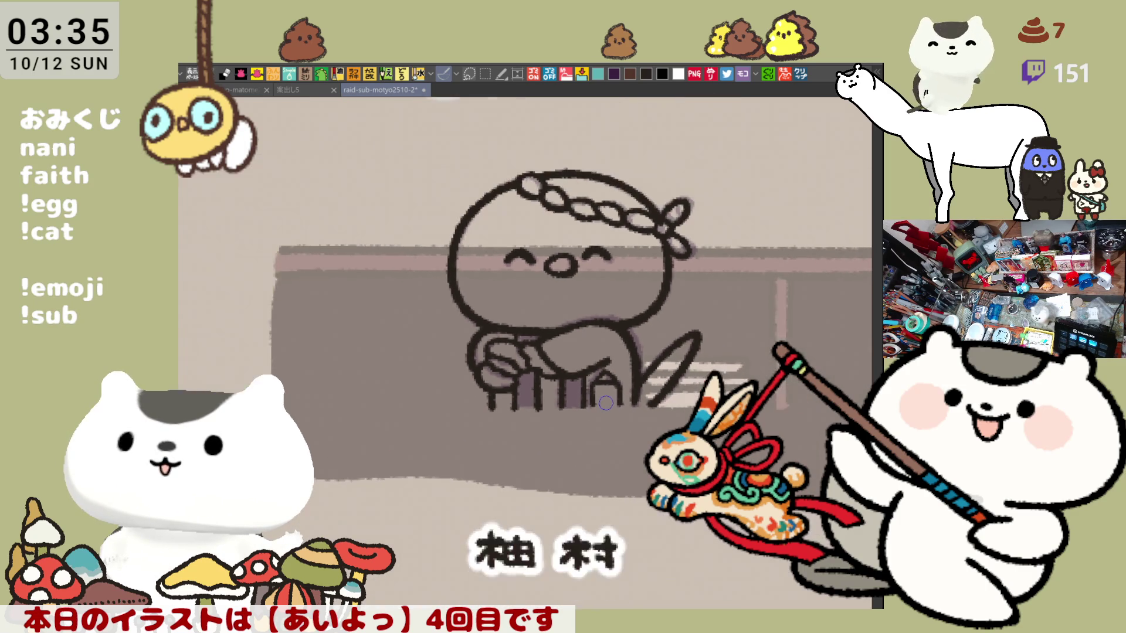
{"action": "scroll", "coordinate": [605, 403], "scroll_direction": "up", "scroll_amount": 8}
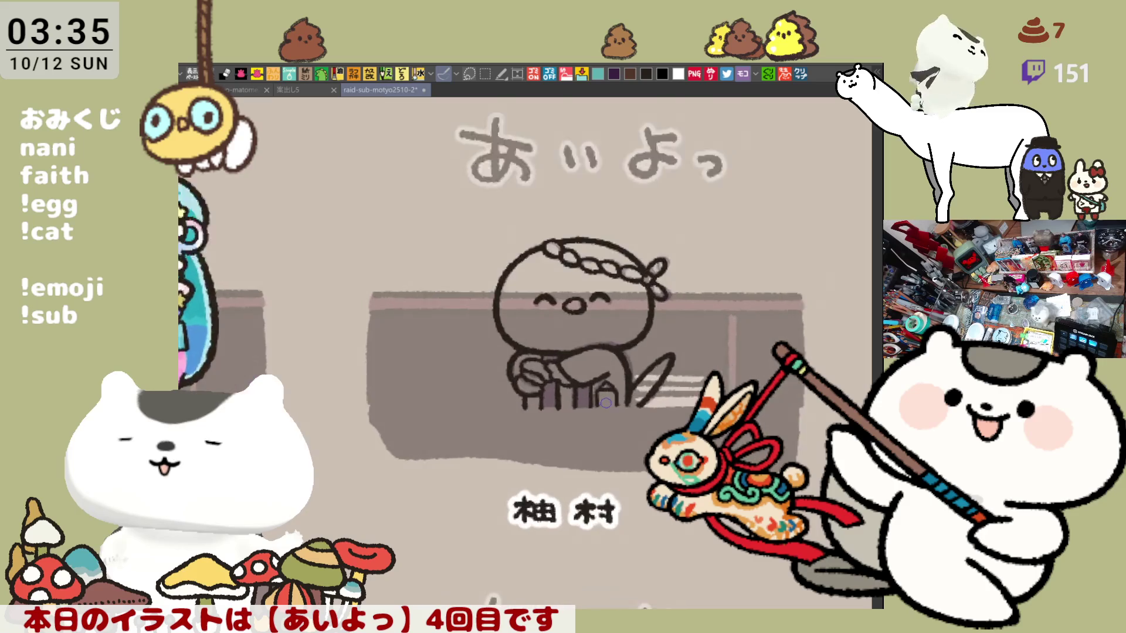
{"action": "left_click_drag", "start_coordinate": [483, 300], "coordinate": [339, 416]}
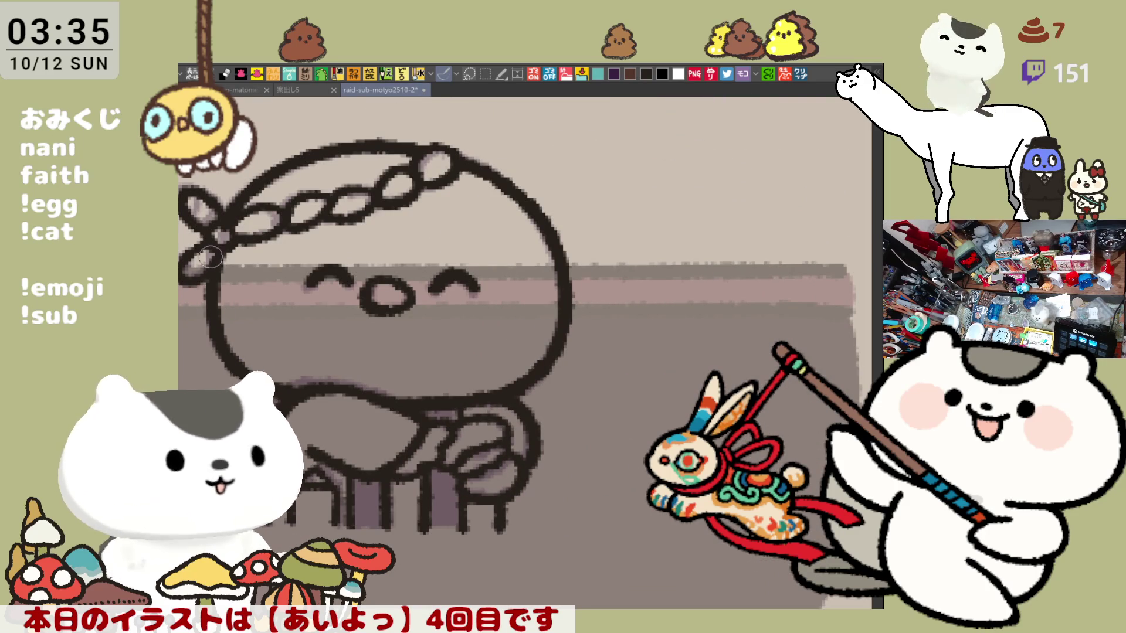
{"action": "left_click_drag", "start_coordinate": [219, 374], "coordinate": [414, 291]}
{"action": "left_click_drag", "start_coordinate": [434, 250], "coordinate": [440, 323]}
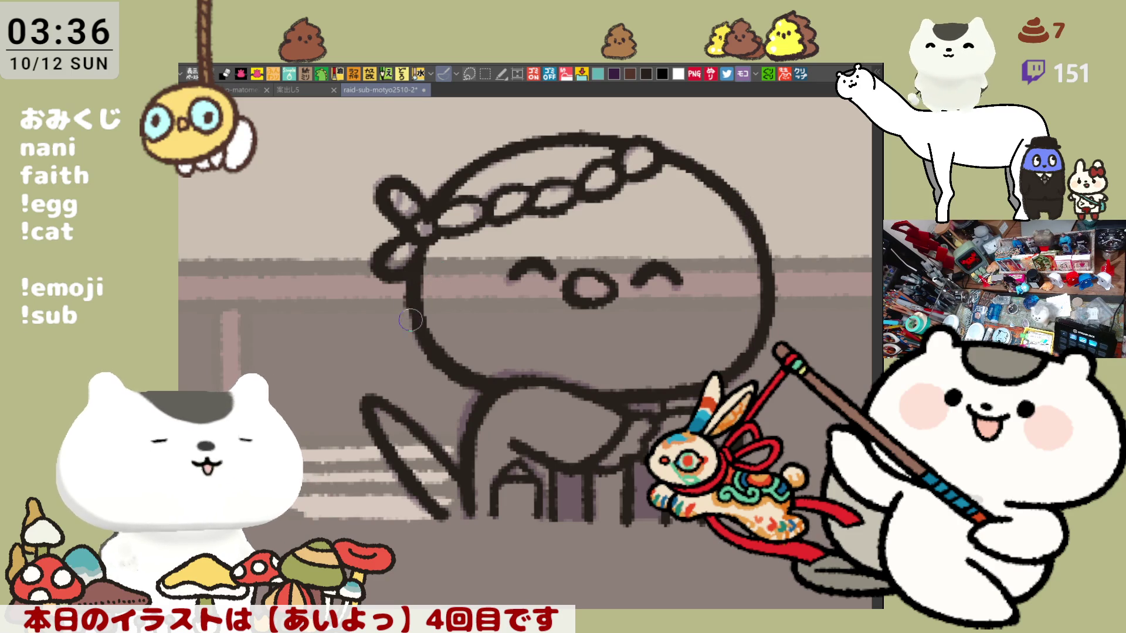
{"action": "scroll", "coordinate": [473, 285], "scroll_direction": "down", "scroll_amount": 3}
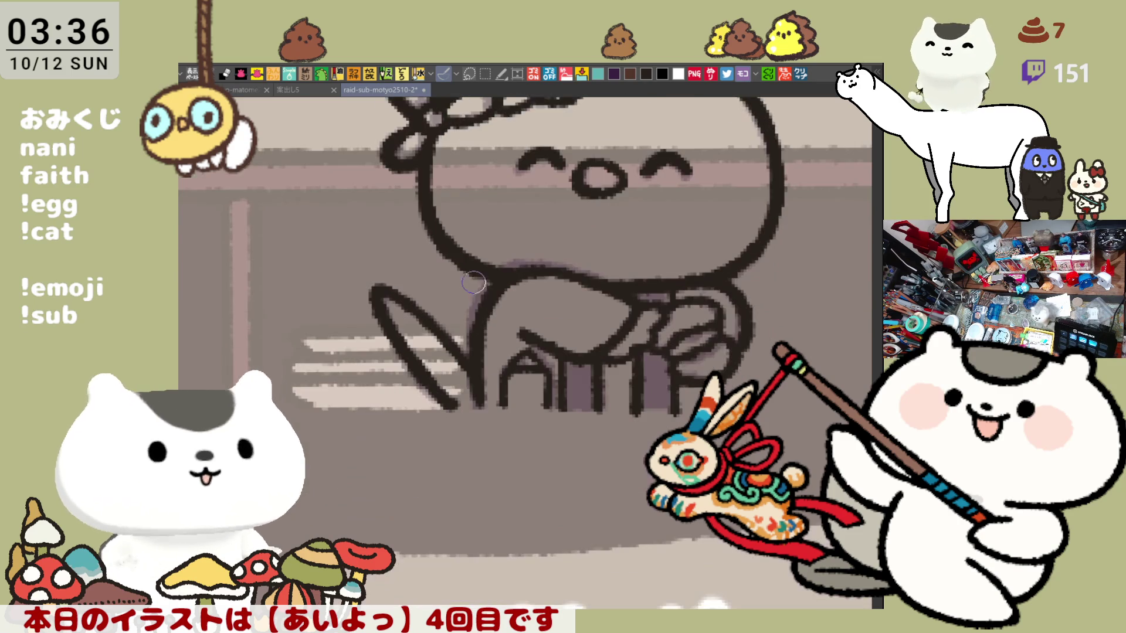
{"action": "key", "text": "h"}
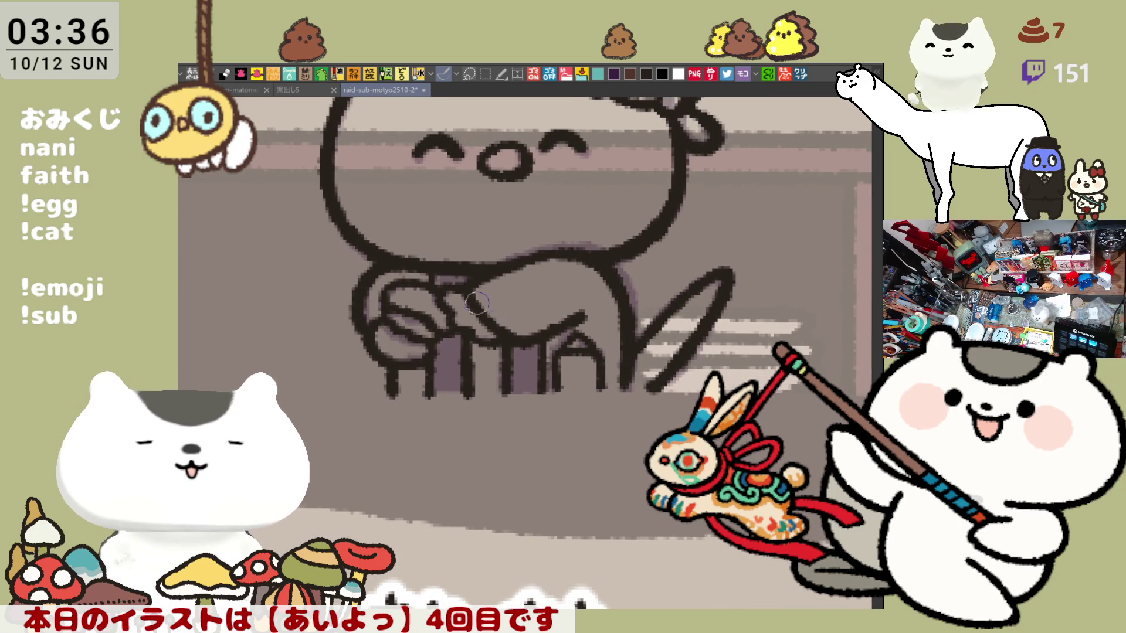
{"action": "left_click_drag", "start_coordinate": [532, 323], "coordinate": [561, 324]}
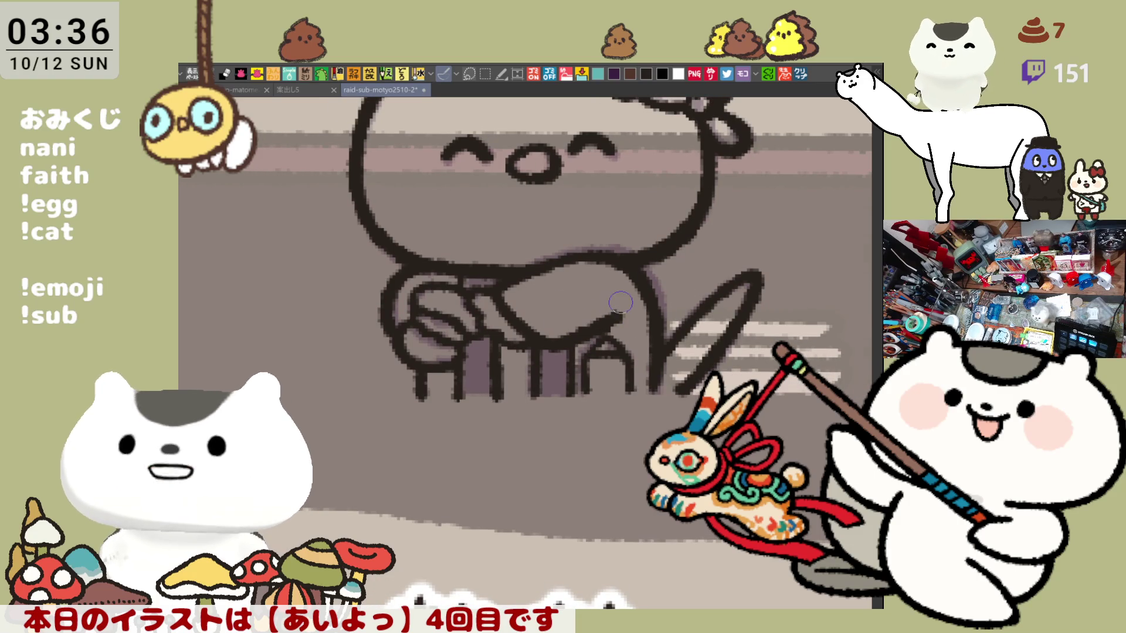
{"action": "left_click_drag", "start_coordinate": [403, 321], "coordinate": [456, 335]}
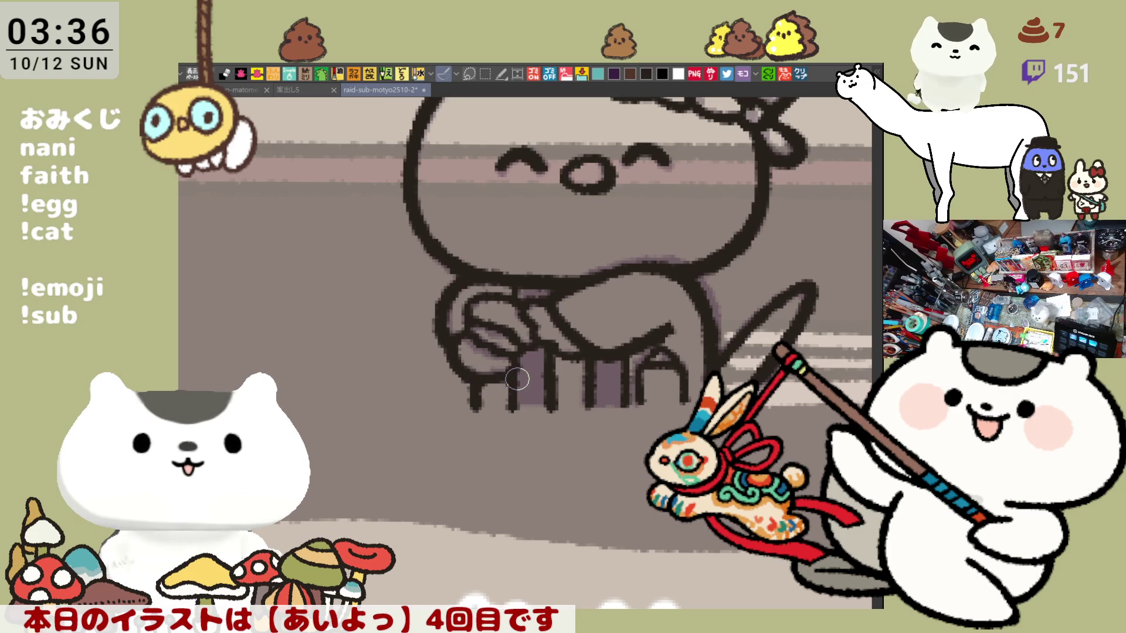
{"action": "scroll", "coordinate": [517, 379], "scroll_direction": "down", "scroll_amount": 5}
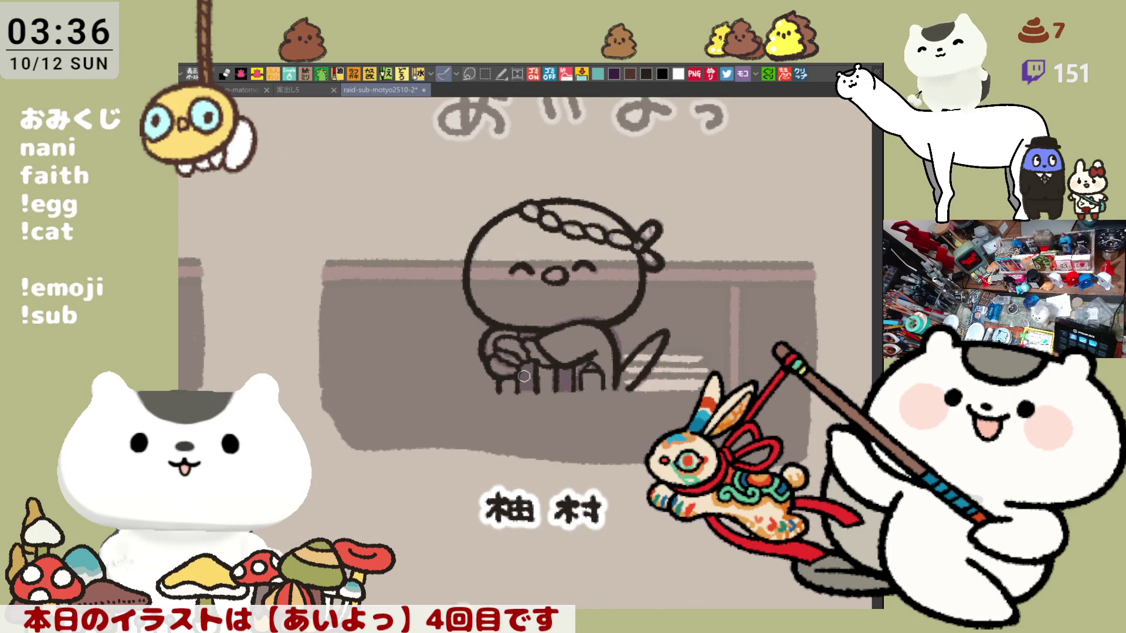
{"action": "scroll", "coordinate": [524, 375], "scroll_direction": "up", "scroll_amount": 2}
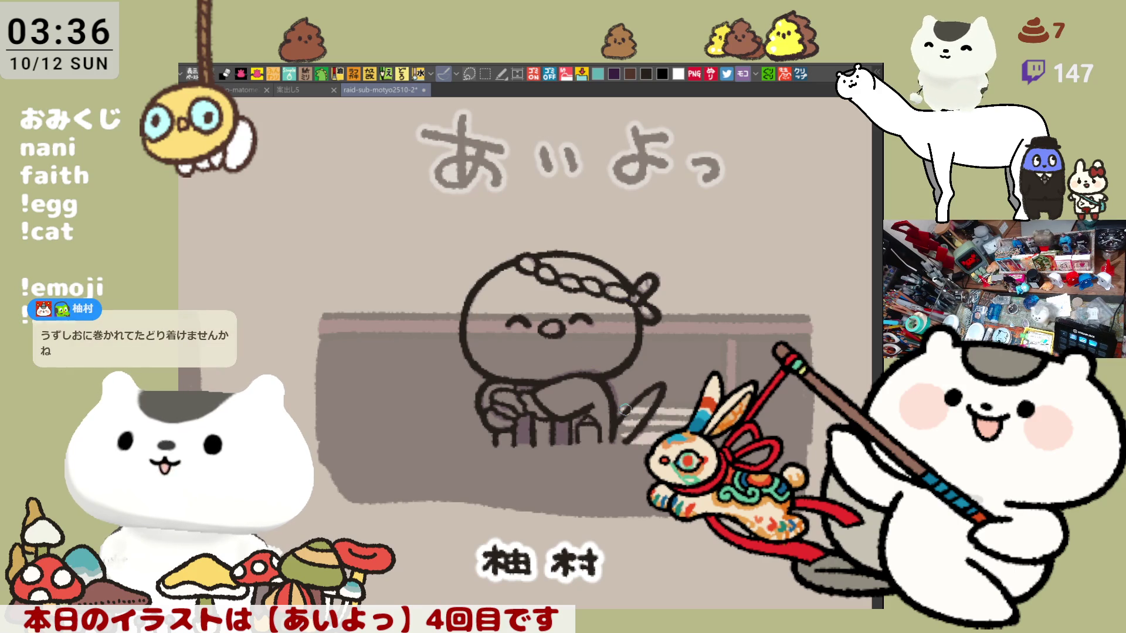
{"action": "scroll", "coordinate": [624, 409], "scroll_direction": "up", "scroll_amount": 2}
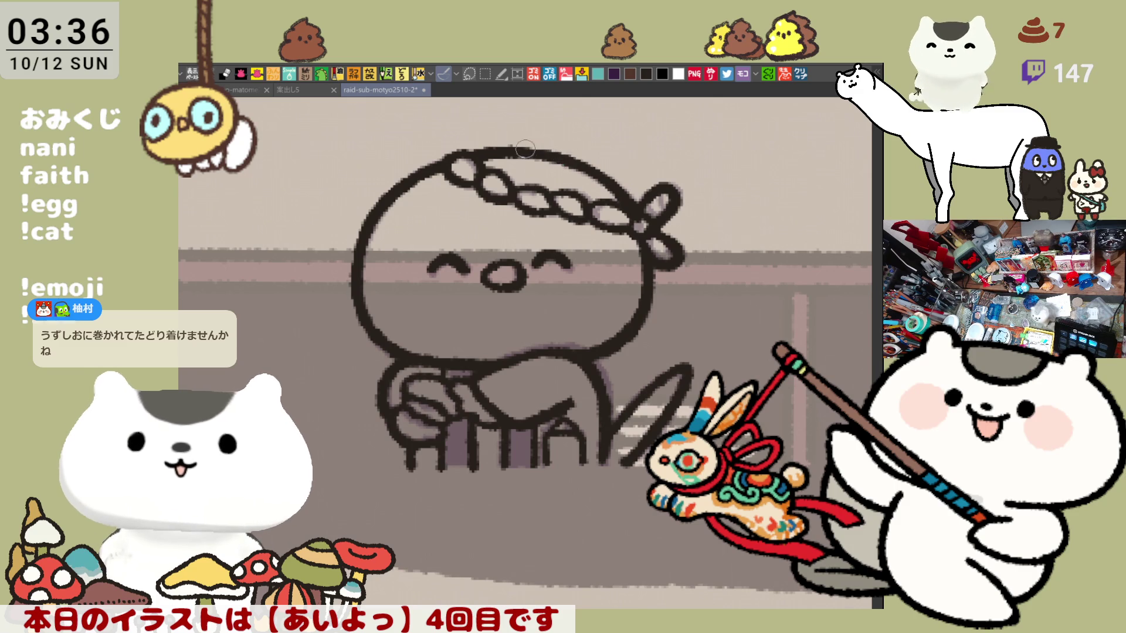
{"action": "key", "text": "ctrl+s"}
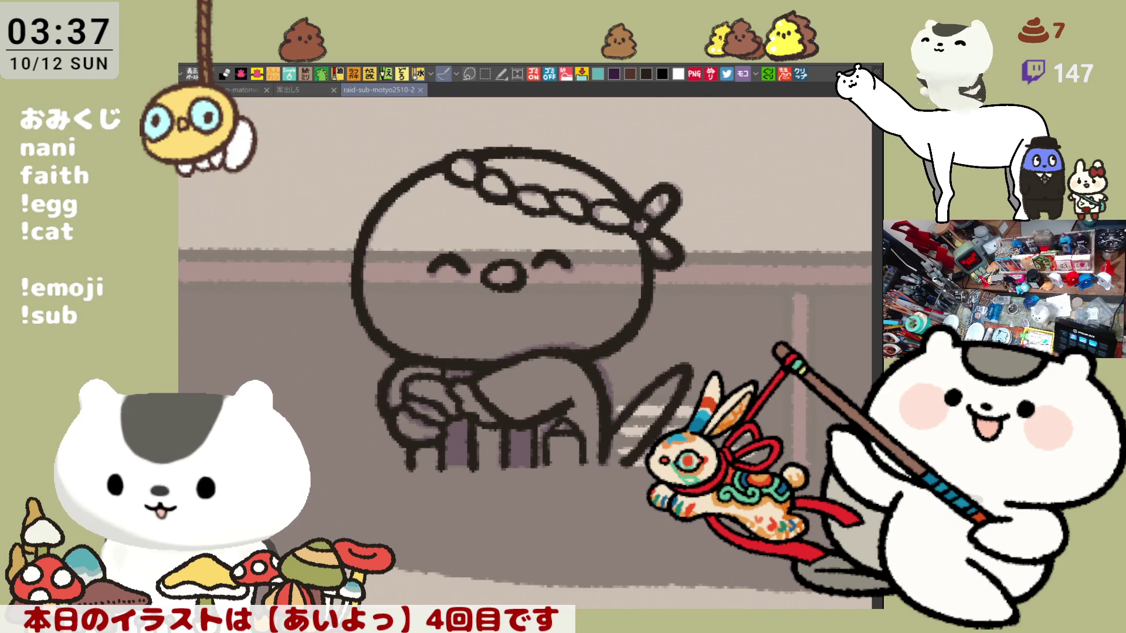
Open the bear sighting and trace report list as a new イラスト document.
{"action": "left_click", "coordinate": [799, 75]}
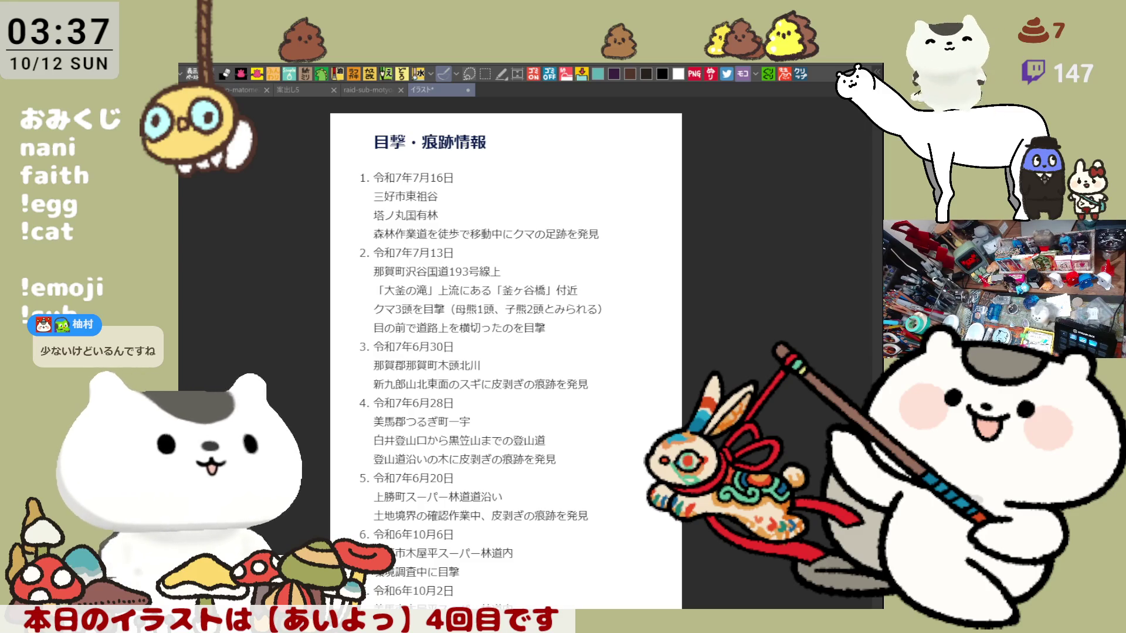
{"action": "scroll", "coordinate": [398, 235], "scroll_direction": "up", "scroll_amount": 1}
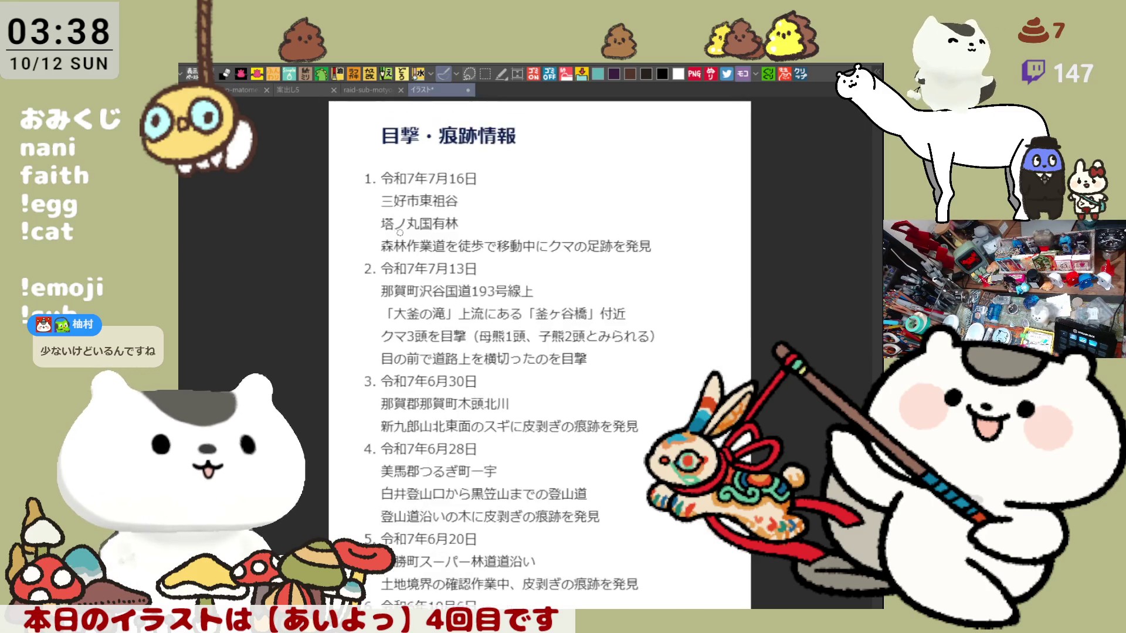
{"action": "scroll", "coordinate": [398, 235], "scroll_direction": "up", "scroll_amount": 4}
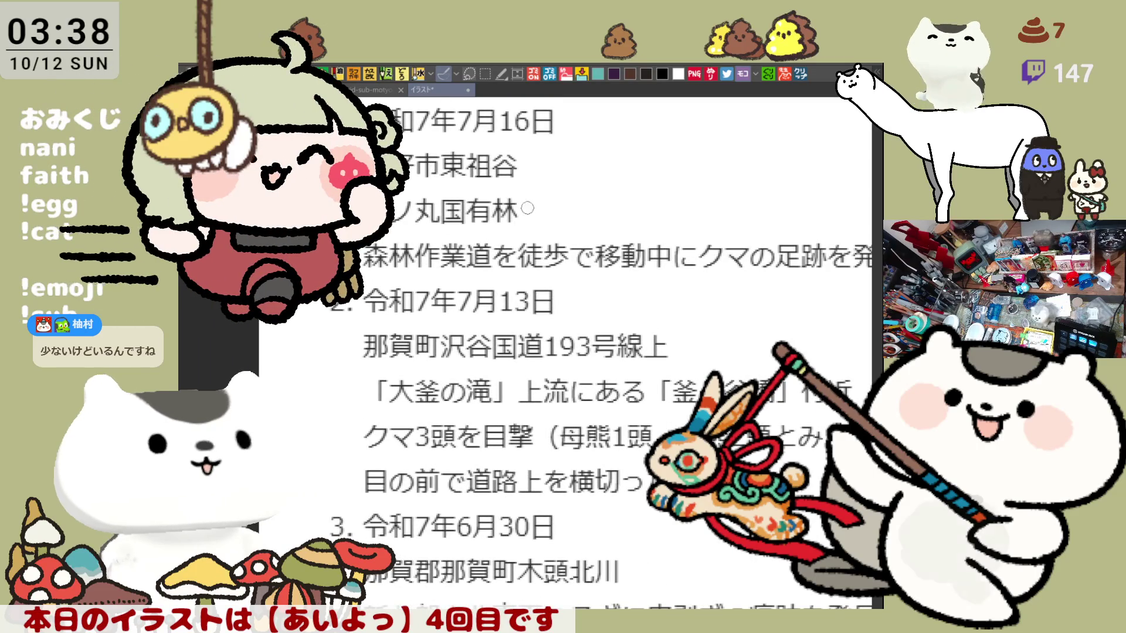
{"action": "scroll", "coordinate": [553, 277], "scroll_direction": "down", "scroll_amount": 1}
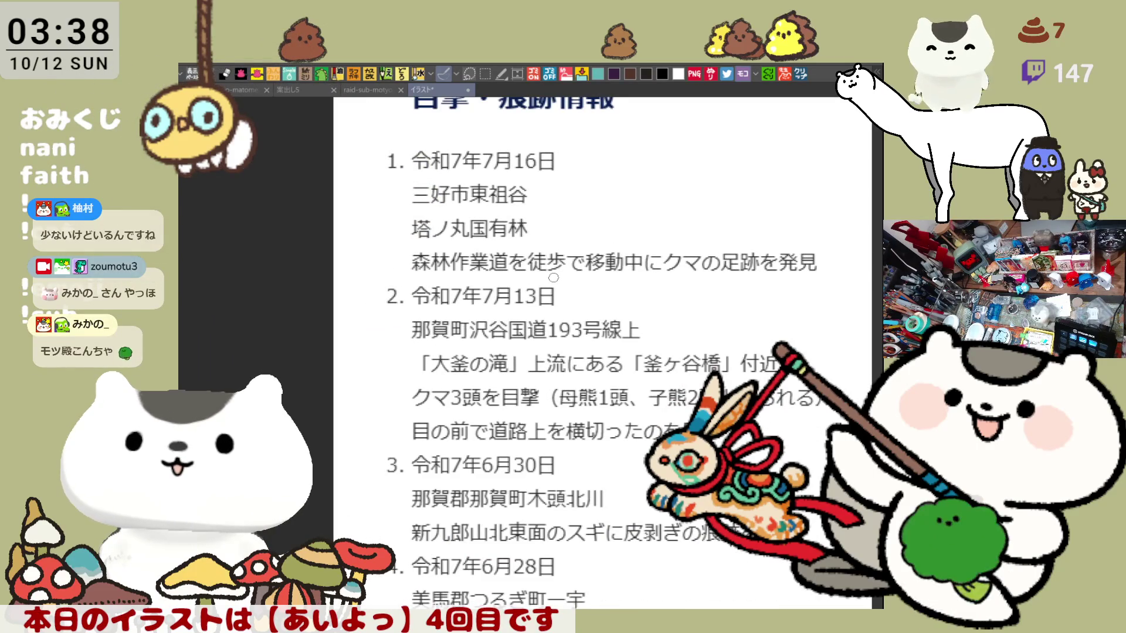
Move down to the later list entries and start a red underline under 皮剥ぎの痕跡.
{"action": "left_click_drag", "start_coordinate": [553, 277], "coordinate": [493, 156]}
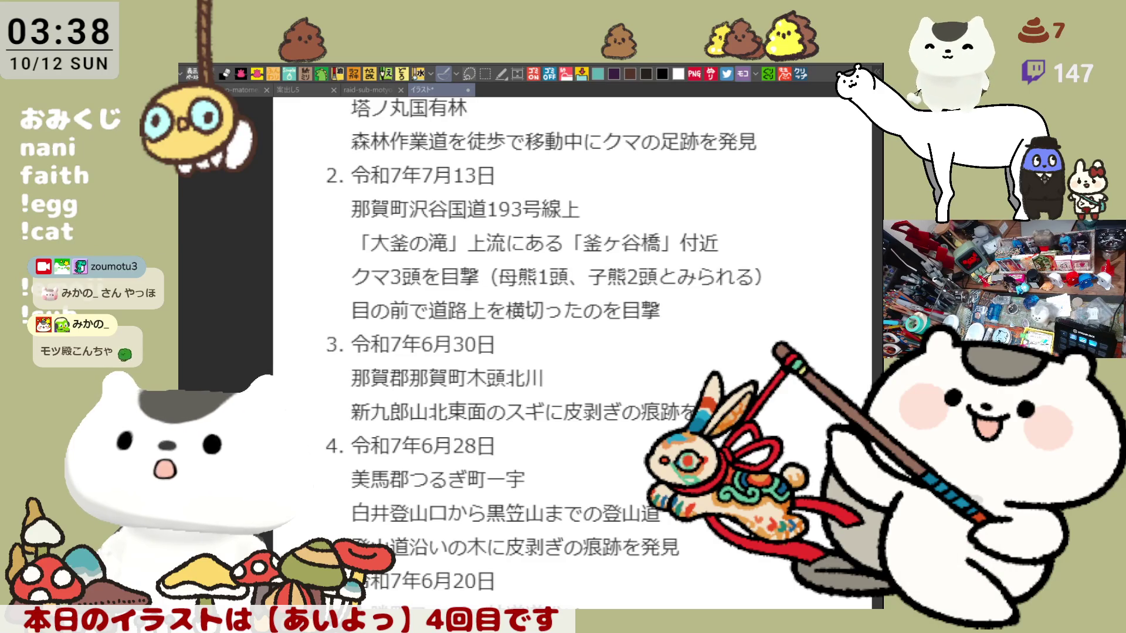
{"action": "mouse_move", "coordinate": [528, 352]}
{"action": "left_mouse_down"}
{"action": "mouse_move", "coordinate": [528, 184]}
{"action": "mouse_move", "coordinate": [478, 190]}
{"action": "left_mouse_up"}
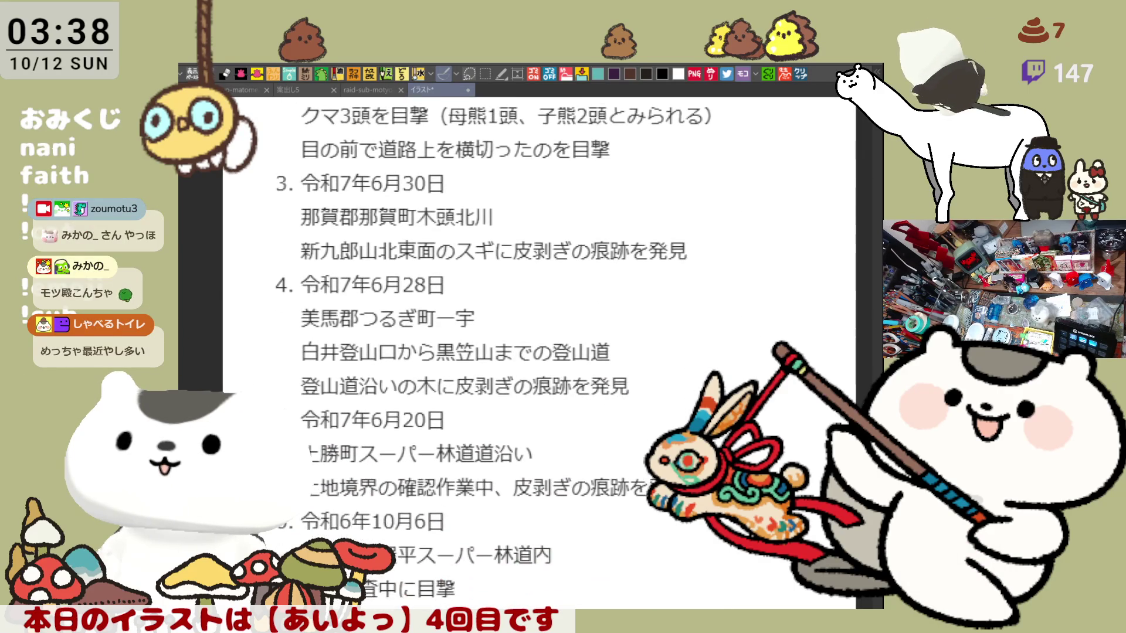
{"action": "scroll", "coordinate": [539, 352], "scroll_direction": "down", "scroll_amount": 1}
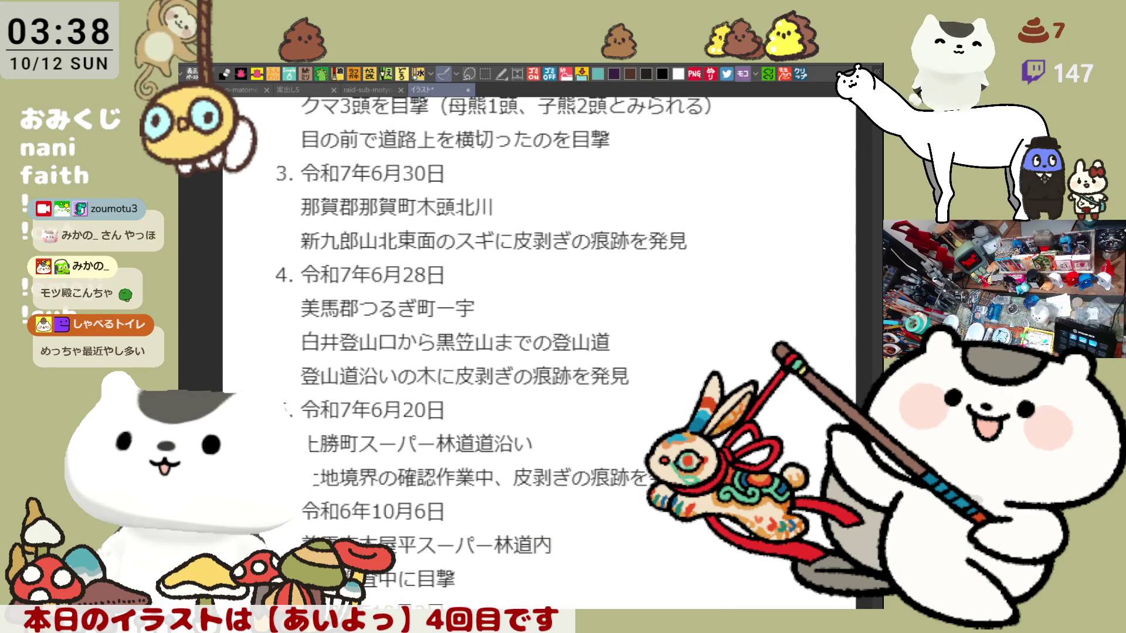
{"action": "scroll", "coordinate": [540, 351], "scroll_direction": "down", "scroll_amount": 1}
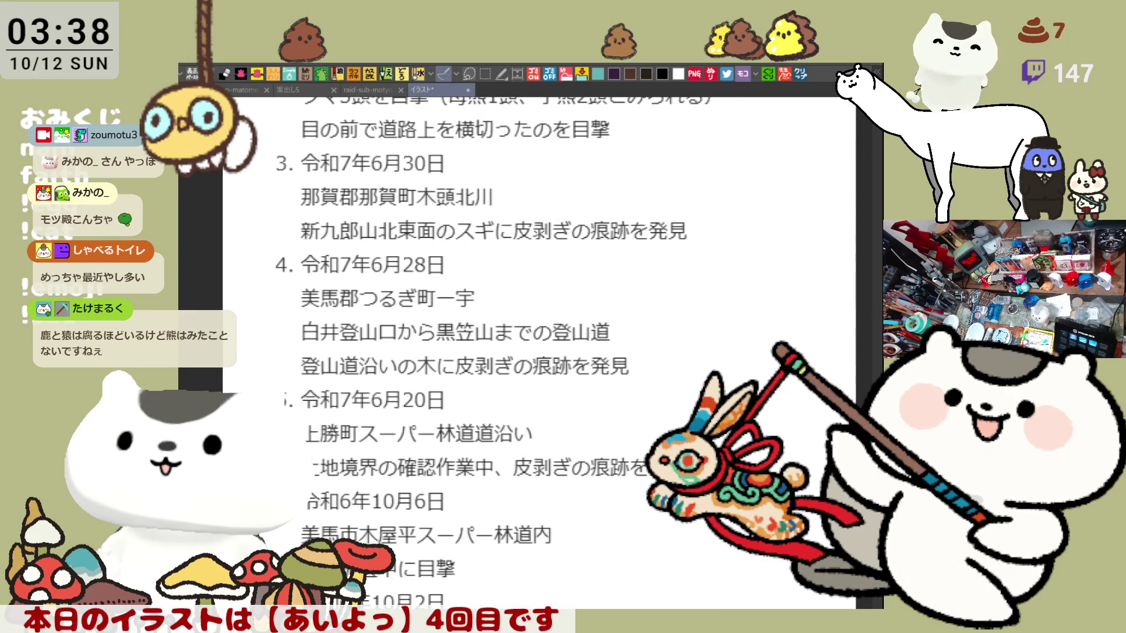
{"action": "scroll", "coordinate": [478, 352], "scroll_direction": "down", "scroll_amount": 3}
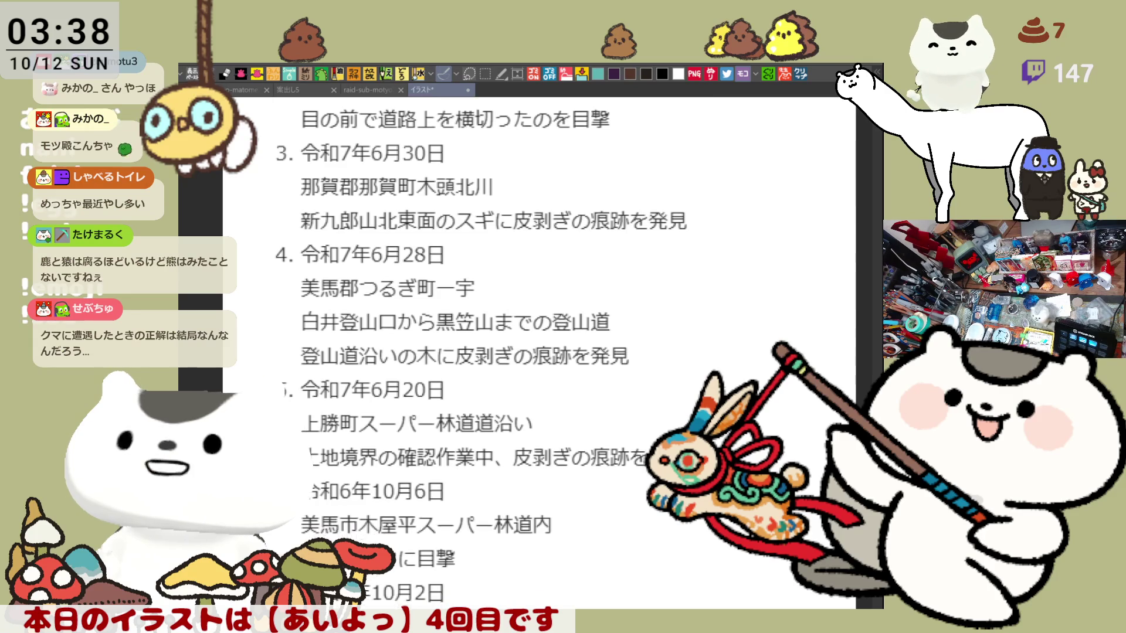
{"action": "scroll", "coordinate": [478, 351], "scroll_direction": "down", "scroll_amount": 1}
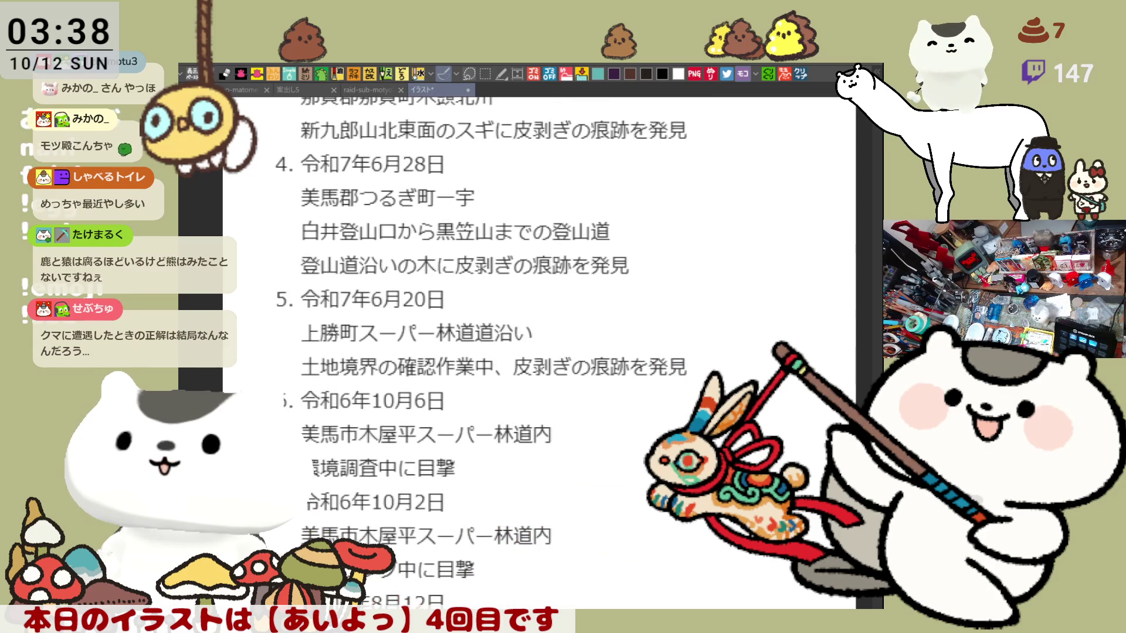
{"action": "scroll", "coordinate": [477, 352], "scroll_direction": "left", "scroll_amount": 2}
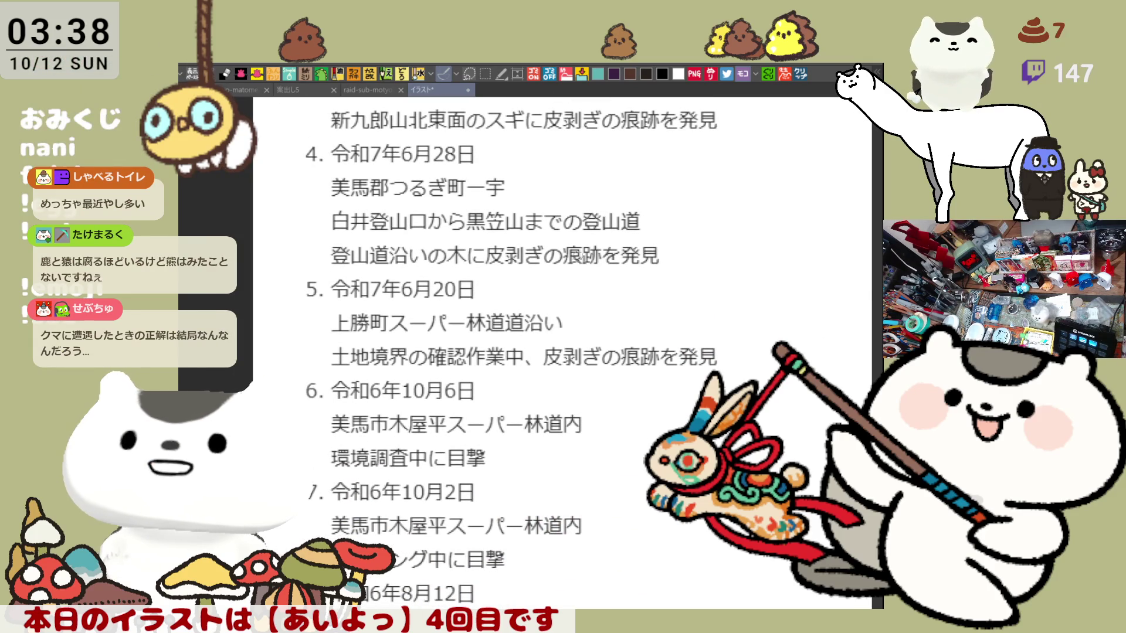
{"action": "left_click_drag", "start_coordinate": [492, 266], "coordinate": [619, 261]}
Underline 皮剥ぎの痕跡 in red on the 新九郎山, 登山道沿い and 土地境界 lines.
{"action": "key", "text": "ctrl+z"}
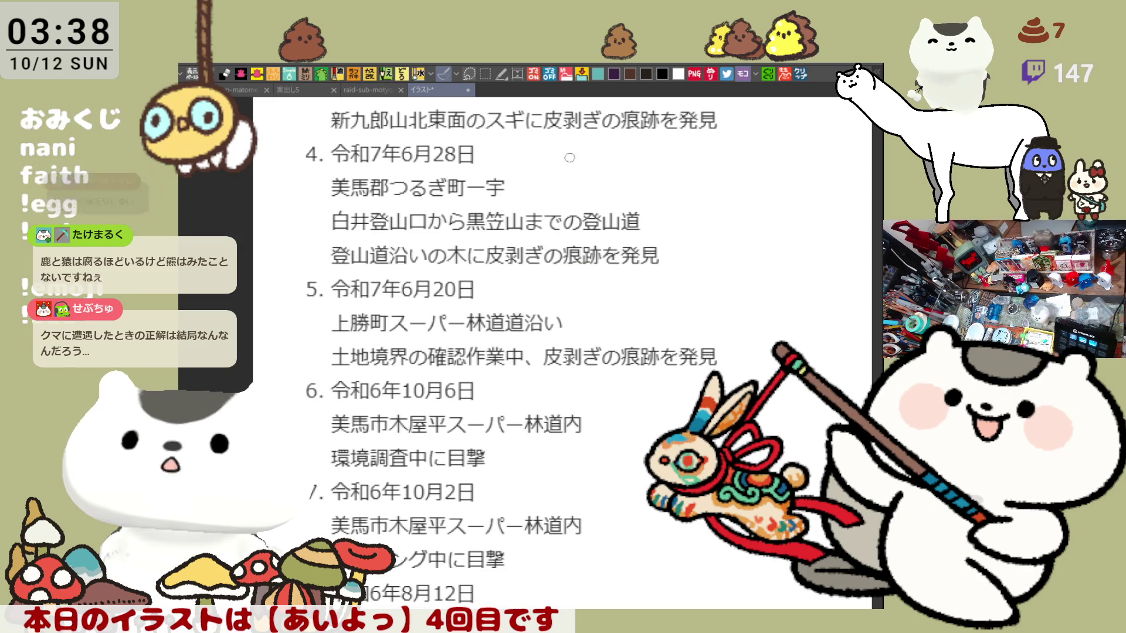
{"action": "left_click_drag", "start_coordinate": [573, 134], "coordinate": [629, 137]}
{"action": "left_click_drag", "start_coordinate": [475, 267], "coordinate": [564, 268]}
{"action": "left_click_drag", "start_coordinate": [538, 367], "coordinate": [643, 366]}
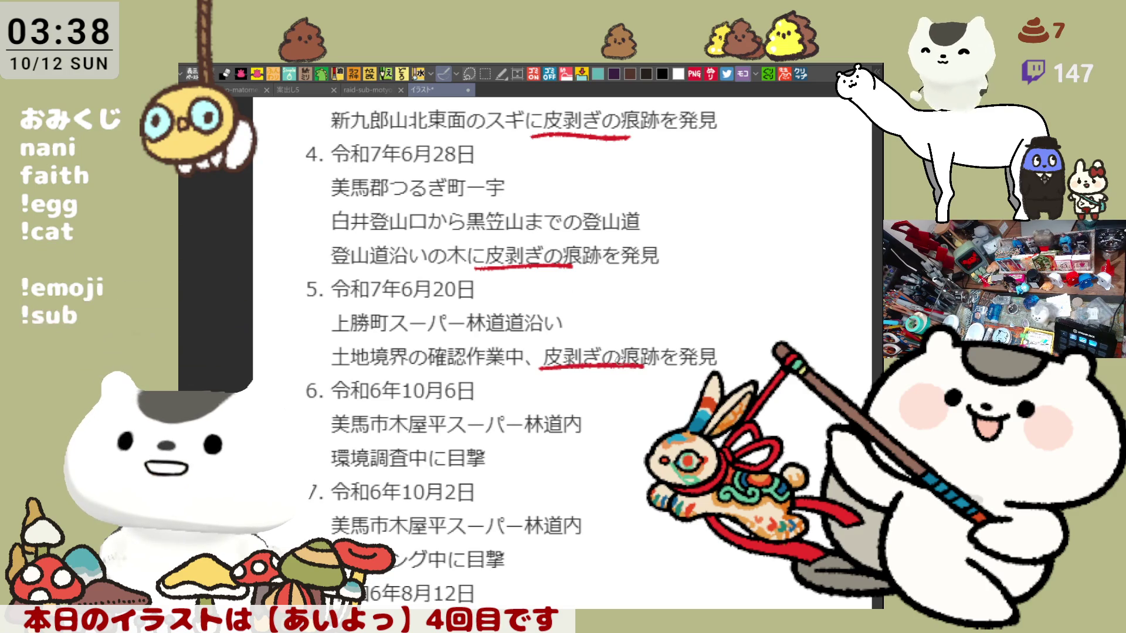
{"action": "key", "text": "ctrl+z"}
{"action": "left_click_drag", "start_coordinate": [526, 368], "coordinate": [628, 367]}
{"action": "key", "text": "ctrl+z"}
{"action": "left_click_drag", "start_coordinate": [549, 368], "coordinate": [640, 368]}
Underline 目撃 on the 環境調査中 line, close the list, and reopen it as a new document.
{"action": "scroll", "coordinate": [614, 478], "scroll_direction": "down", "scroll_amount": 3}
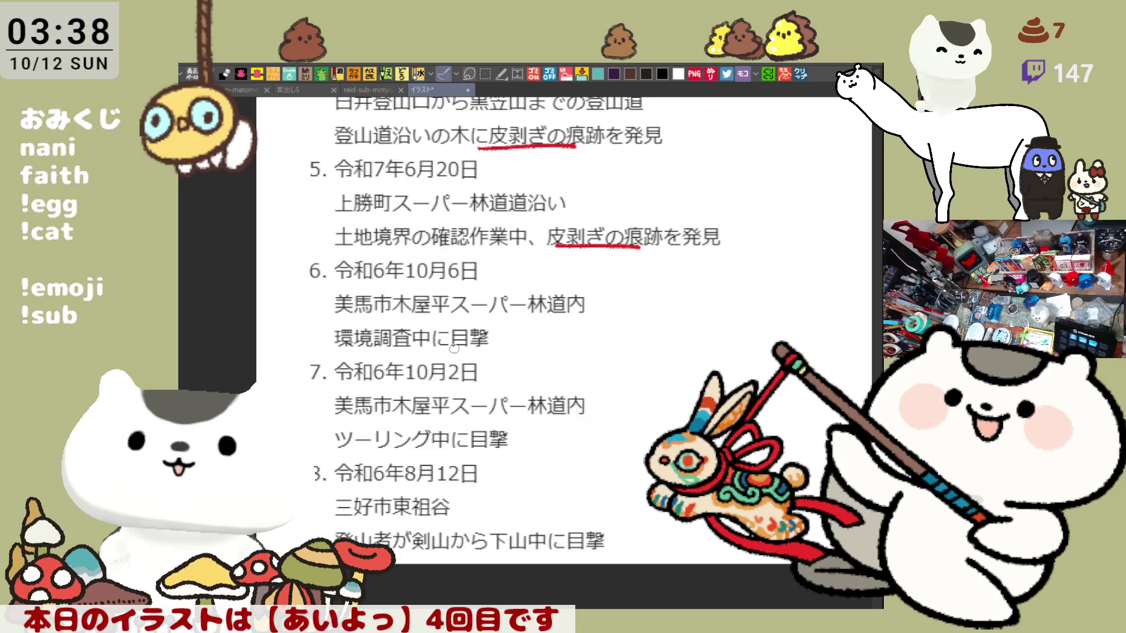
{"action": "left_click_drag", "start_coordinate": [450, 355], "coordinate": [482, 355]}
{"action": "mouse_move", "coordinate": [461, 447]}
{"action": "left_mouse_down"}
{"action": "mouse_move", "coordinate": [521, 446]}
{"action": "mouse_move", "coordinate": [599, 473]}
{"action": "left_mouse_up"}
{"action": "scroll", "coordinate": [586, 438], "scroll_direction": "down", "scroll_amount": 2}
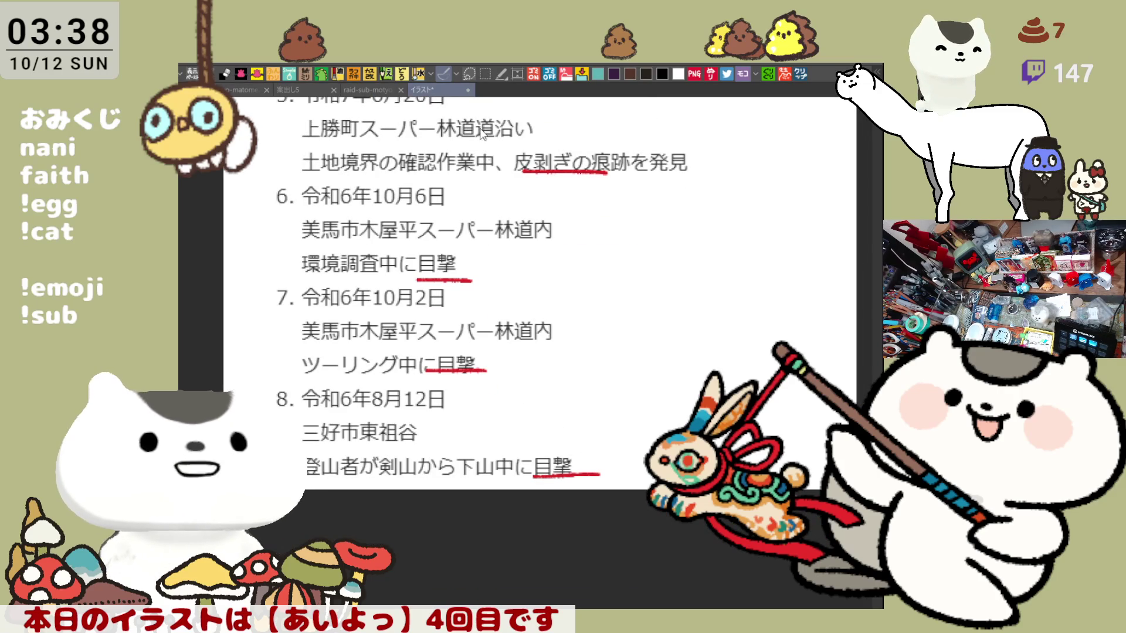
{"action": "key", "text": "ctrl+w"}
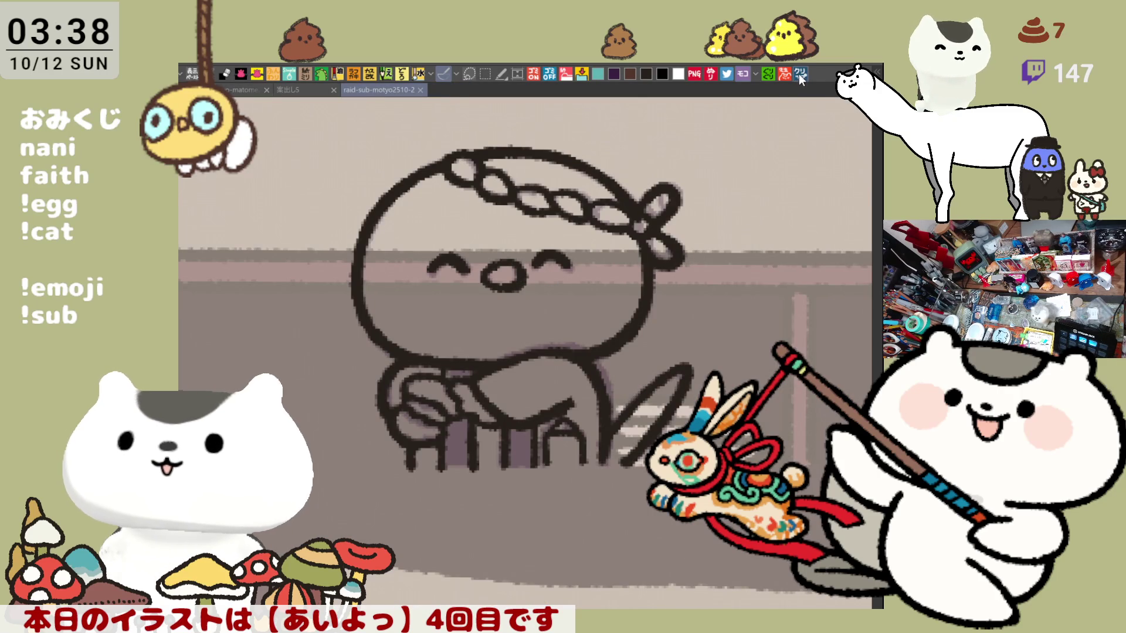
{"action": "left_click", "coordinate": [783, 76]}
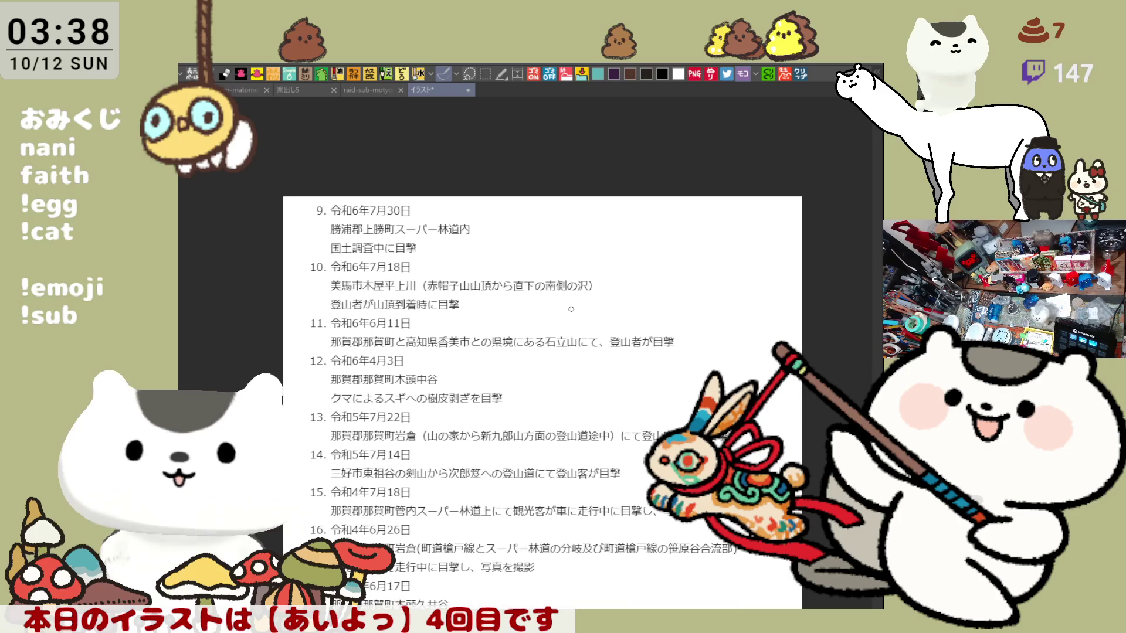
Underline に目撃, 目撃, 樹皮剥ぎを目撃 and 糞を目撃 in red on items 10–13.
{"action": "scroll", "coordinate": [569, 308], "scroll_direction": "up", "scroll_amount": 3}
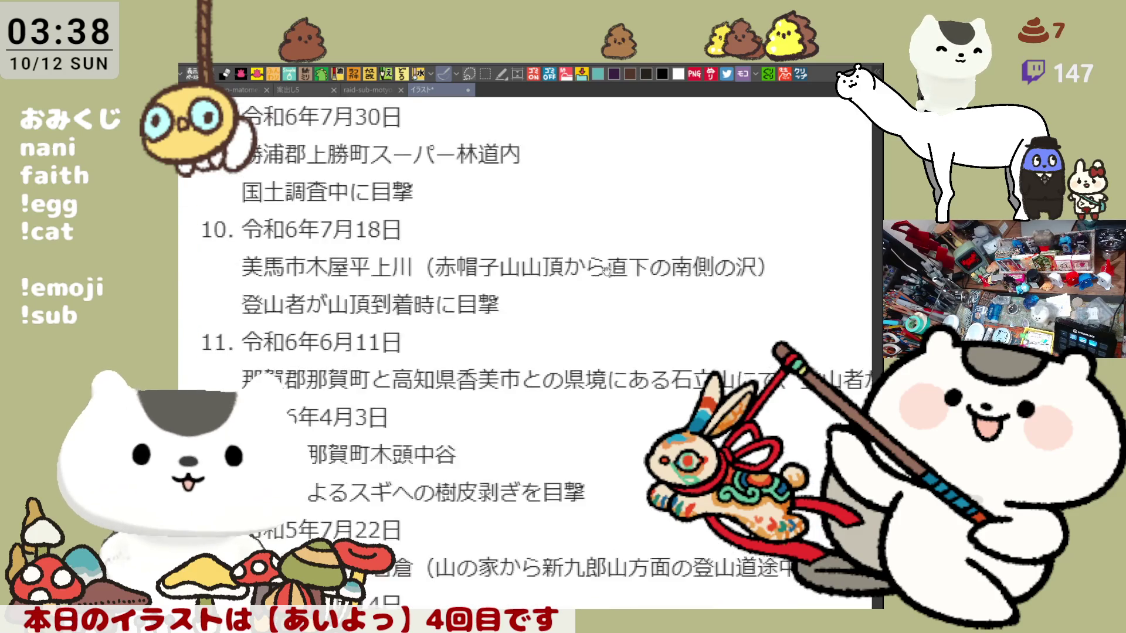
{"action": "left_click_drag", "start_coordinate": [369, 202], "coordinate": [435, 203]}
{"action": "left_click_drag", "start_coordinate": [452, 310], "coordinate": [519, 311]}
{"action": "mouse_move", "coordinate": [611, 433]}
{"action": "left_mouse_down"}
{"action": "mouse_move", "coordinate": [573, 404]}
{"action": "mouse_move", "coordinate": [555, 268]}
{"action": "left_mouse_up"}
{"action": "mouse_move", "coordinate": [413, 336]}
{"action": "left_mouse_down"}
{"action": "mouse_move", "coordinate": [562, 339]}
{"action": "mouse_move", "coordinate": [466, 366]}
{"action": "left_mouse_up"}
{"action": "mouse_move", "coordinate": [750, 245]}
{"action": "left_mouse_down"}
{"action": "mouse_move", "coordinate": [801, 244]}
{"action": "mouse_move", "coordinate": [695, 122]}
{"action": "left_mouse_up"}
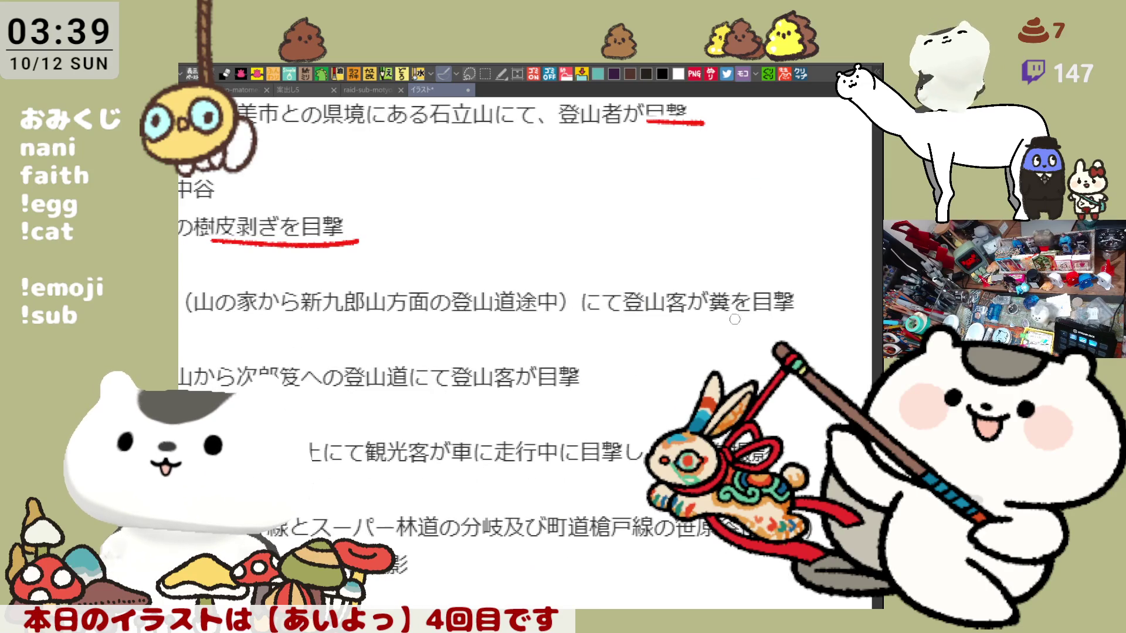
{"action": "left_click_drag", "start_coordinate": [746, 319], "coordinate": [808, 319]}
Underline 目撃 on item 14 and 目撃し、写真を撮影 on items 15 and 16 in red.
{"action": "scroll", "coordinate": [785, 317], "scroll_direction": "down", "scroll_amount": 2}
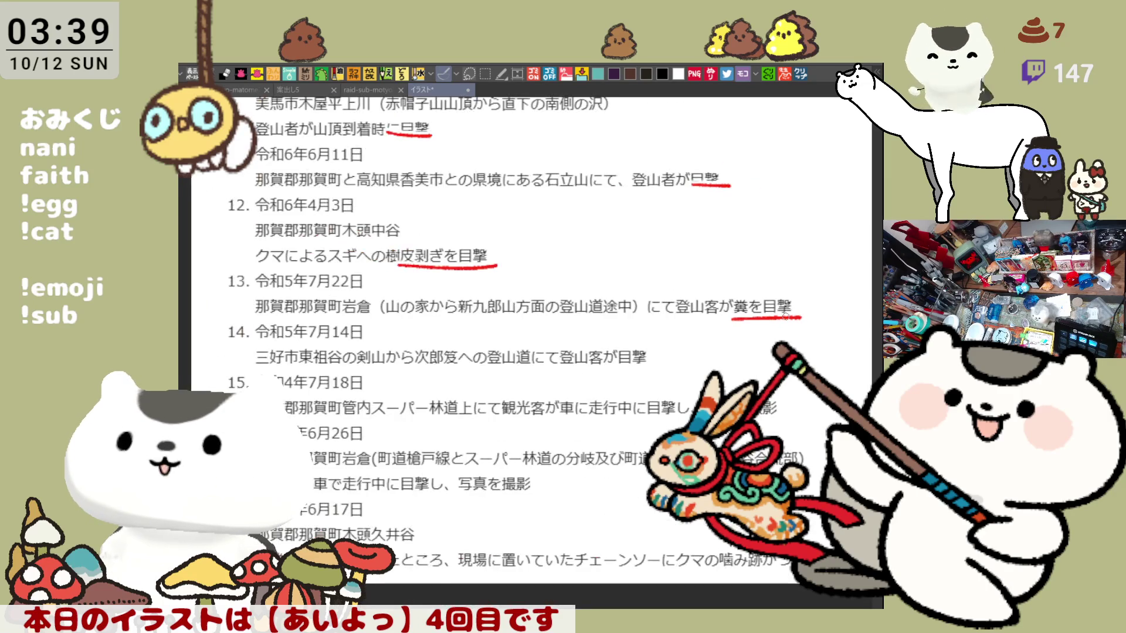
{"action": "left_click_drag", "start_coordinate": [687, 386], "coordinate": [660, 316]}
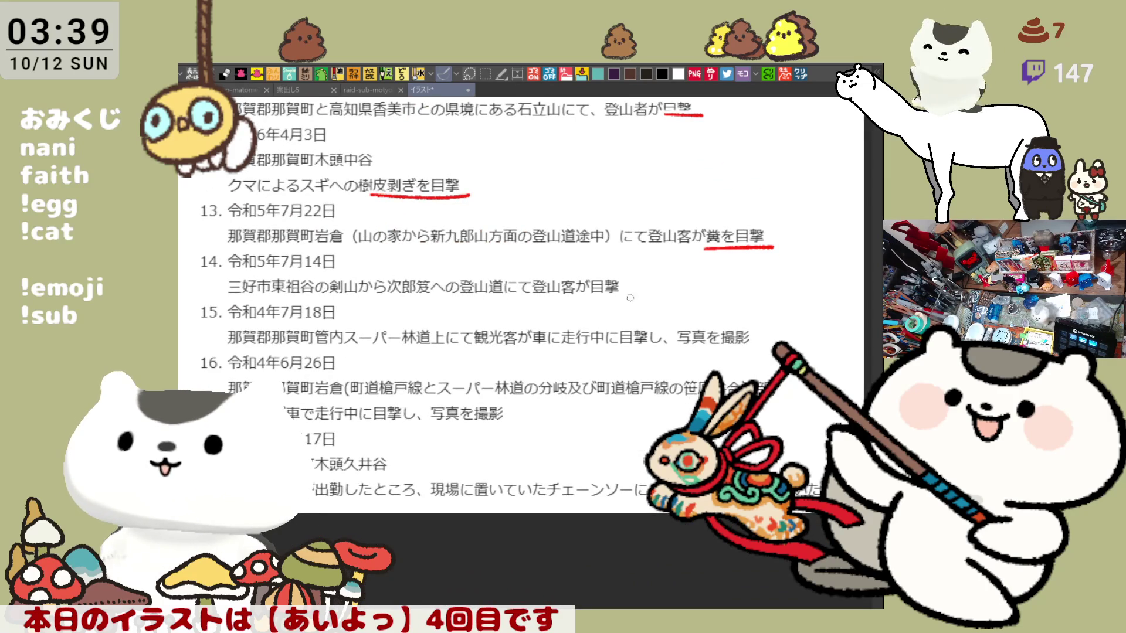
{"action": "left_click_drag", "start_coordinate": [592, 298], "coordinate": [639, 298]}
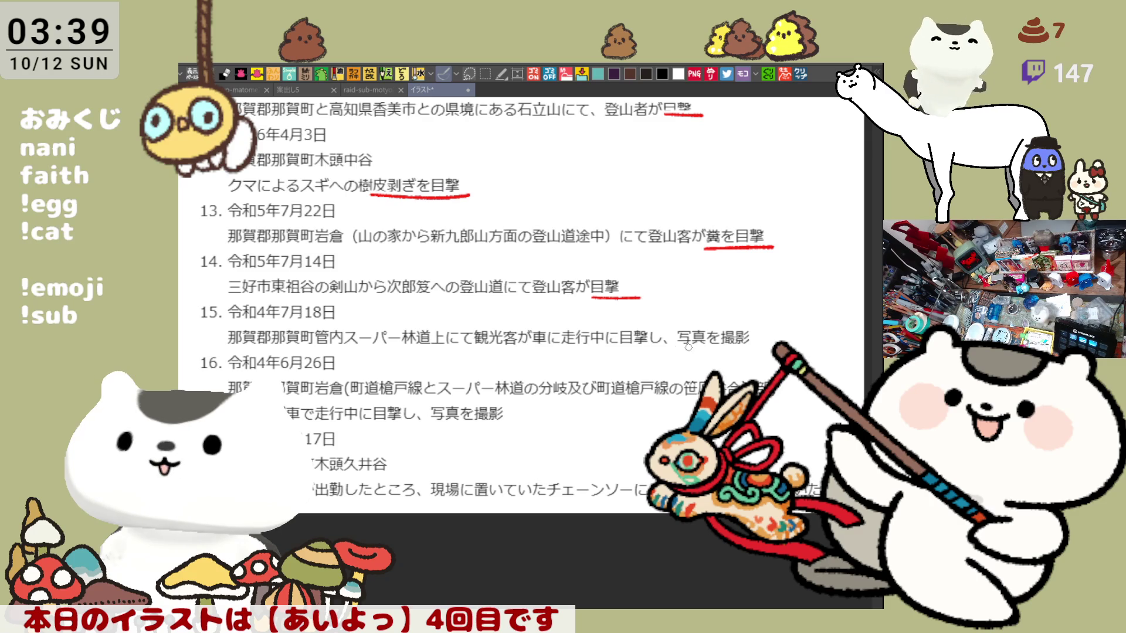
{"action": "left_click_drag", "start_coordinate": [623, 350], "coordinate": [756, 352]}
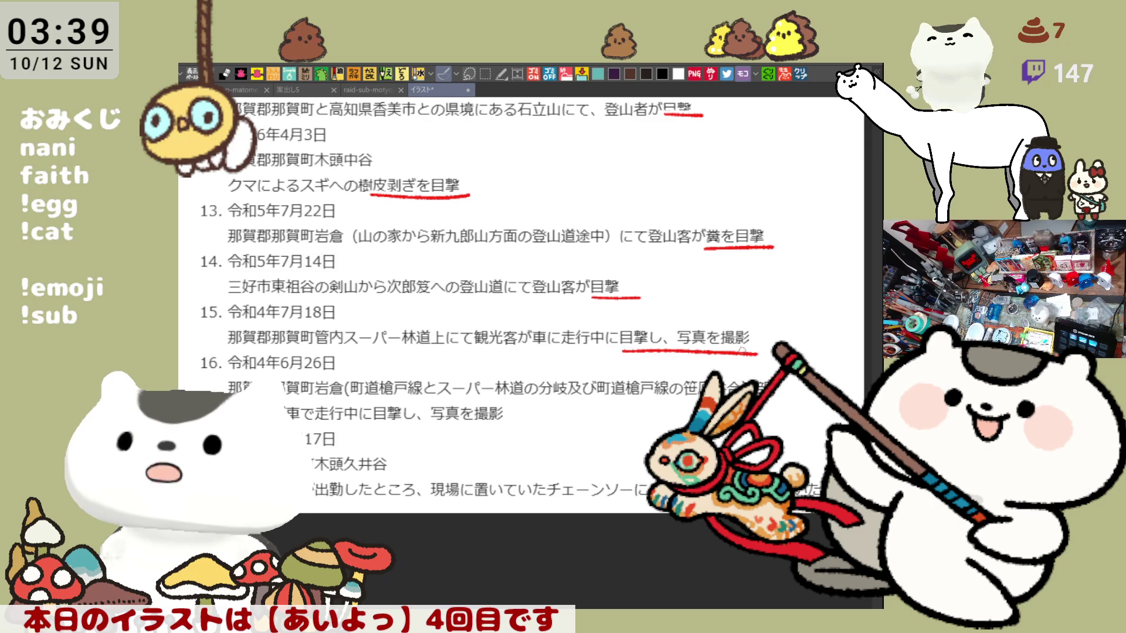
{"action": "key", "text": "ctrl+z"}
{"action": "left_click_drag", "start_coordinate": [625, 350], "coordinate": [775, 352]}
{"action": "key", "text": "ctrl+z"}
{"action": "left_click_drag", "start_coordinate": [623, 350], "coordinate": [770, 352]}
{"action": "scroll", "coordinate": [693, 380], "scroll_direction": "down", "scroll_amount": 1}
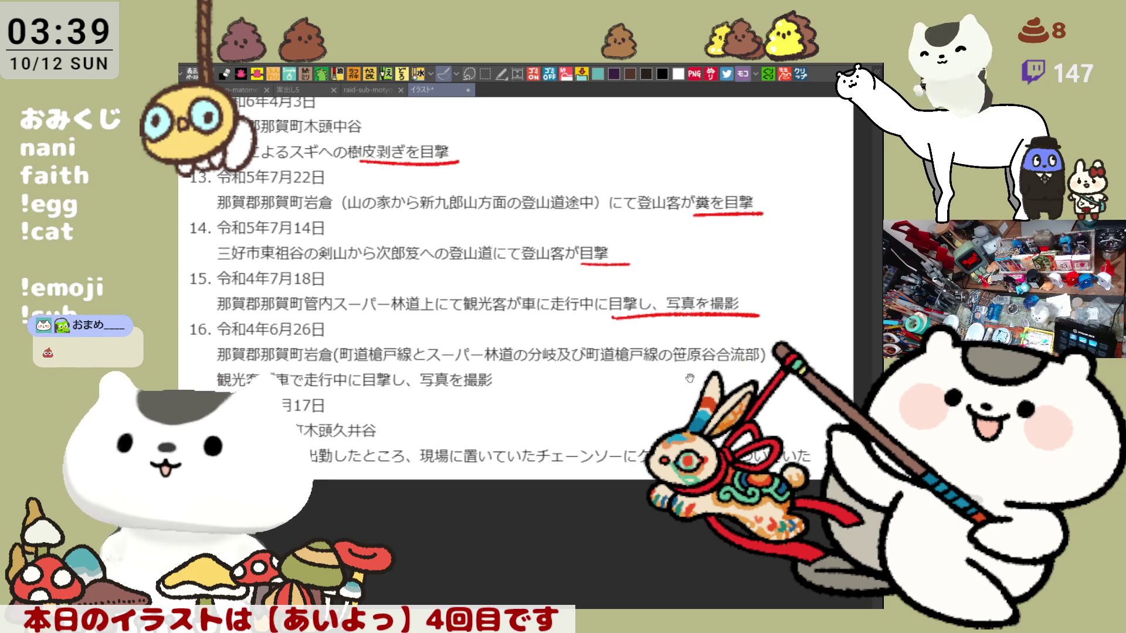
{"action": "left_click_drag", "start_coordinate": [693, 380], "coordinate": [722, 359]}
{"action": "left_click_drag", "start_coordinate": [392, 377], "coordinate": [550, 380]}
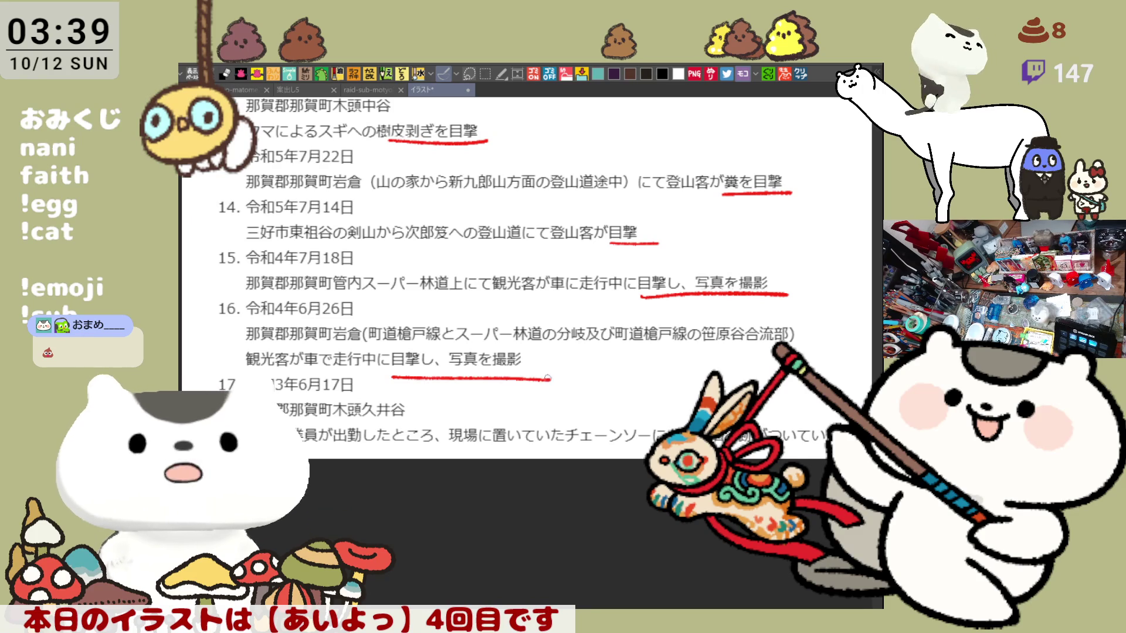
Draw a red box around entry 17's 木頭久井谷, check it, then close the reference text.
{"action": "mouse_move", "coordinate": [697, 388]}
{"action": "left_mouse_down"}
{"action": "mouse_move", "coordinate": [673, 315]}
{"action": "mouse_move", "coordinate": [683, 282]}
{"action": "left_mouse_up"}
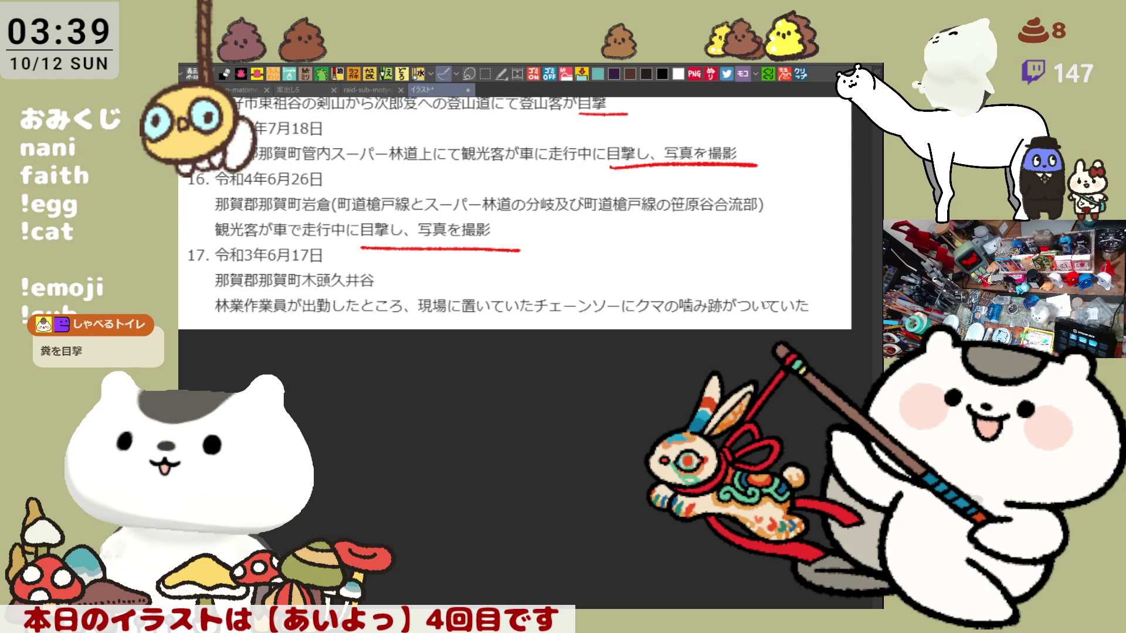
{"action": "scroll", "coordinate": [313, 305], "scroll_direction": "up", "scroll_amount": 5}
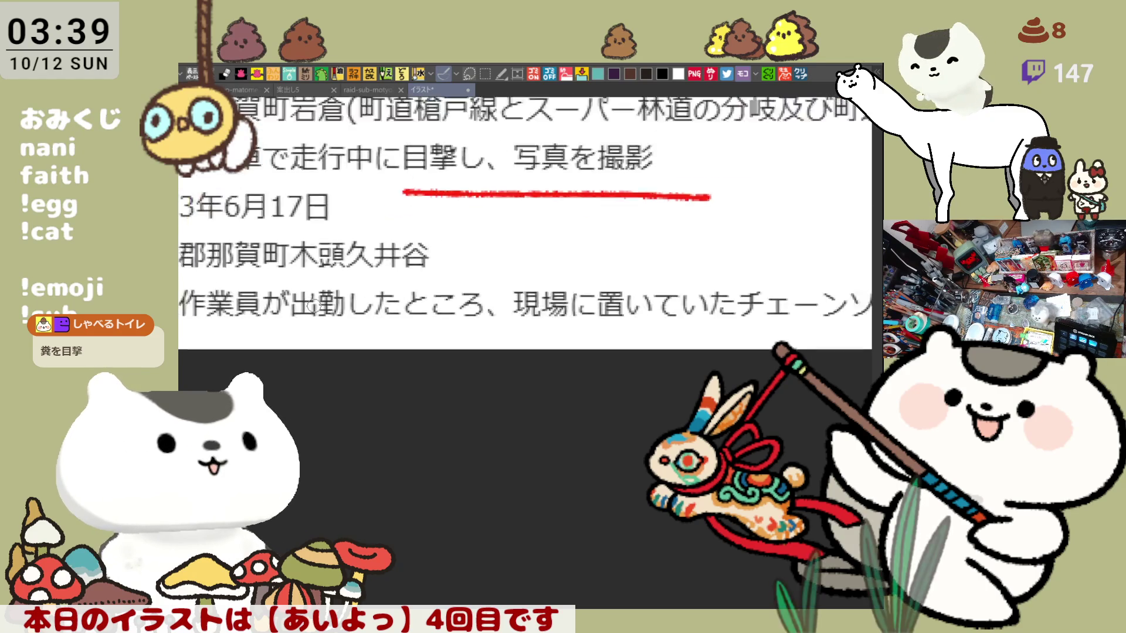
{"action": "scroll", "coordinate": [313, 305], "scroll_direction": "up", "scroll_amount": 1}
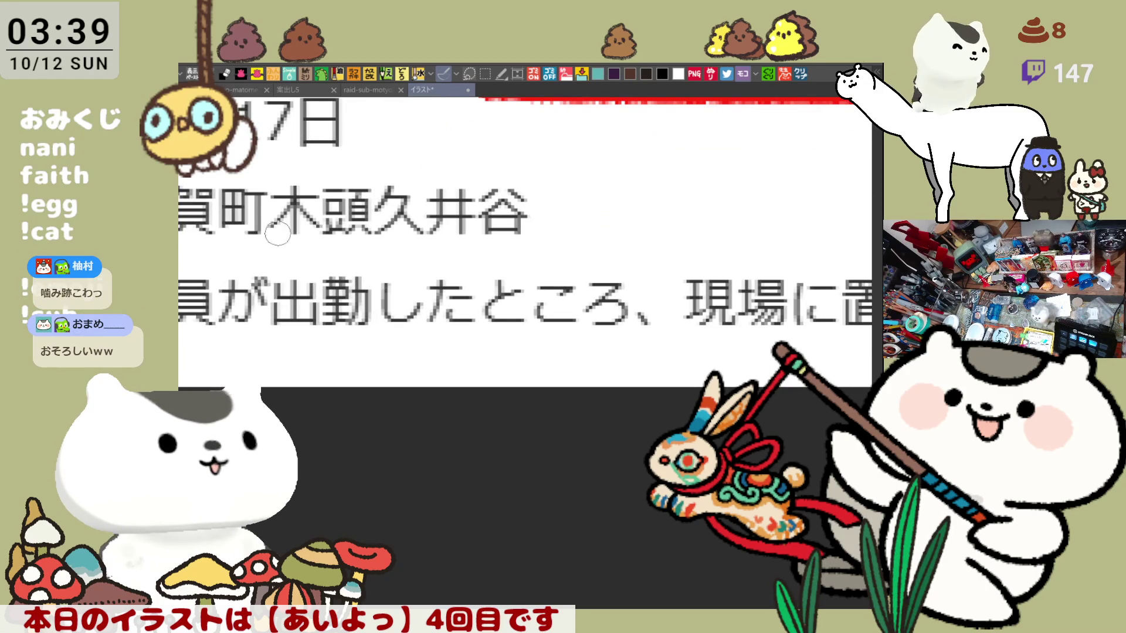
{"action": "mouse_move", "coordinate": [262, 190]}
{"action": "left_mouse_down"}
{"action": "mouse_move", "coordinate": [427, 256]}
{"action": "mouse_move", "coordinate": [580, 253]}
{"action": "left_mouse_up"}
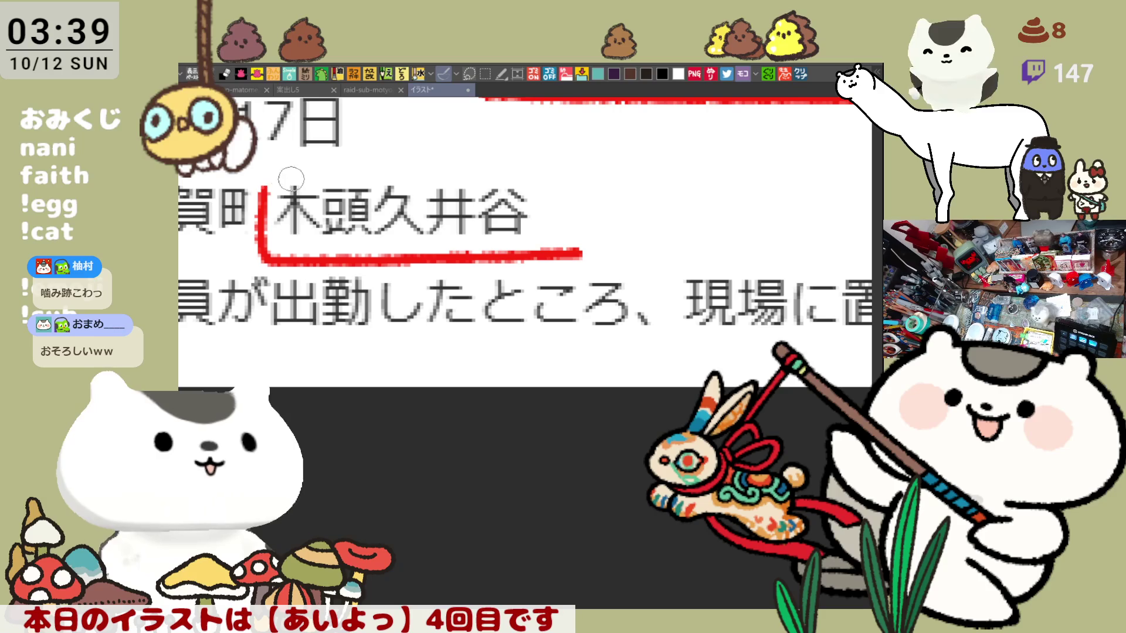
{"action": "mouse_move", "coordinate": [263, 178]}
{"action": "left_mouse_down"}
{"action": "mouse_move", "coordinate": [502, 160]}
{"action": "mouse_move", "coordinate": [574, 221]}
{"action": "mouse_move", "coordinate": [578, 254]}
{"action": "mouse_move", "coordinate": [586, 226]}
{"action": "left_mouse_up"}
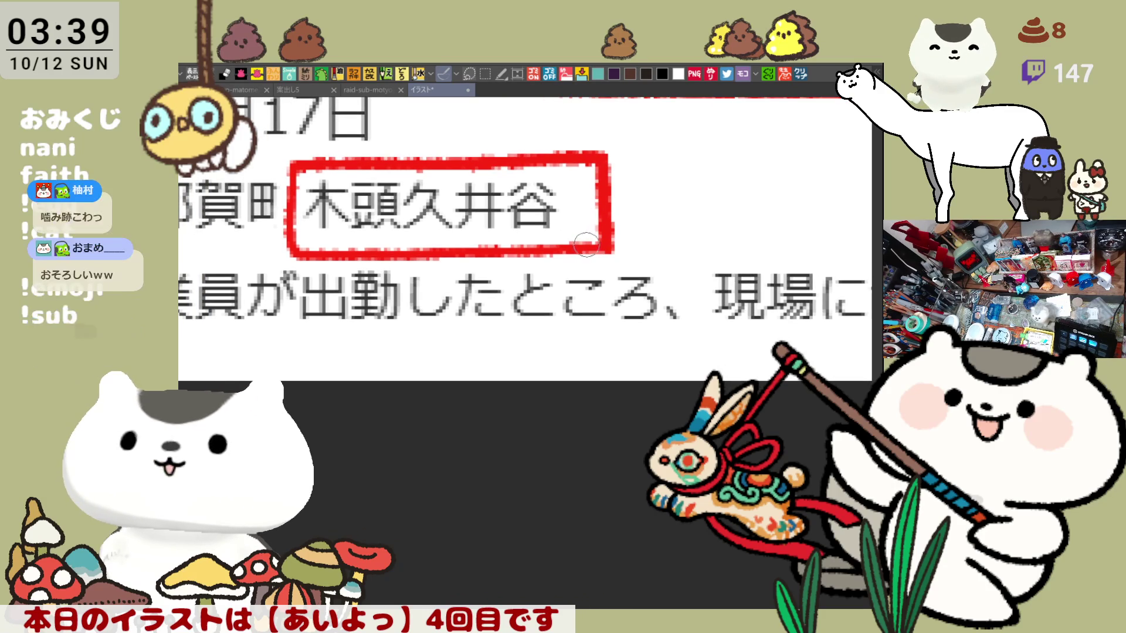
{"action": "left_click_drag", "start_coordinate": [566, 226], "coordinate": [598, 256]}
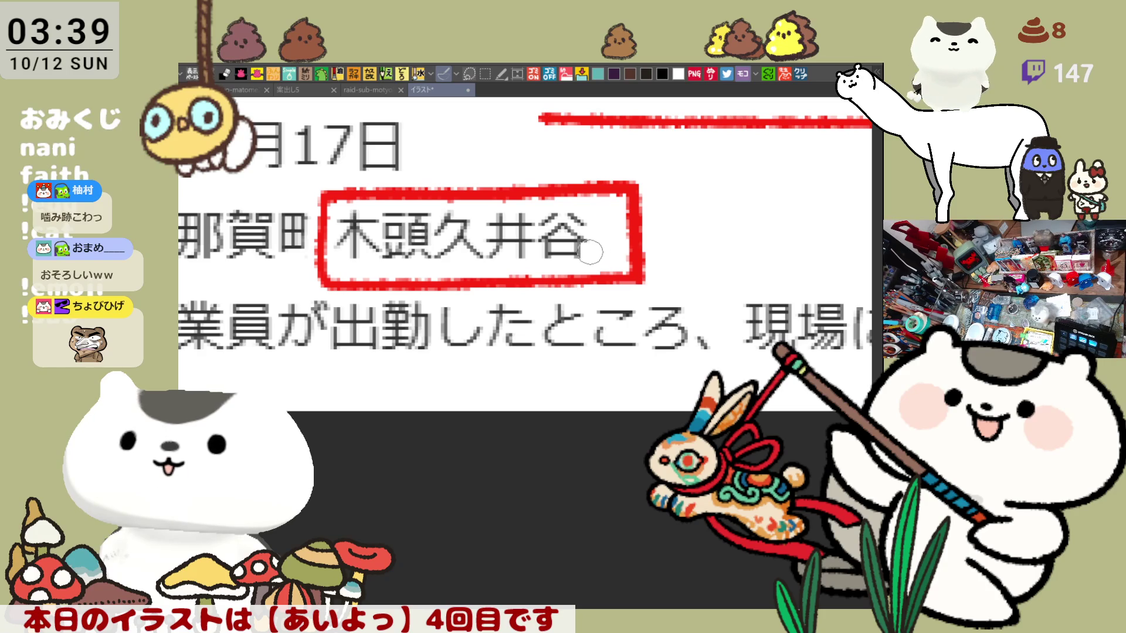
{"action": "scroll", "coordinate": [583, 268], "scroll_direction": "down", "scroll_amount": 5}
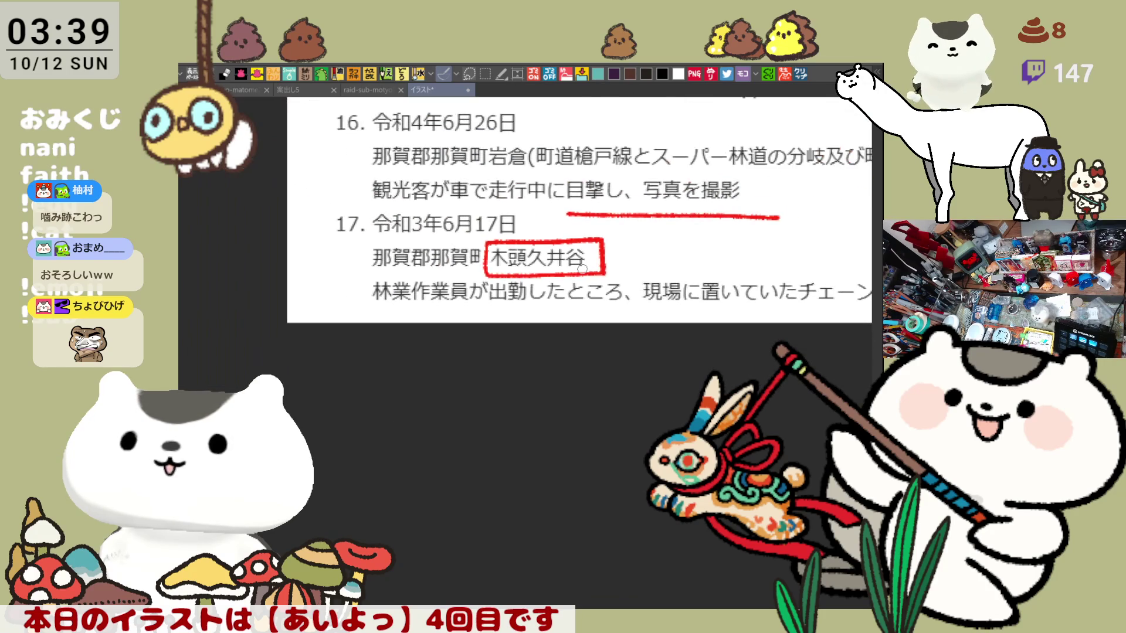
{"action": "left_click_drag", "start_coordinate": [482, 245], "coordinate": [489, 316]}
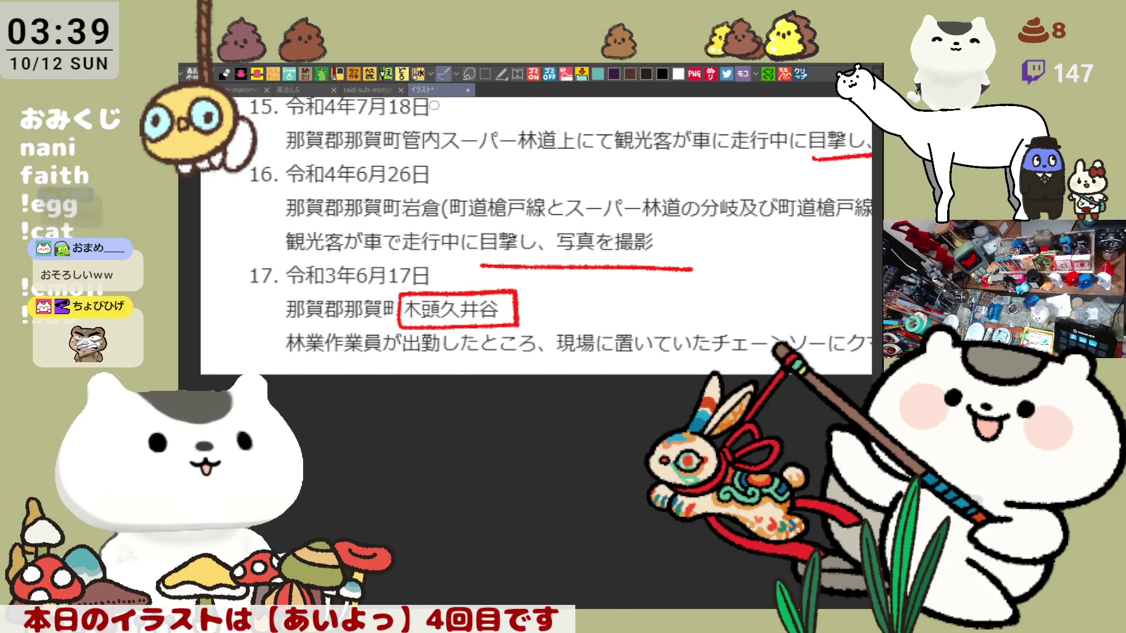
{"action": "key", "text": "ctrl+w"}
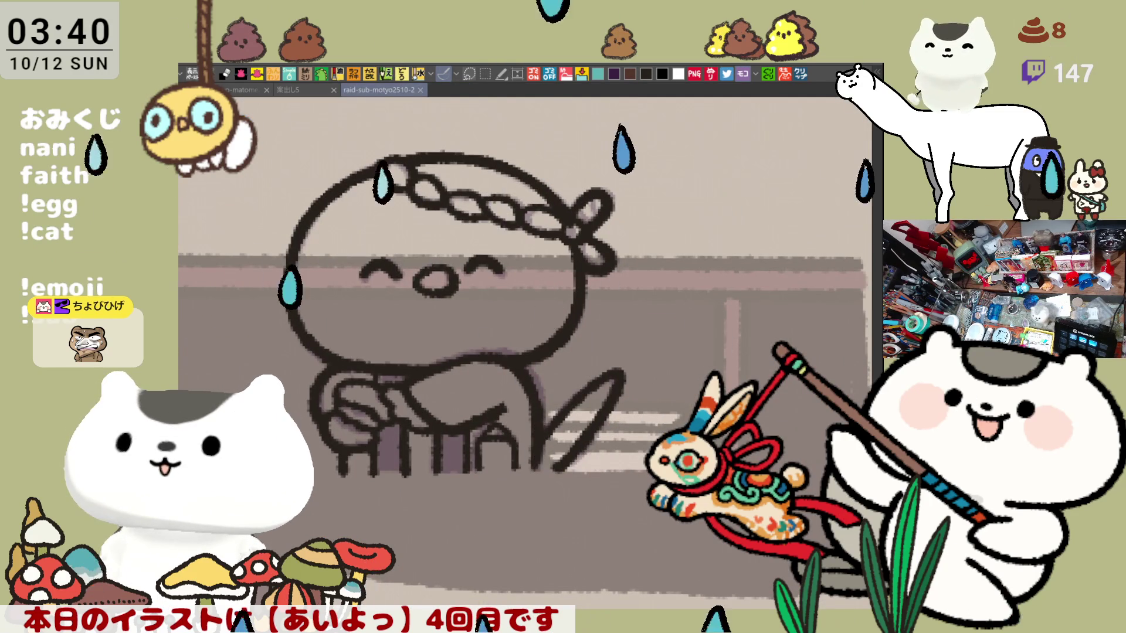
Fill the kappa teal, then fill its head and the headband gaps green.
{"action": "left_click_drag", "start_coordinate": [350, 466], "coordinate": [529, 462]}
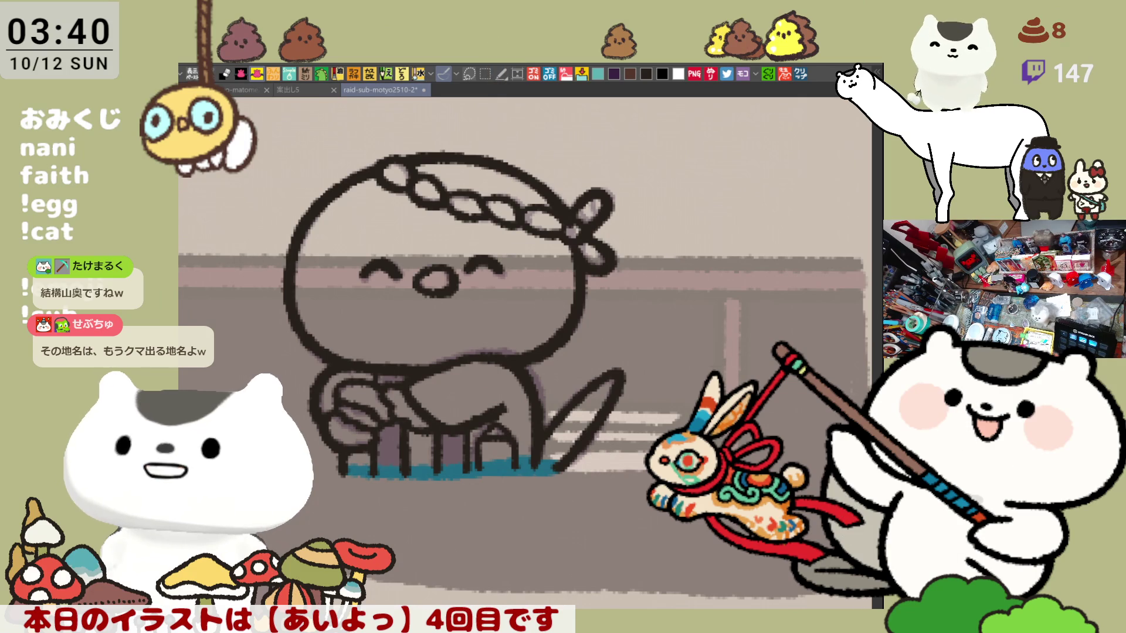
{"action": "mouse_move", "coordinate": [525, 555]}
{"action": "left_mouse_down"}
{"action": "mouse_move", "coordinate": [484, 117]}
{"action": "mouse_move", "coordinate": [411, 555]}
{"action": "left_mouse_up"}
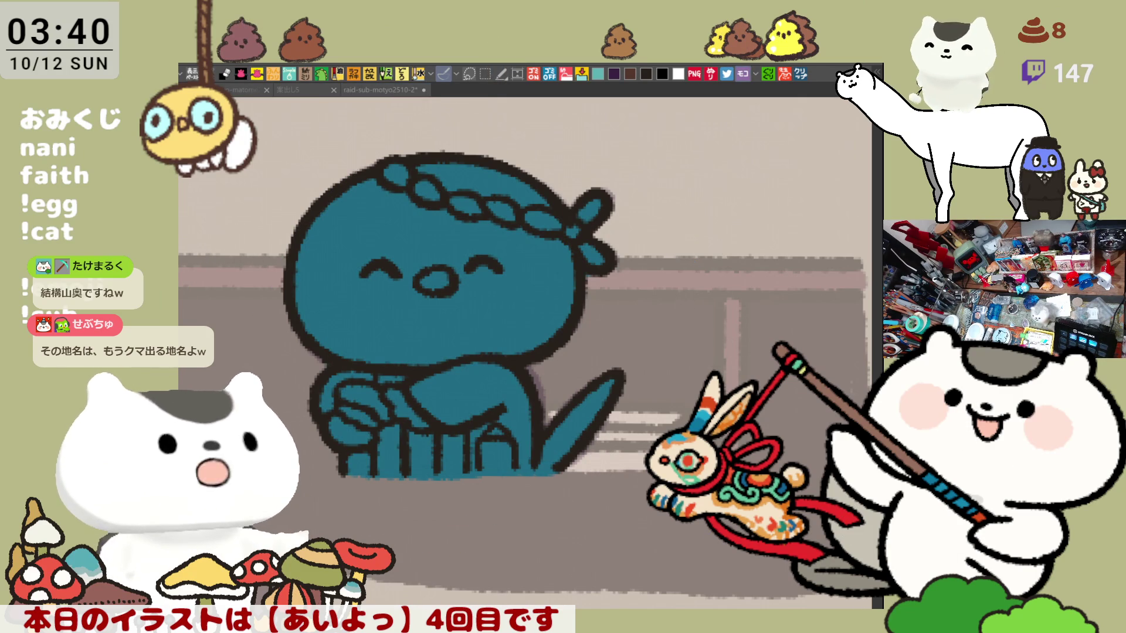
{"action": "left_click", "coordinate": [474, 311]}
{"action": "key", "text": "ctrl+z"}
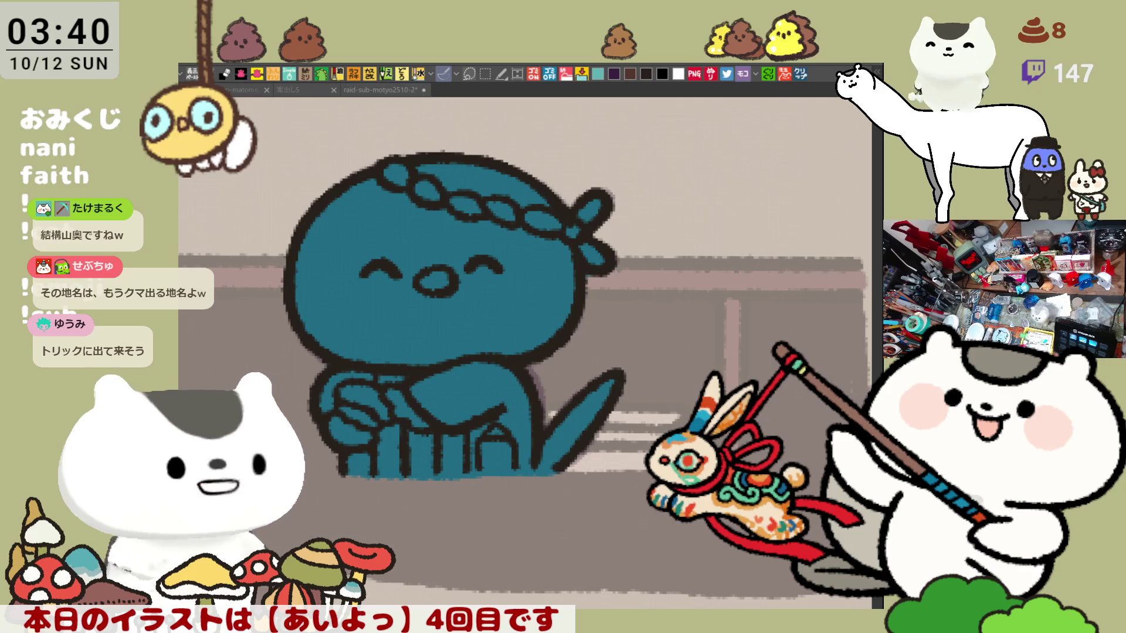
{"action": "left_click", "coordinate": [441, 202]}
{"action": "left_click", "coordinate": [493, 179]}
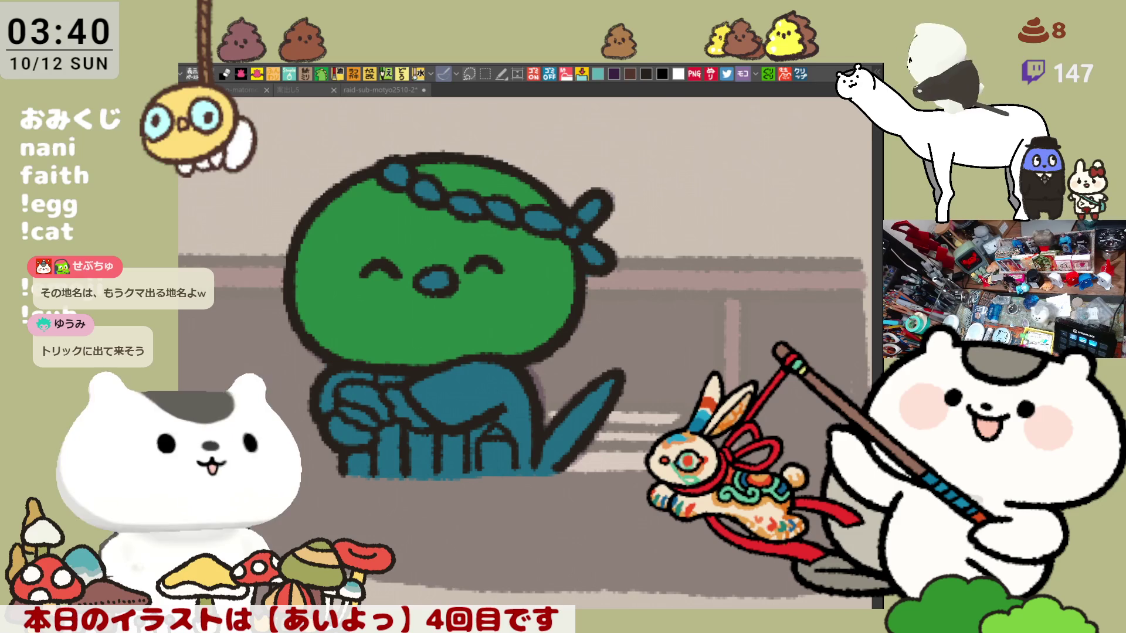
{"action": "left_click_drag", "start_coordinate": [378, 274], "coordinate": [387, 358]}
Outline and fill the kappa's lower face light green, then darken the gaps between its legs.
{"action": "key", "text": "ctrl+z"}
{"action": "mouse_move", "coordinate": [378, 274]}
{"action": "left_mouse_down"}
{"action": "mouse_move", "coordinate": [387, 364]}
{"action": "mouse_move", "coordinate": [410, 360]}
{"action": "left_mouse_up"}
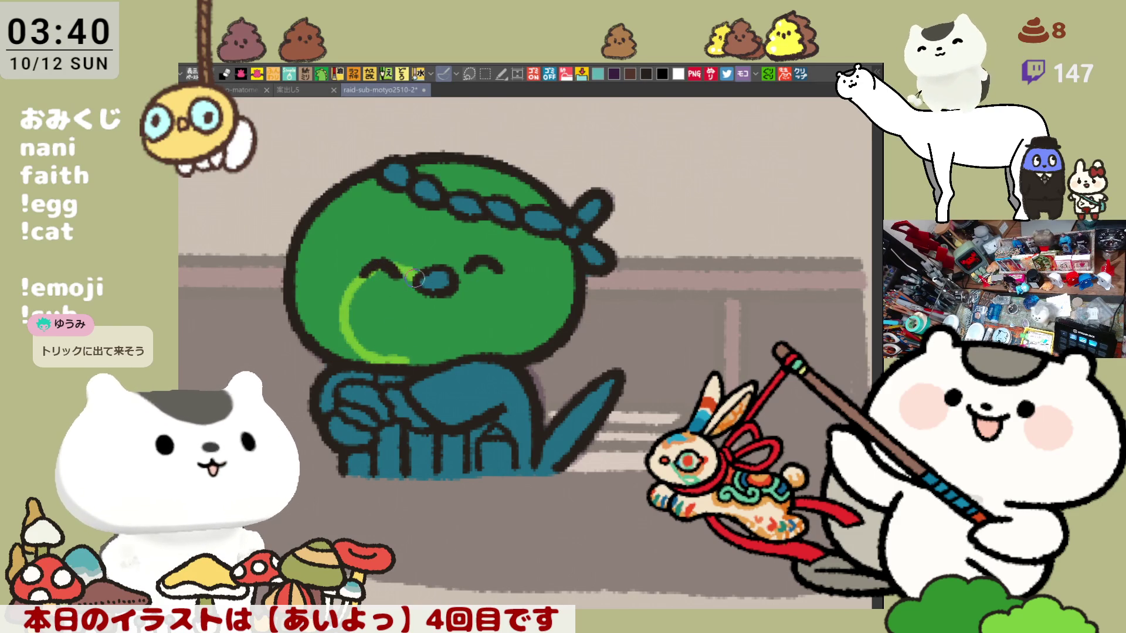
{"action": "left_click_drag", "start_coordinate": [399, 263], "coordinate": [420, 272]}
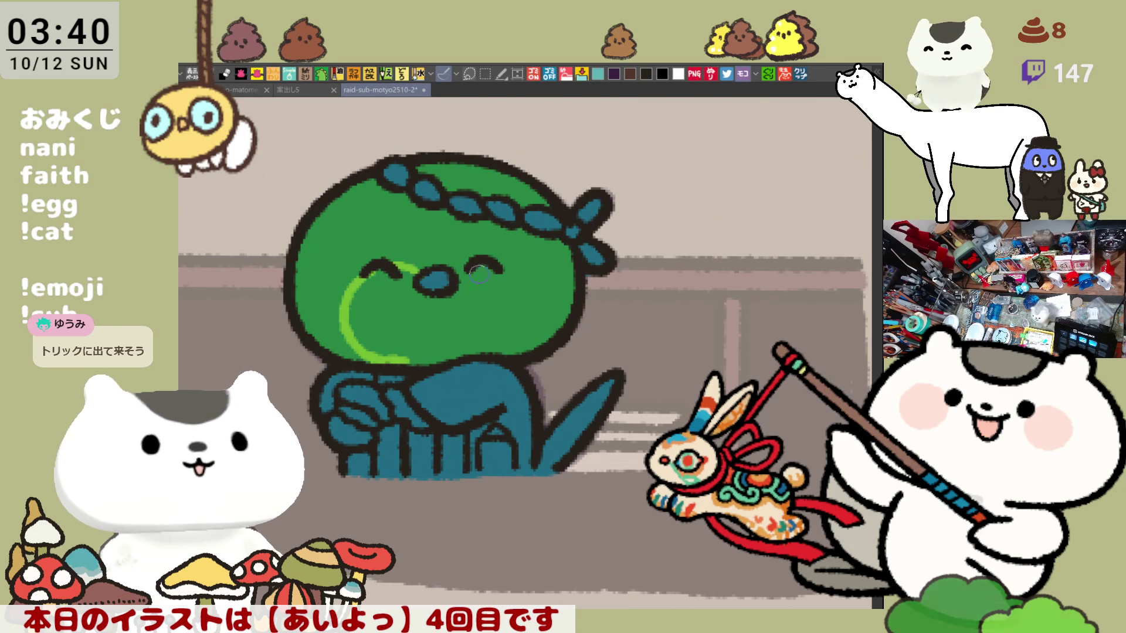
{"action": "left_click_drag", "start_coordinate": [498, 273], "coordinate": [505, 340]}
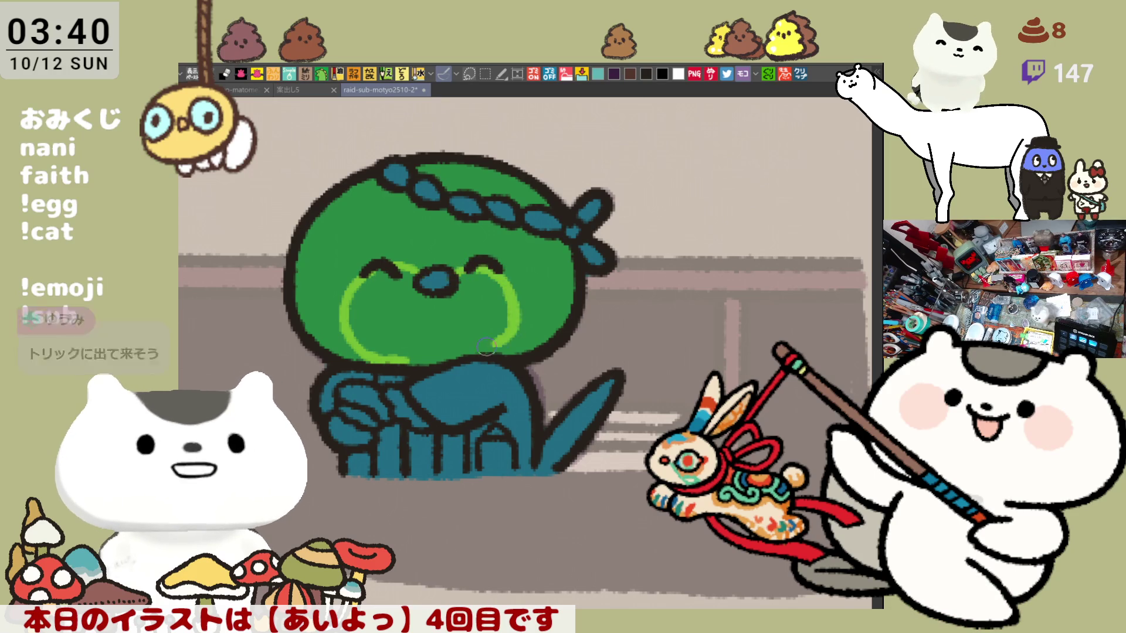
{"action": "key", "text": "ctrl+z"}
{"action": "mouse_move", "coordinate": [497, 267]}
{"action": "left_mouse_down"}
{"action": "mouse_move", "coordinate": [518, 299]}
{"action": "mouse_move", "coordinate": [481, 356]}
{"action": "left_mouse_up"}
{"action": "key", "text": "ctrl+z"}
{"action": "left_click_drag", "start_coordinate": [495, 267], "coordinate": [481, 355]}
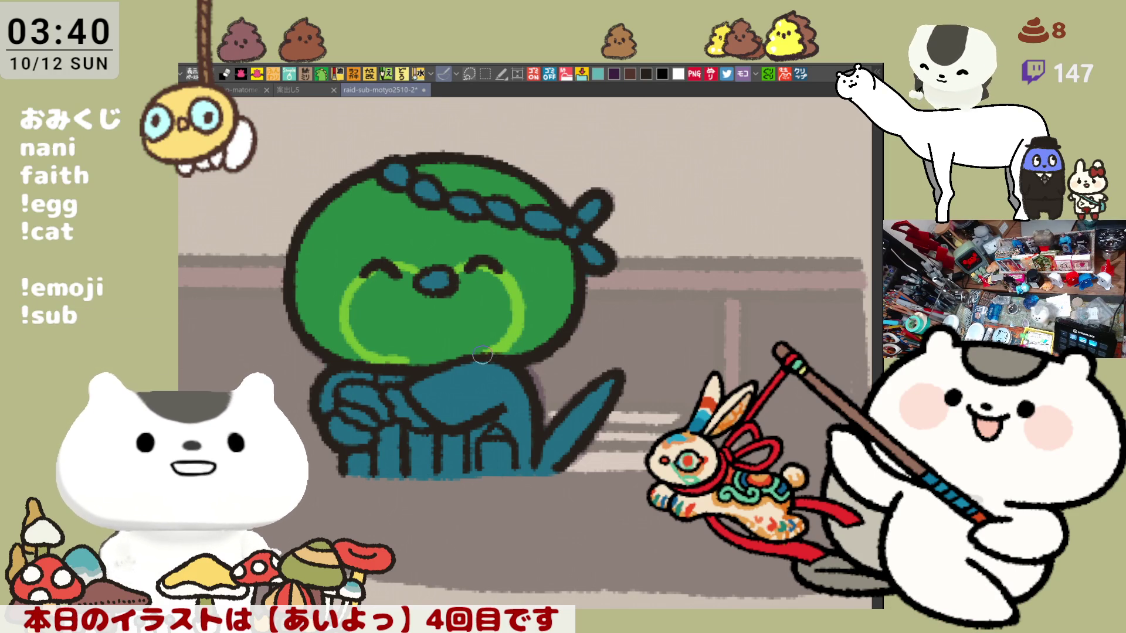
{"action": "left_click", "coordinate": [498, 310]}
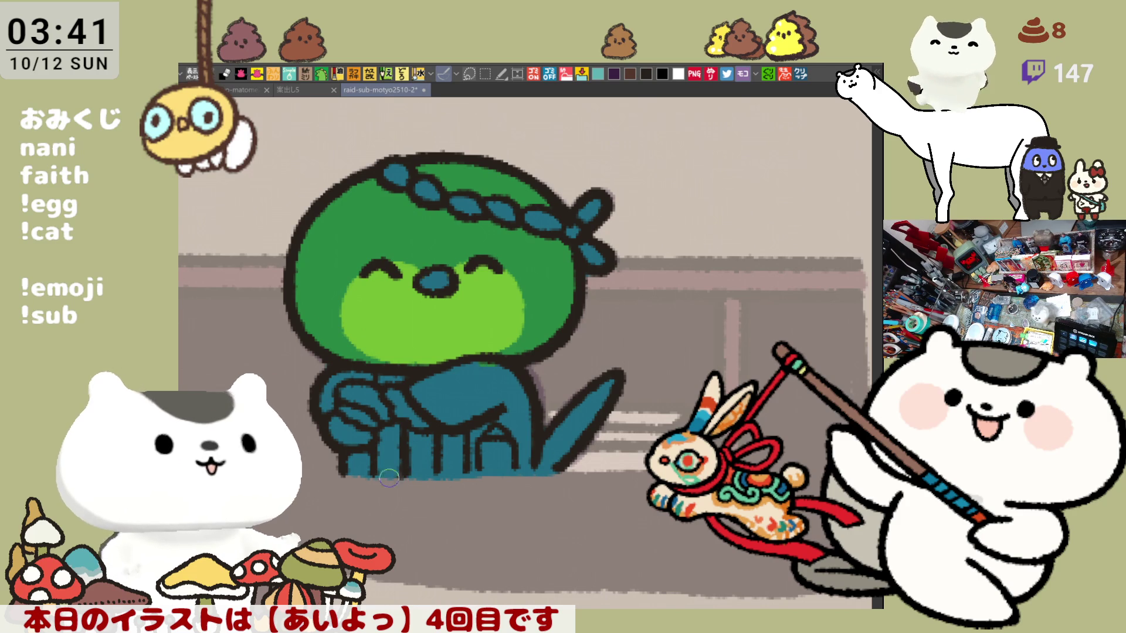
{"action": "mouse_move", "coordinate": [437, 469]}
{"action": "left_mouse_down"}
{"action": "mouse_move", "coordinate": [463, 463]}
{"action": "mouse_move", "coordinate": [442, 450]}
{"action": "mouse_move", "coordinate": [391, 472]}
{"action": "left_mouse_up"}
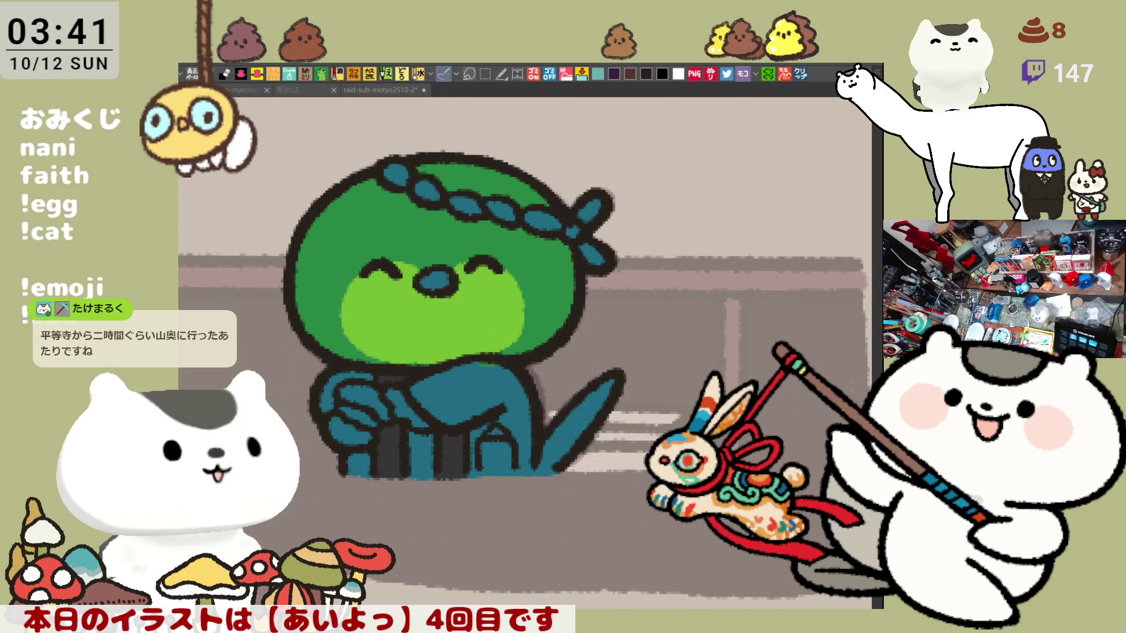
Paint the kappa's nose and the arcs over both eyes light grey.
{"action": "left_click_drag", "start_coordinate": [450, 271], "coordinate": [425, 282]}
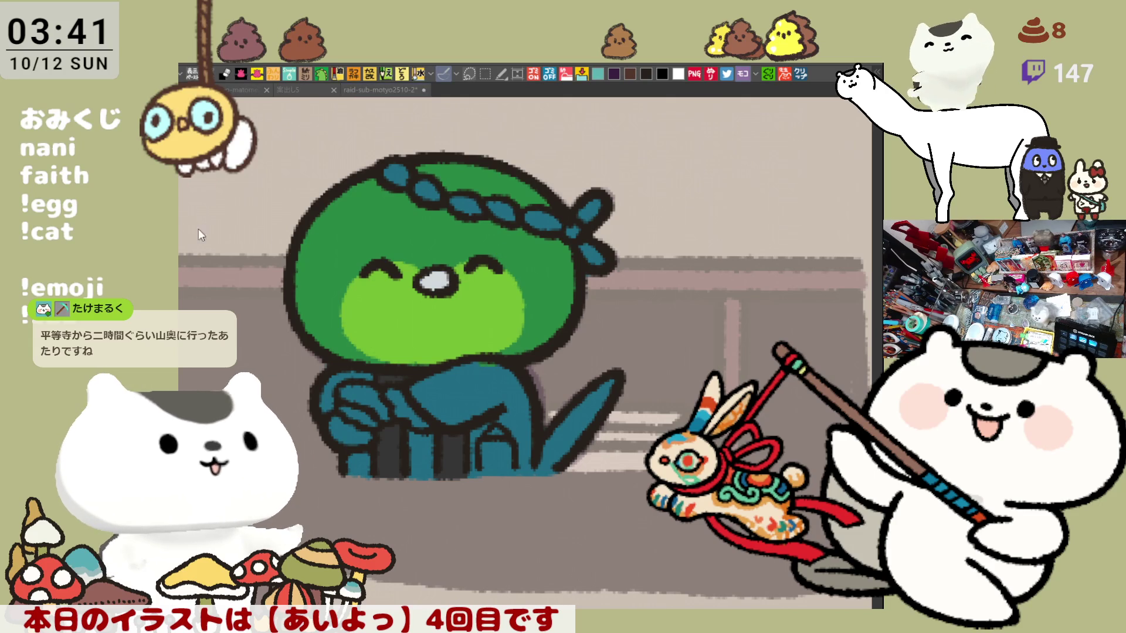
{"action": "left_click", "coordinate": [358, 274]}
{"action": "mouse_move", "coordinate": [355, 276]}
{"action": "left_mouse_down"}
{"action": "mouse_move", "coordinate": [387, 257]}
{"action": "mouse_move", "coordinate": [400, 271]}
{"action": "mouse_move", "coordinate": [368, 259]}
{"action": "mouse_move", "coordinate": [400, 274]}
{"action": "mouse_move", "coordinate": [378, 255]}
{"action": "mouse_move", "coordinate": [398, 278]}
{"action": "left_mouse_up"}
{"action": "key", "text": "ctrl+z"}
{"action": "key", "text": "ctrl+z"}
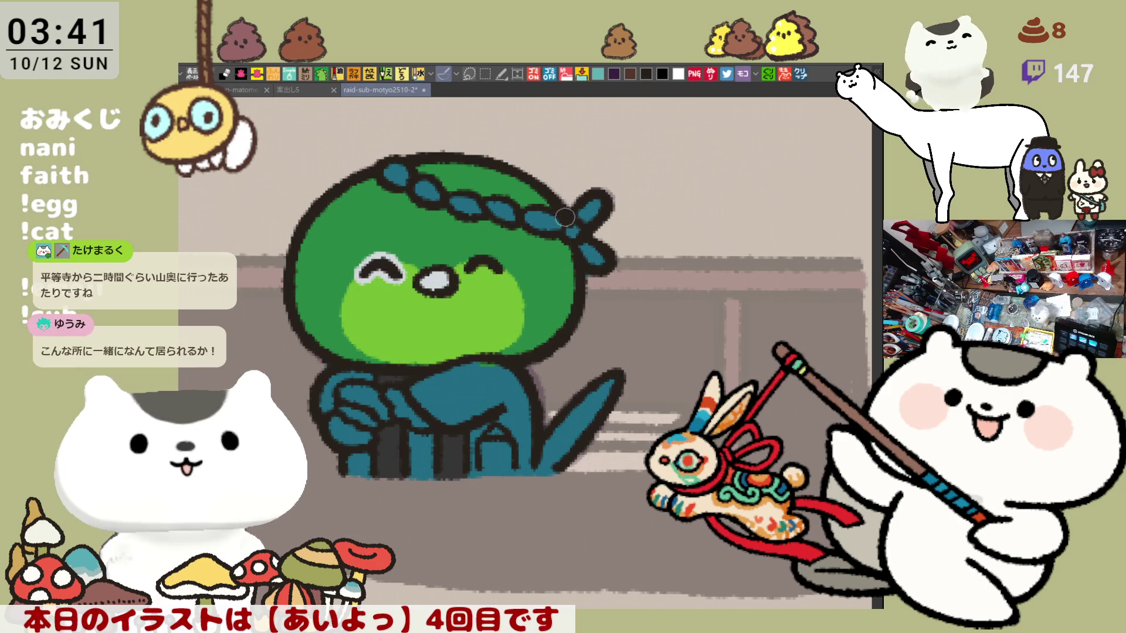
{"action": "mouse_move", "coordinate": [463, 271]}
{"action": "left_mouse_down"}
{"action": "mouse_move", "coordinate": [485, 258]}
{"action": "mouse_move", "coordinate": [496, 276]}
{"action": "left_mouse_up"}
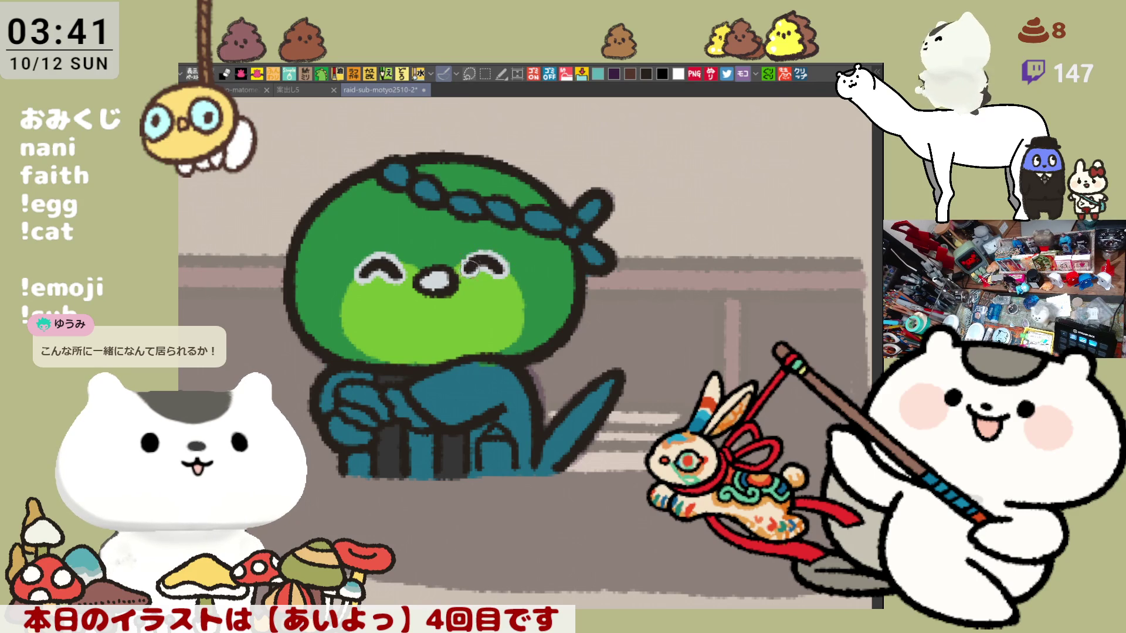
Fill the tail green and add lighter green to a tail stripe and the arms.
{"action": "scroll", "coordinate": [520, 310], "scroll_direction": "down", "scroll_amount": 3}
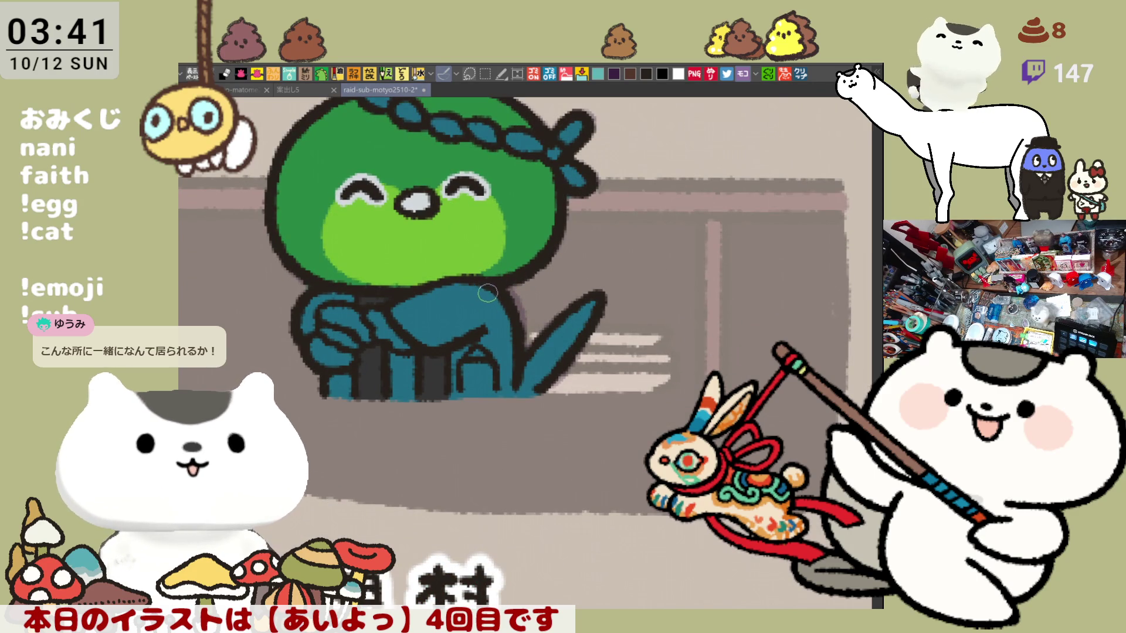
{"action": "key", "text": "g"}
{"action": "left_click", "coordinate": [534, 372]}
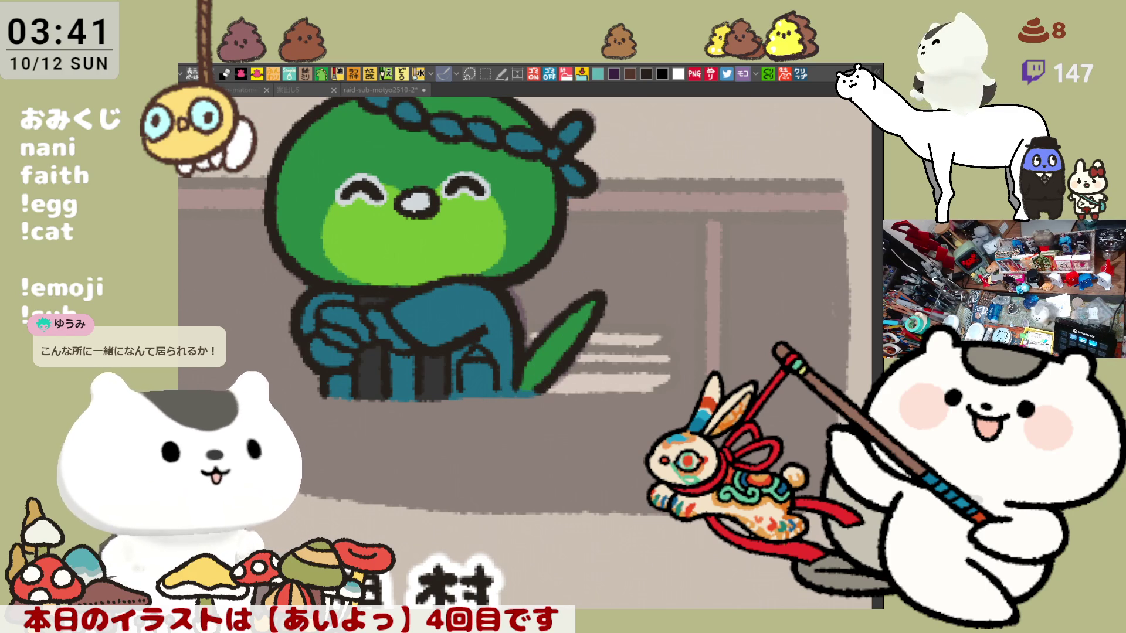
{"action": "left_click_drag", "start_coordinate": [557, 351], "coordinate": [589, 307]}
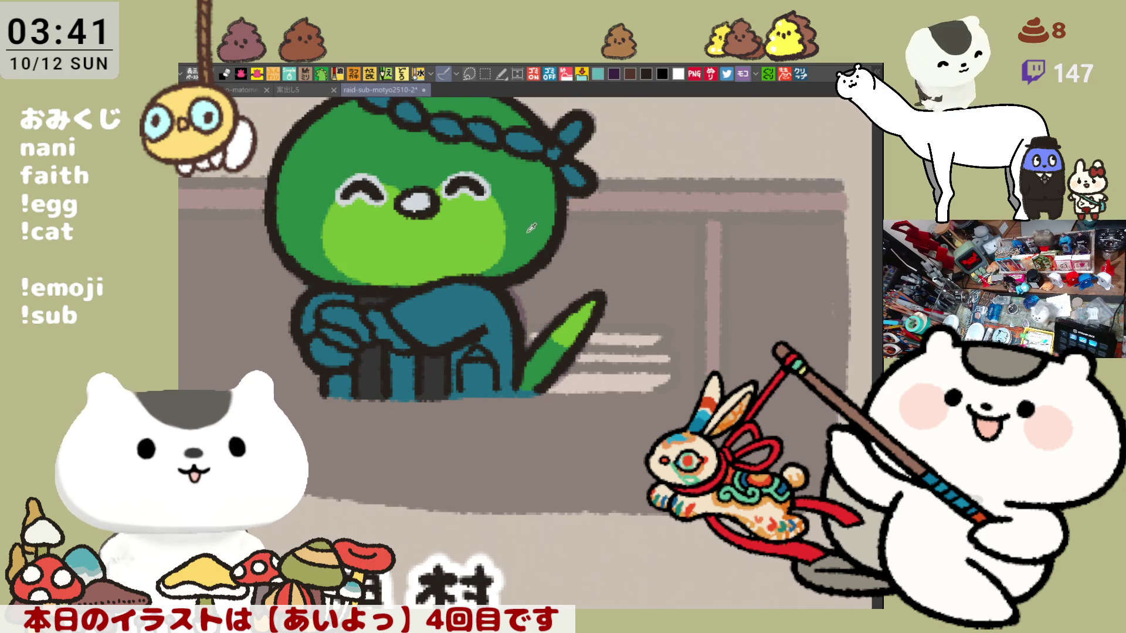
{"action": "mouse_move", "coordinate": [407, 337]}
{"action": "left_mouse_down"}
{"action": "mouse_move", "coordinate": [370, 311]}
{"action": "mouse_move", "coordinate": [462, 362]}
{"action": "left_mouse_up"}
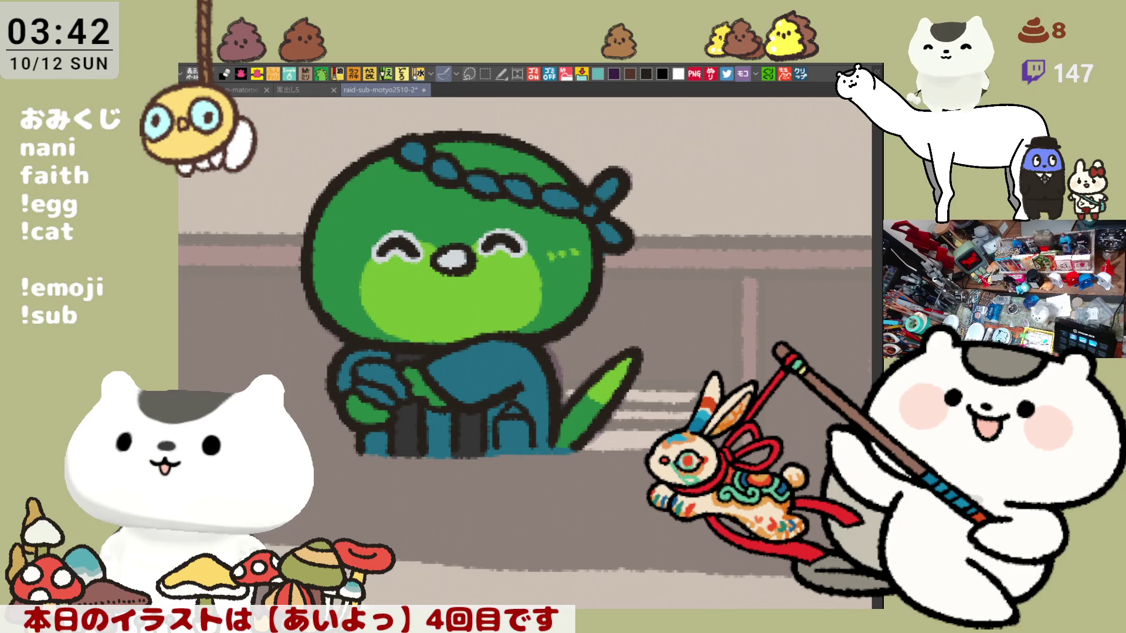
Paint a yellow item in the kappa's left hand and a purple, white and red striped block by its feet.
{"action": "mouse_move", "coordinate": [359, 372]}
{"action": "left_mouse_down"}
{"action": "mouse_move", "coordinate": [403, 392]}
{"action": "mouse_move", "coordinate": [359, 401]}
{"action": "left_mouse_up"}
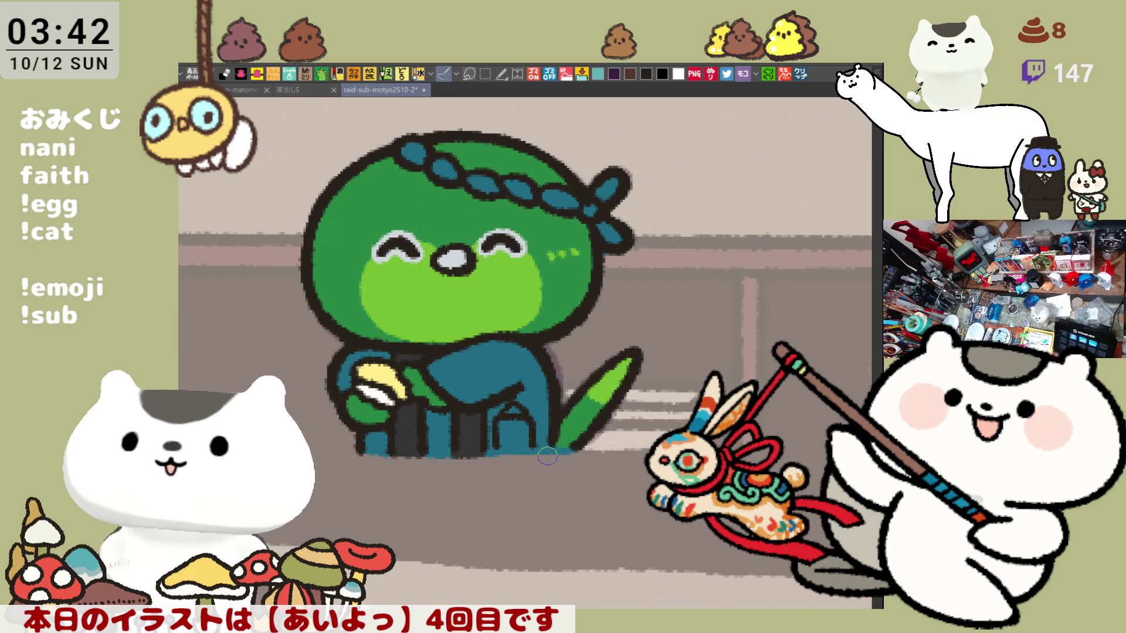
{"action": "left_click_drag", "start_coordinate": [529, 444], "coordinate": [502, 451]}
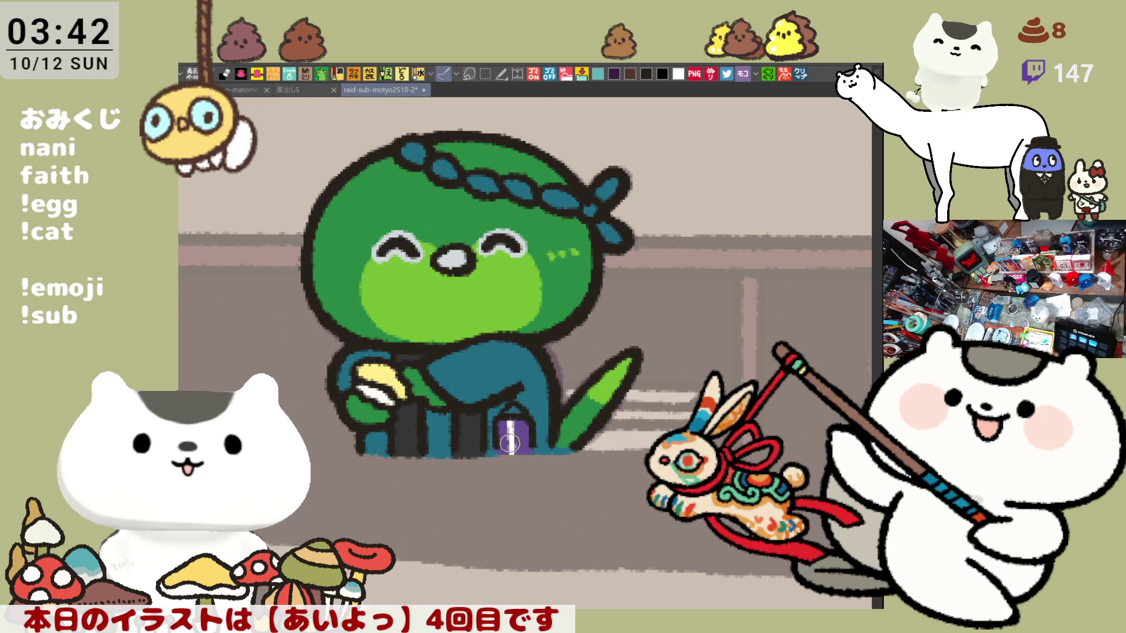
{"action": "mouse_move", "coordinate": [507, 423]}
{"action": "left_mouse_down"}
{"action": "mouse_move", "coordinate": [508, 449]}
{"action": "mouse_move", "coordinate": [525, 452]}
{"action": "left_mouse_up"}
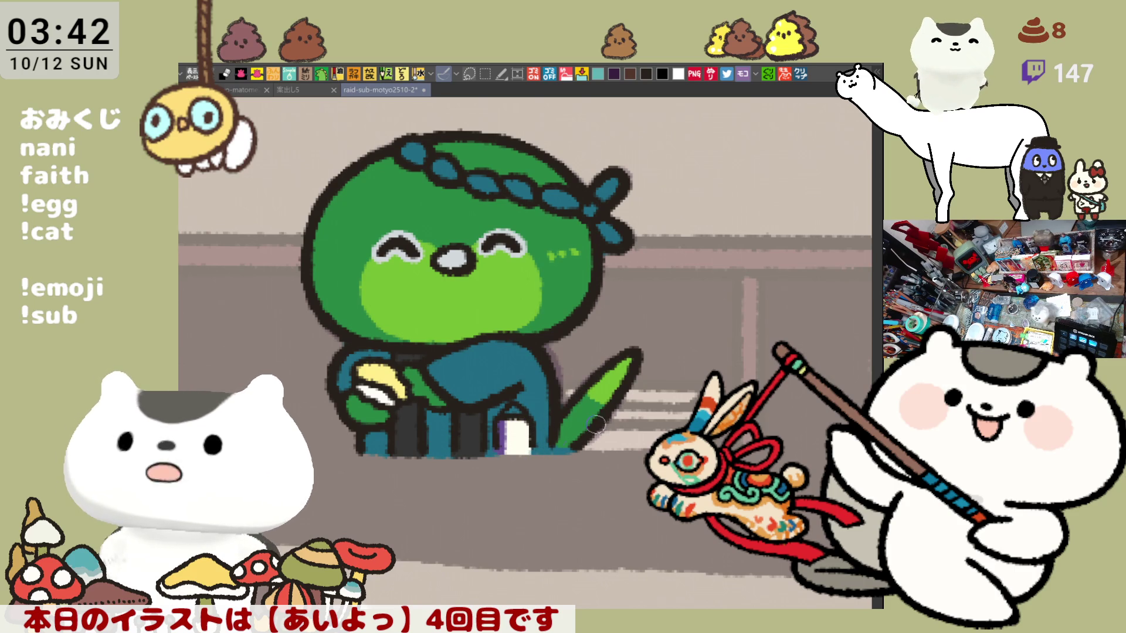
{"action": "left_click_drag", "start_coordinate": [511, 424], "coordinate": [515, 449]}
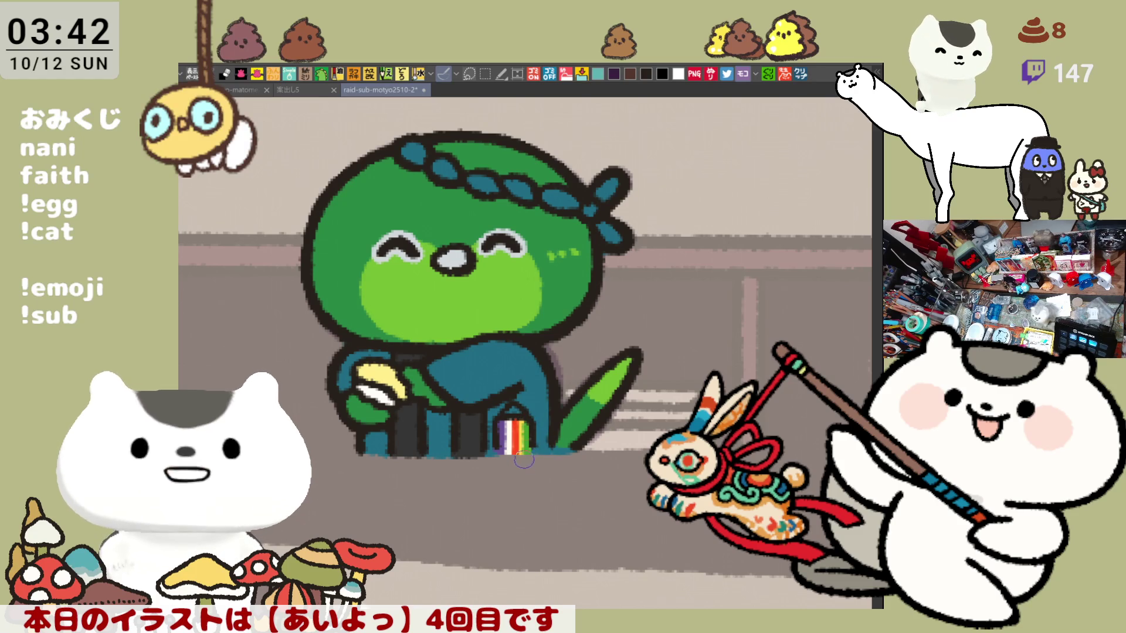
{"action": "left_click_drag", "start_coordinate": [386, 491], "coordinate": [444, 501]}
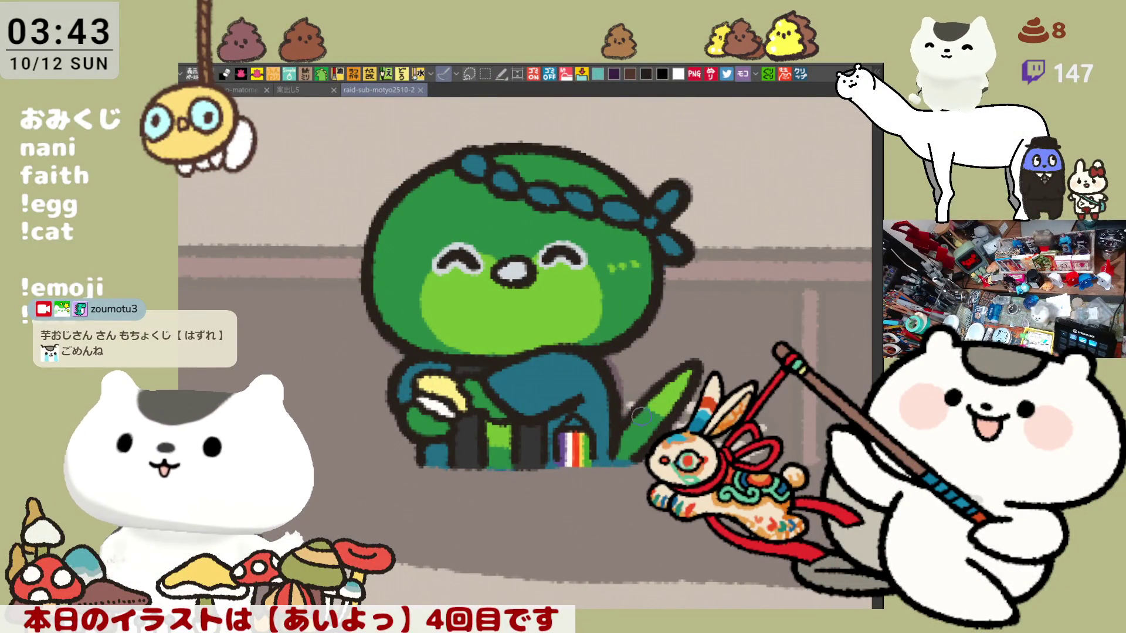
Fill the kappa's headband knot, both tails and every headband segment white.
{"action": "scroll", "coordinate": [523, 446], "scroll_direction": "down", "scroll_amount": 2}
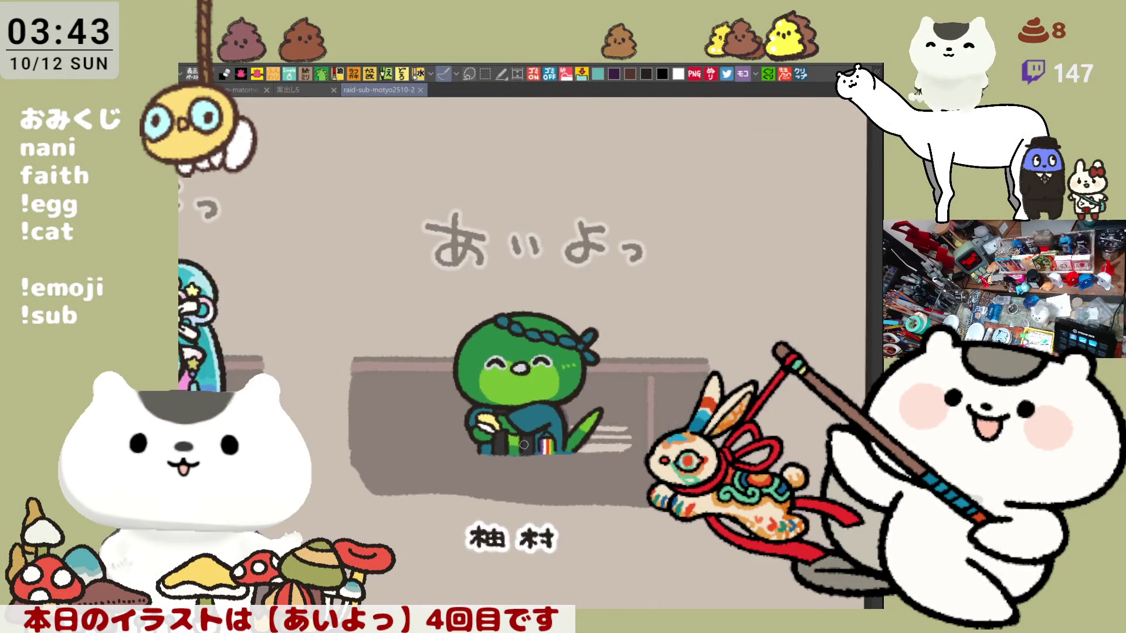
{"action": "scroll", "coordinate": [523, 446], "scroll_direction": "up", "scroll_amount": 5}
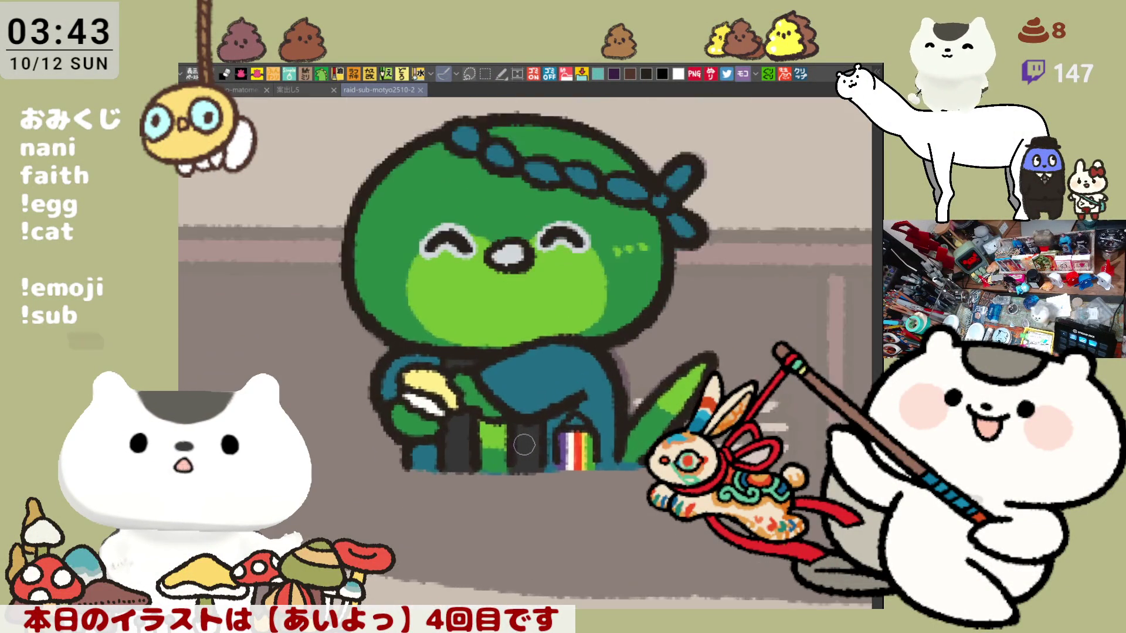
{"action": "left_click_drag", "start_coordinate": [612, 287], "coordinate": [611, 516]}
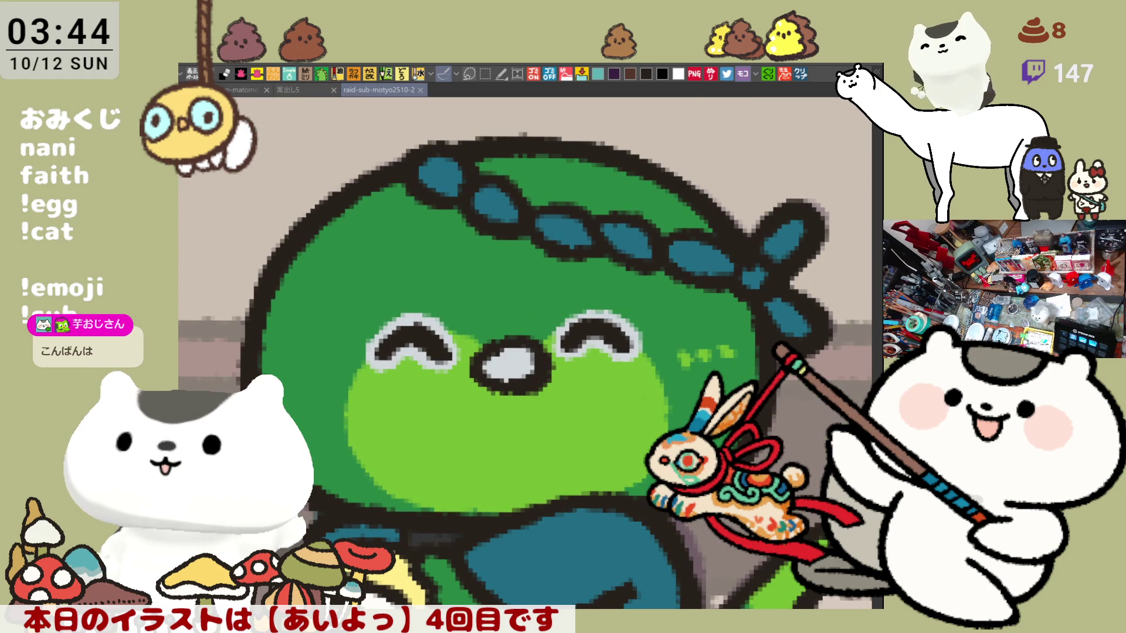
{"action": "left_click", "coordinate": [770, 266]}
{"action": "left_click", "coordinate": [752, 276]}
{"action": "left_click", "coordinate": [783, 241]}
{"action": "left_click", "coordinate": [788, 319]}
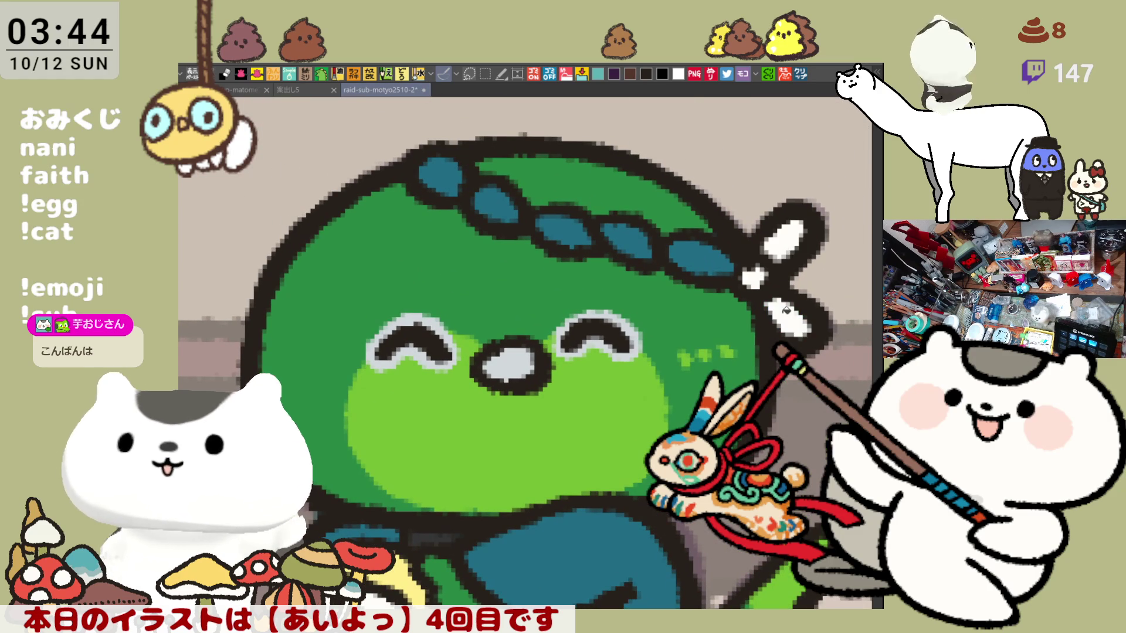
{"action": "left_click", "coordinate": [721, 257]}
{"action": "left_click", "coordinate": [696, 246]}
{"action": "left_click", "coordinate": [629, 238]}
{"action": "left_click", "coordinate": [558, 229]}
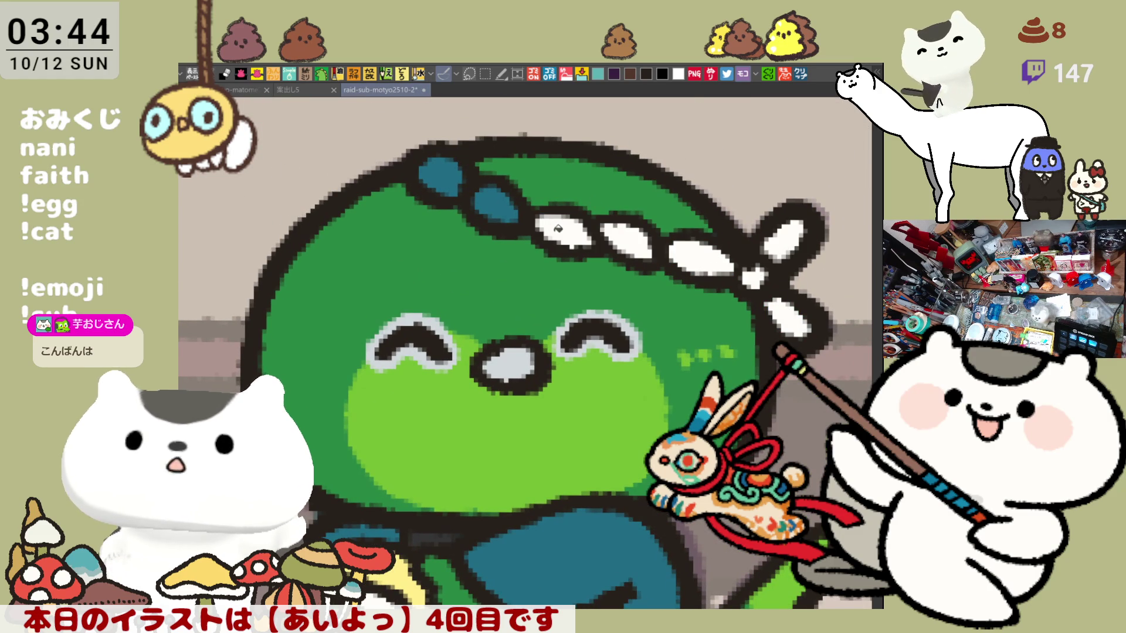
{"action": "left_click", "coordinate": [486, 193]}
{"action": "left_click", "coordinate": [441, 173]}
Select the あいよっ caption, clear the selection, and pan across the sticker grid to the ねむちゃん panel.
{"action": "scroll", "coordinate": [574, 263], "scroll_direction": "down", "scroll_amount": 8}
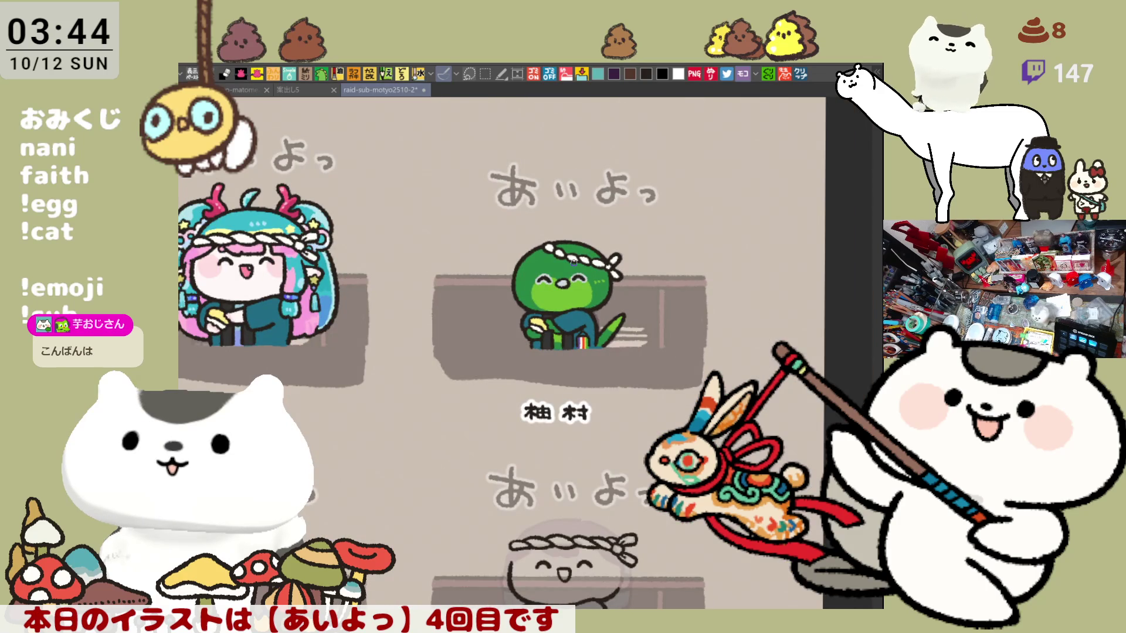
{"action": "scroll", "coordinate": [574, 263], "scroll_direction": "down", "scroll_amount": 4}
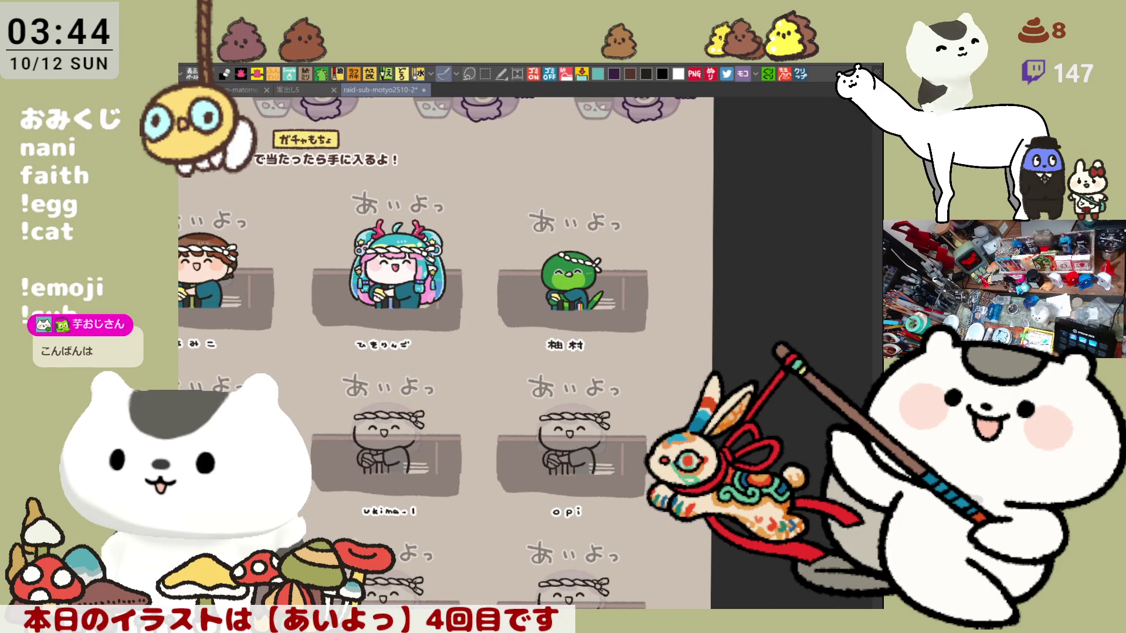
{"action": "key", "text": "m"}
{"action": "mouse_move", "coordinate": [510, 175]}
{"action": "left_mouse_down"}
{"action": "mouse_move", "coordinate": [648, 240]}
{"action": "mouse_move", "coordinate": [621, 240]}
{"action": "left_mouse_up"}
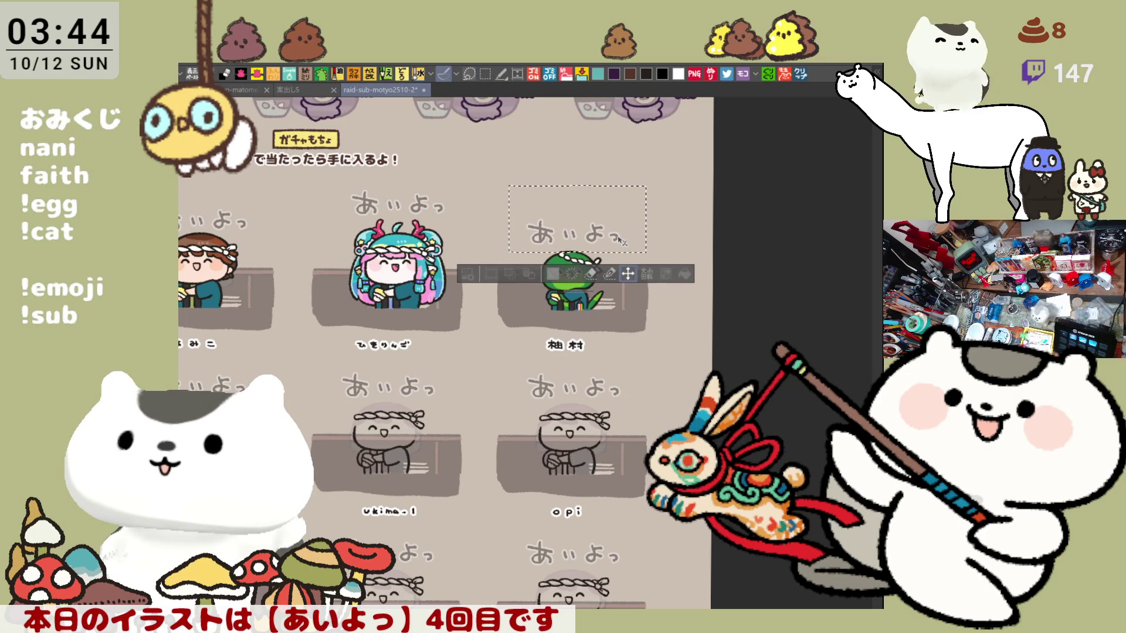
{"action": "left_click", "coordinate": [605, 304]}
{"action": "mouse_move", "coordinate": [388, 602]}
{"action": "left_mouse_down"}
{"action": "mouse_move", "coordinate": [620, 501]}
{"action": "mouse_move", "coordinate": [820, 463]}
{"action": "mouse_move", "coordinate": [798, 451]}
{"action": "mouse_move", "coordinate": [762, 463]}
{"action": "left_mouse_up"}
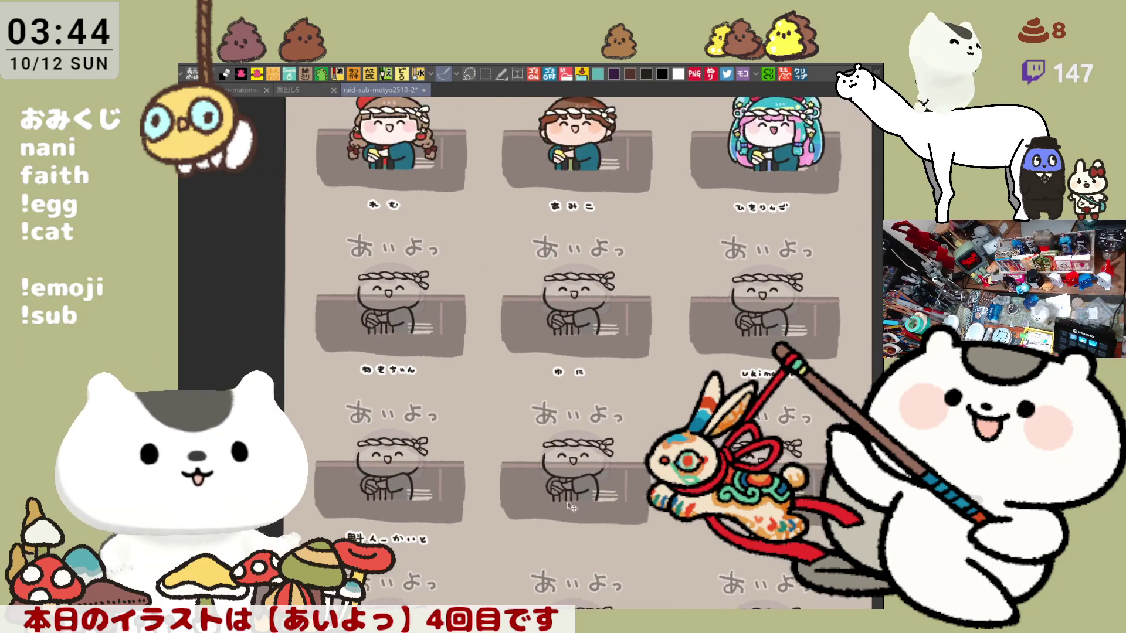
{"action": "left_click_drag", "start_coordinate": [566, 508], "coordinate": [610, 541]}
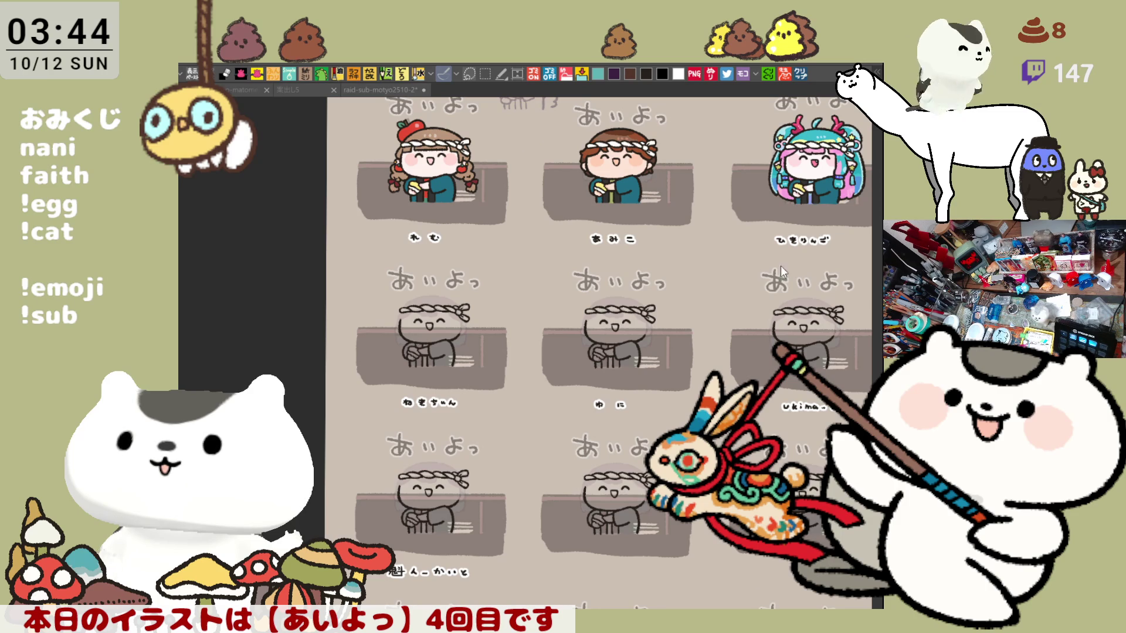
{"action": "left_click_drag", "start_coordinate": [433, 422], "coordinate": [461, 463]}
{"action": "scroll", "coordinate": [472, 453], "scroll_direction": "up", "scroll_amount": 5}
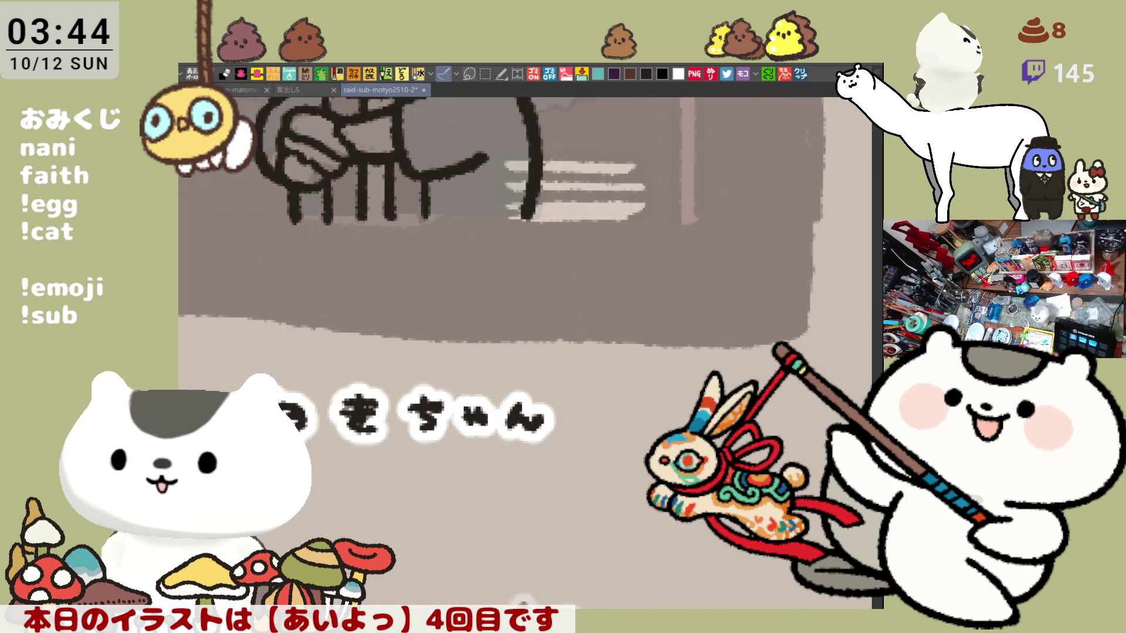
Draw a wavy fringe line under the headband girl's headband.
{"action": "scroll", "coordinate": [524, 602], "scroll_direction": "down", "scroll_amount": 3}
{"action": "scroll", "coordinate": [610, 590], "scroll_direction": "up", "scroll_amount": 3}
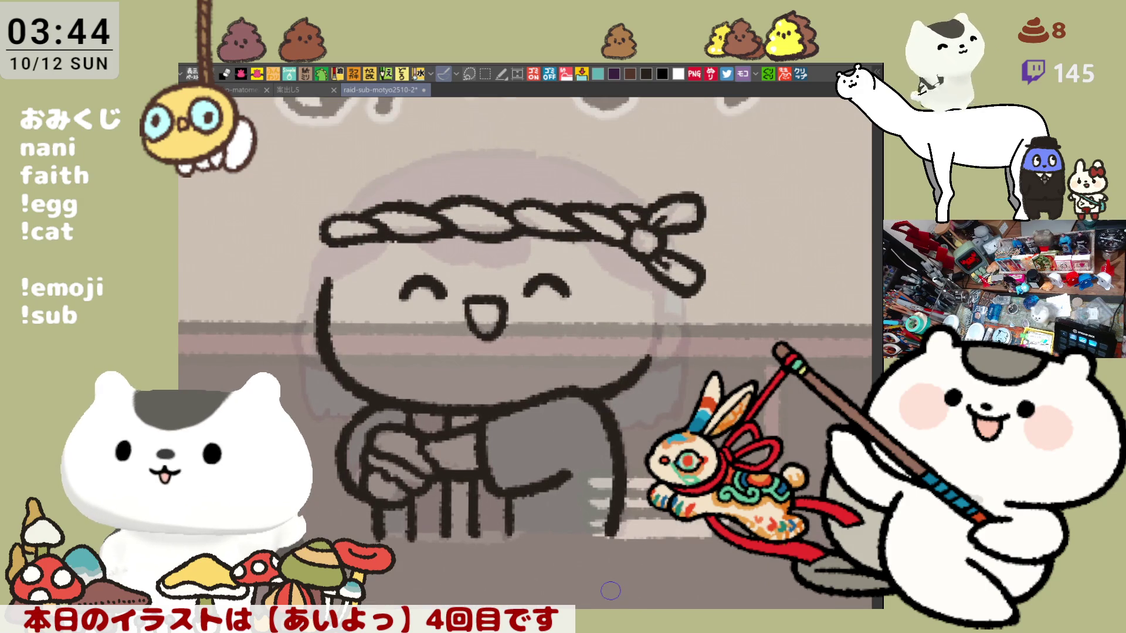
{"action": "scroll", "coordinate": [645, 100], "scroll_direction": "up", "scroll_amount": 3}
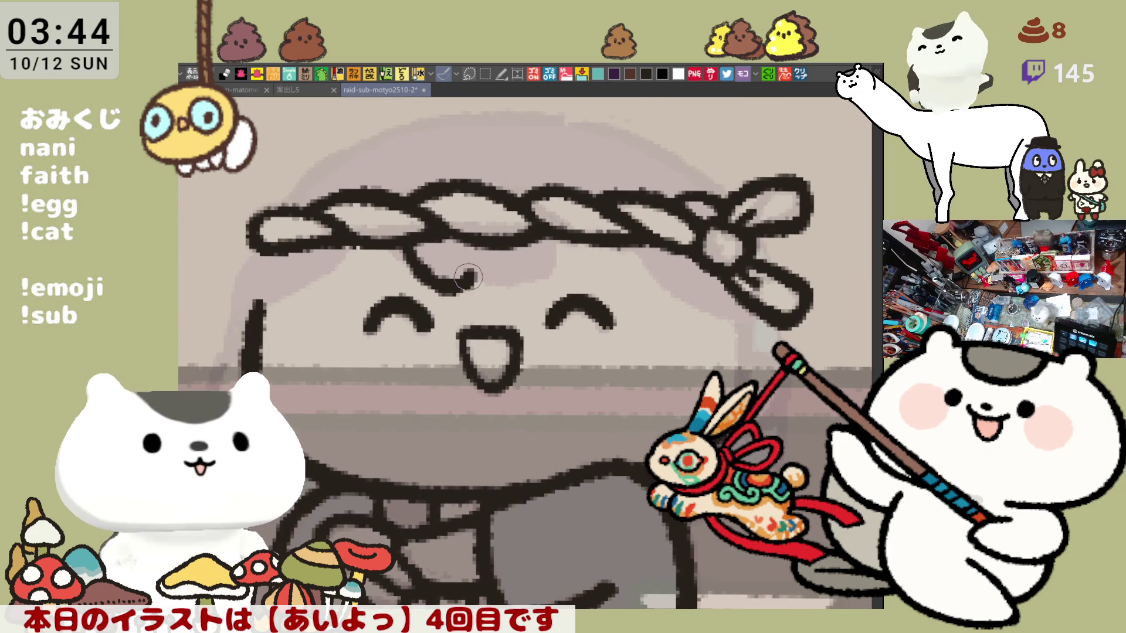
{"action": "mouse_move", "coordinate": [420, 245]}
{"action": "left_mouse_down"}
{"action": "mouse_move", "coordinate": [464, 293]}
{"action": "mouse_move", "coordinate": [545, 281]}
{"action": "mouse_move", "coordinate": [563, 258]}
{"action": "left_mouse_up"}
{"action": "key", "text": "ctrl+z"}
{"action": "mouse_move", "coordinate": [411, 241]}
{"action": "left_mouse_down"}
{"action": "mouse_move", "coordinate": [492, 285]}
{"action": "mouse_move", "coordinate": [563, 258]}
{"action": "mouse_move", "coordinate": [540, 273]}
{"action": "left_mouse_up"}
{"action": "key", "text": "ctrl+z"}
{"action": "key", "text": "ctrl+z"}
{"action": "mouse_move", "coordinate": [396, 240]}
{"action": "left_mouse_down"}
{"action": "mouse_move", "coordinate": [419, 271]}
{"action": "mouse_move", "coordinate": [492, 289]}
{"action": "mouse_move", "coordinate": [560, 283]}
{"action": "left_mouse_up"}
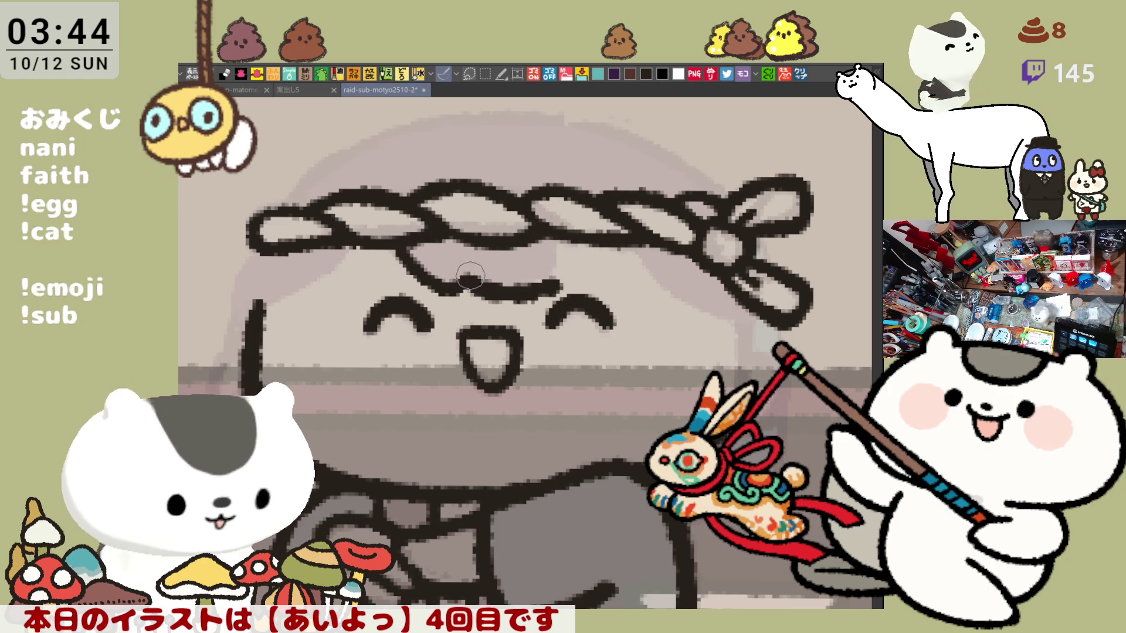
{"action": "mouse_move", "coordinate": [561, 284]}
{"action": "left_mouse_down"}
{"action": "mouse_move", "coordinate": [579, 258]}
{"action": "mouse_move", "coordinate": [573, 269]}
{"action": "left_mouse_up"}
{"action": "key", "text": "ctrl+z"}
{"action": "key", "text": "ctrl+z"}
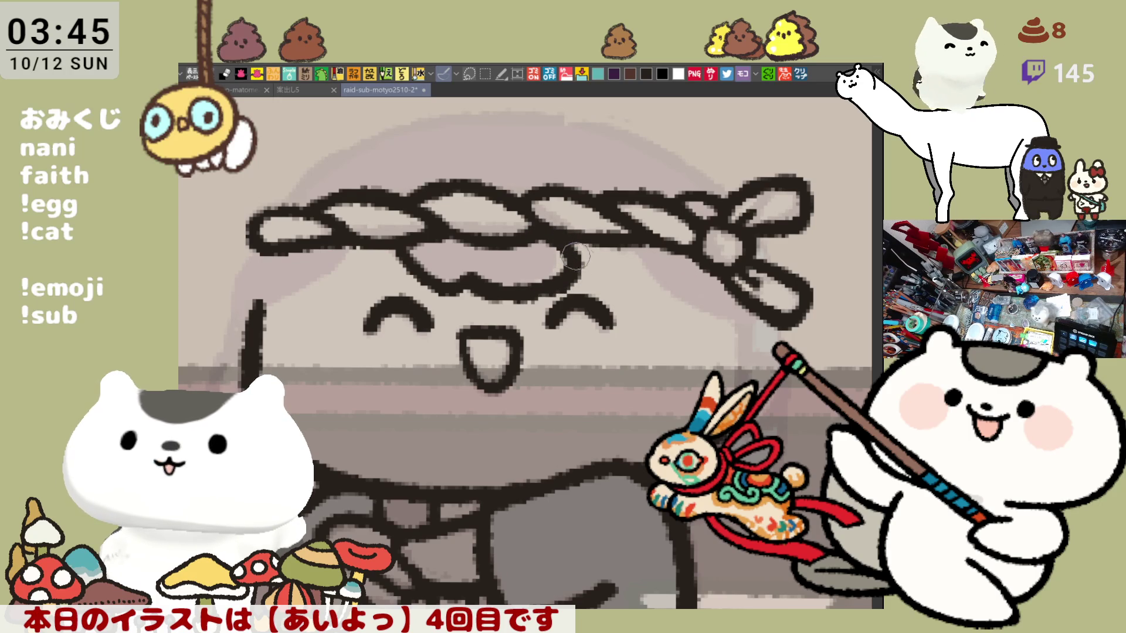
Add the hair outline and a right-side strand, then paste the shipping-options clip as a new canvas.
{"action": "left_click_drag", "start_coordinate": [578, 267], "coordinate": [680, 288]}
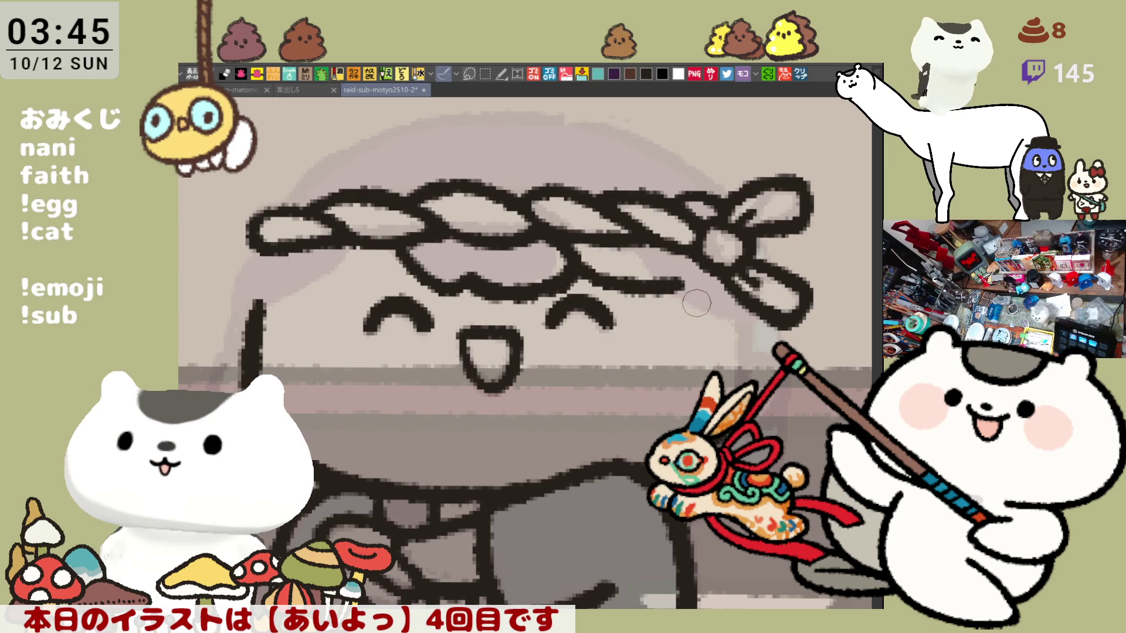
{"action": "left_click_drag", "start_coordinate": [674, 288], "coordinate": [687, 399]}
{"action": "key", "text": "ctrl+z"}
{"action": "left_click_drag", "start_coordinate": [673, 286], "coordinate": [687, 399]}
{"action": "key", "text": "ctrl+z"}
{"action": "left_click_drag", "start_coordinate": [675, 275], "coordinate": [683, 398]}
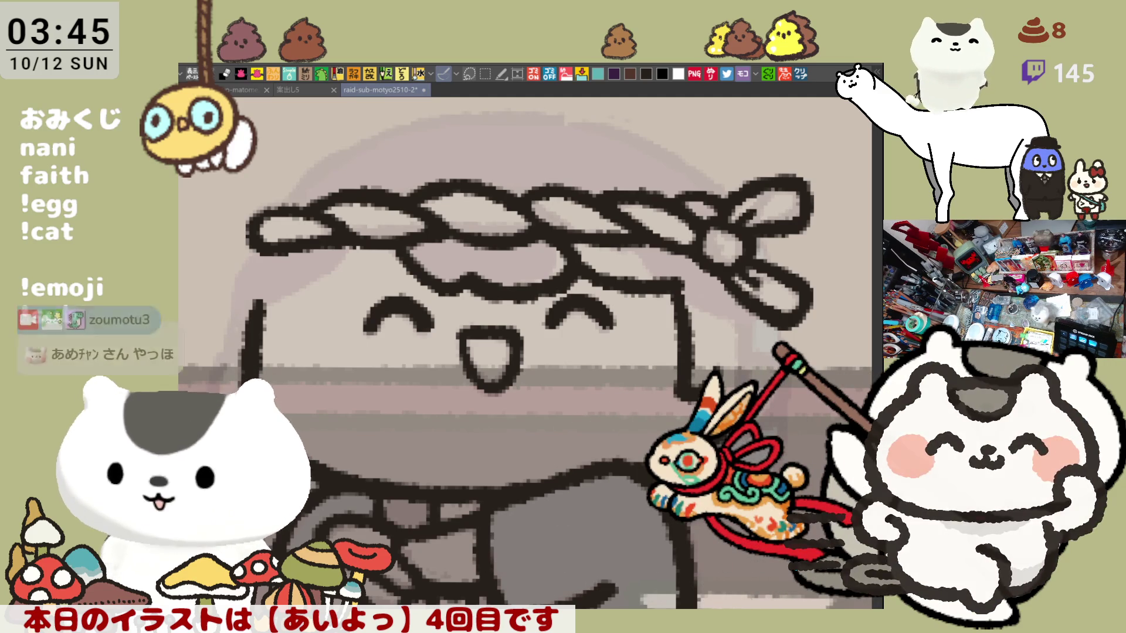
{"action": "left_click", "coordinate": [805, 72]}
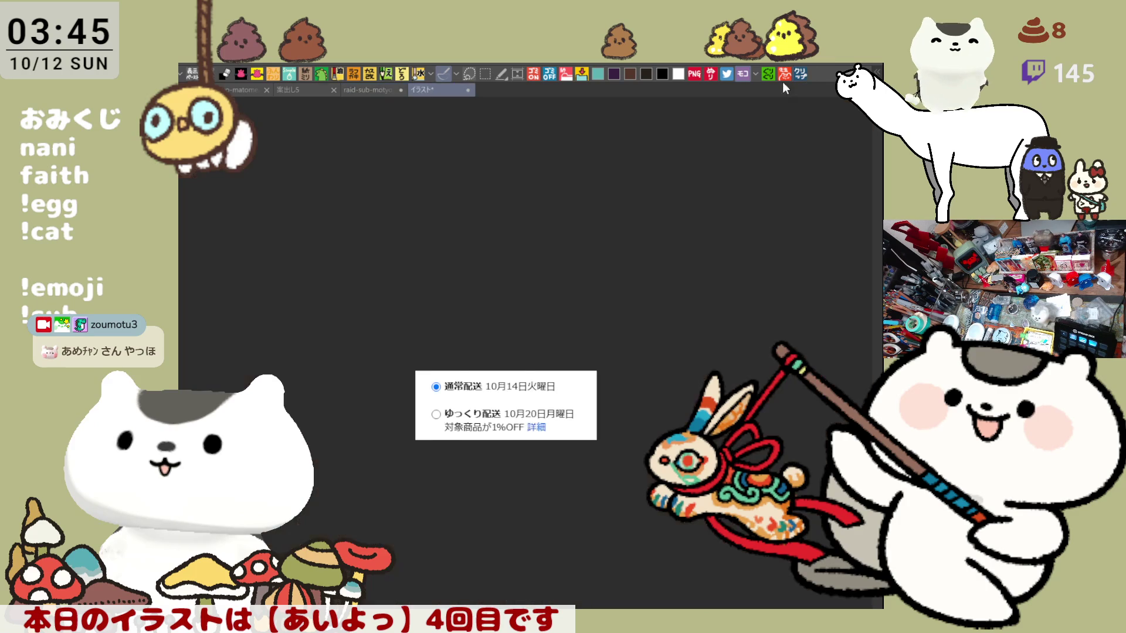
{"action": "scroll", "coordinate": [537, 534], "scroll_direction": "up", "scroll_amount": 2}
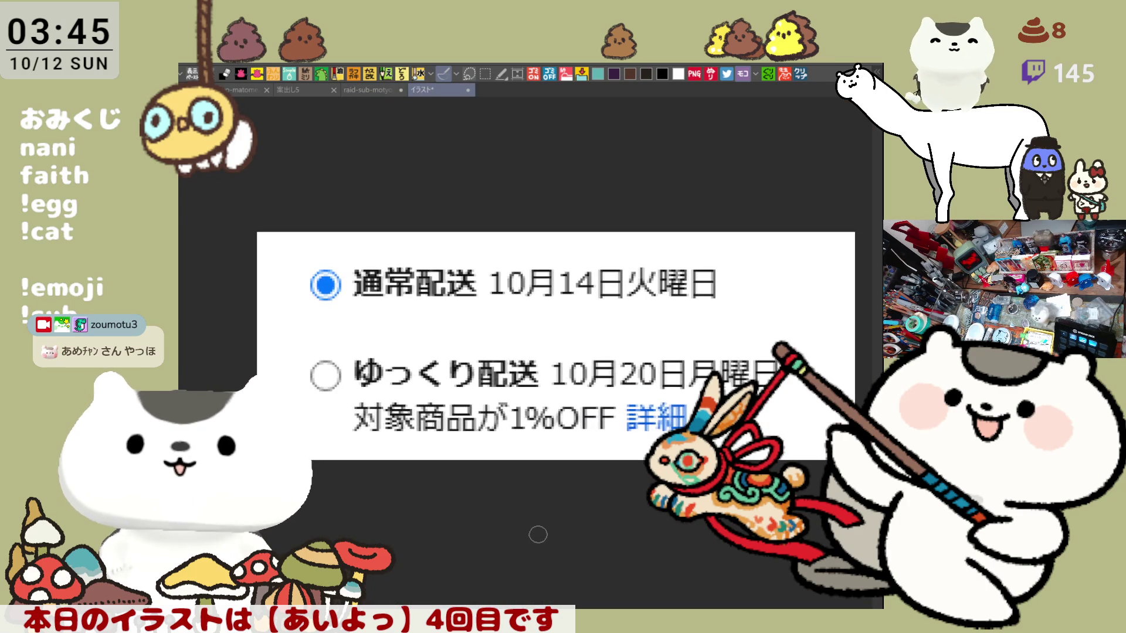
{"action": "scroll", "coordinate": [537, 534], "scroll_direction": "up", "scroll_amount": 1}
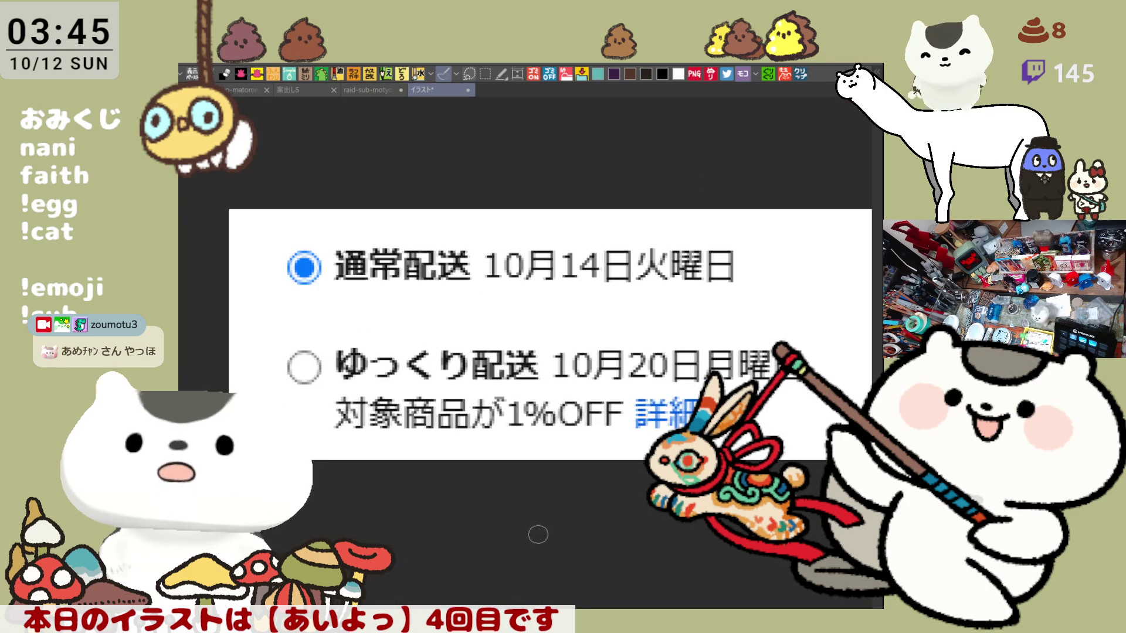
{"action": "scroll", "coordinate": [620, 445], "scroll_direction": "down", "scroll_amount": 3}
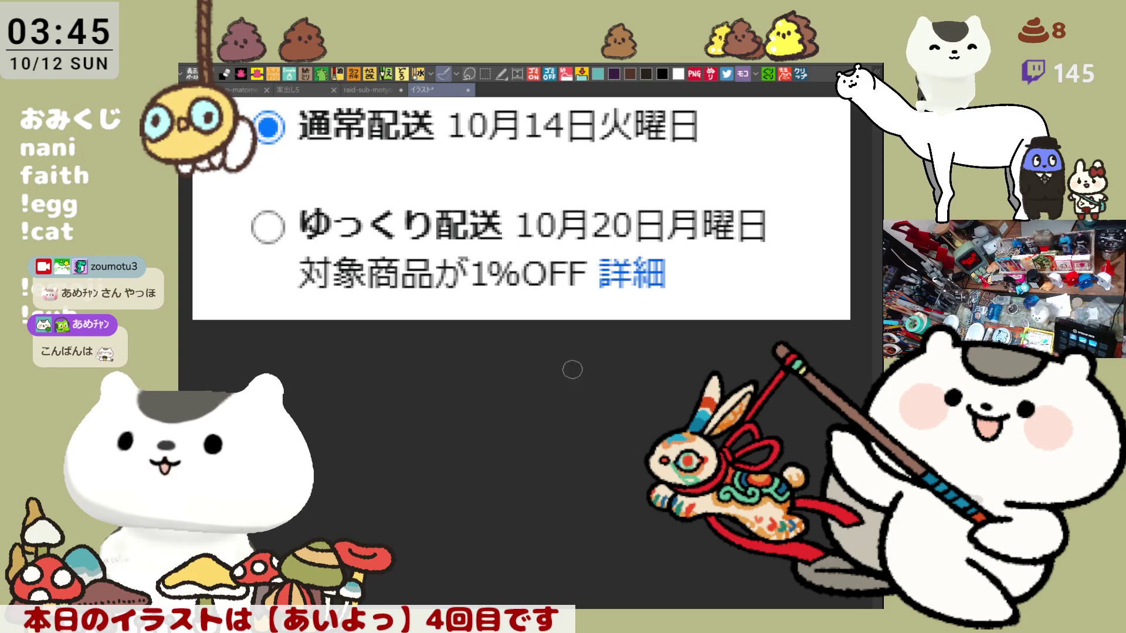
{"action": "scroll", "coordinate": [594, 228], "scroll_direction": "up", "scroll_amount": 1}
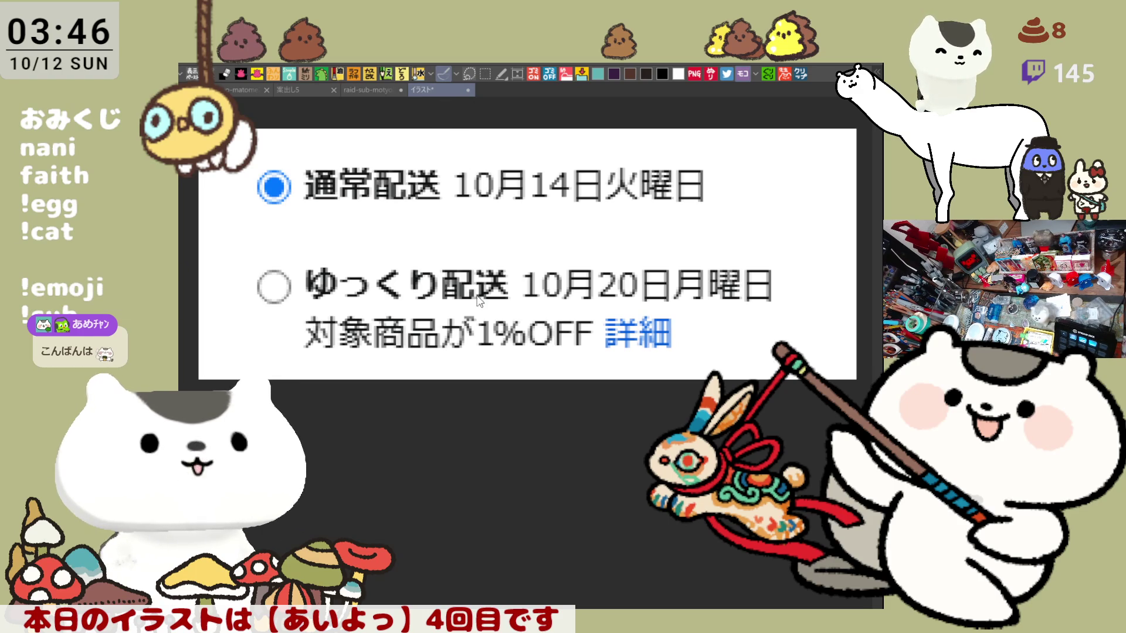
{"action": "key", "text": "ctrl+w"}
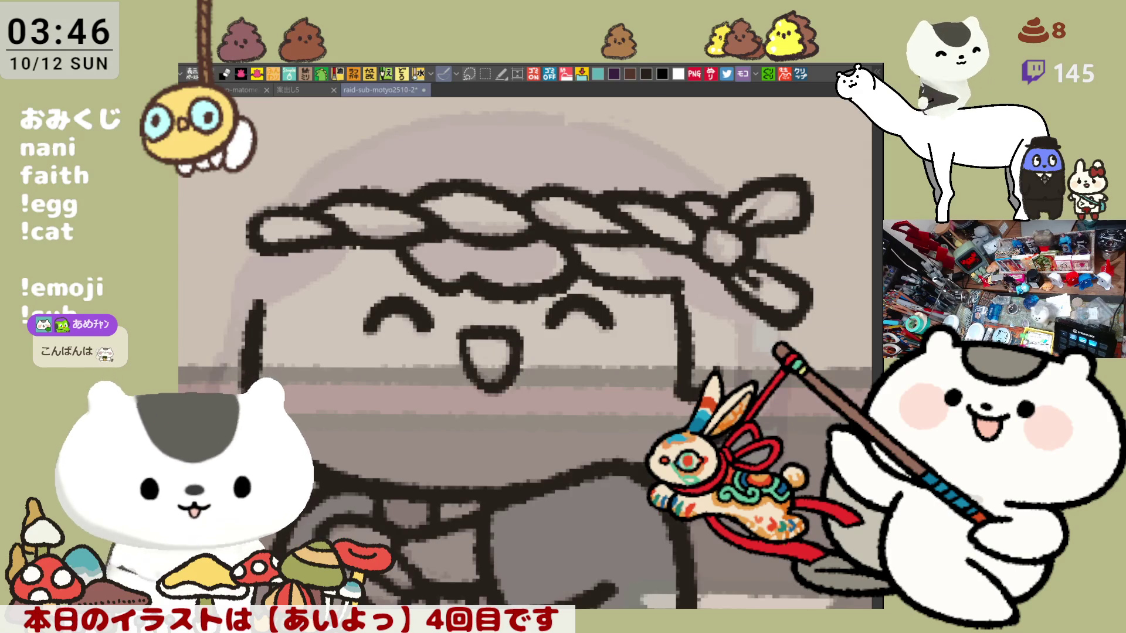
Try a neck line below the girl's face, undoing both attempts.
{"action": "left_click_drag", "start_coordinate": [684, 453], "coordinate": [623, 412]}
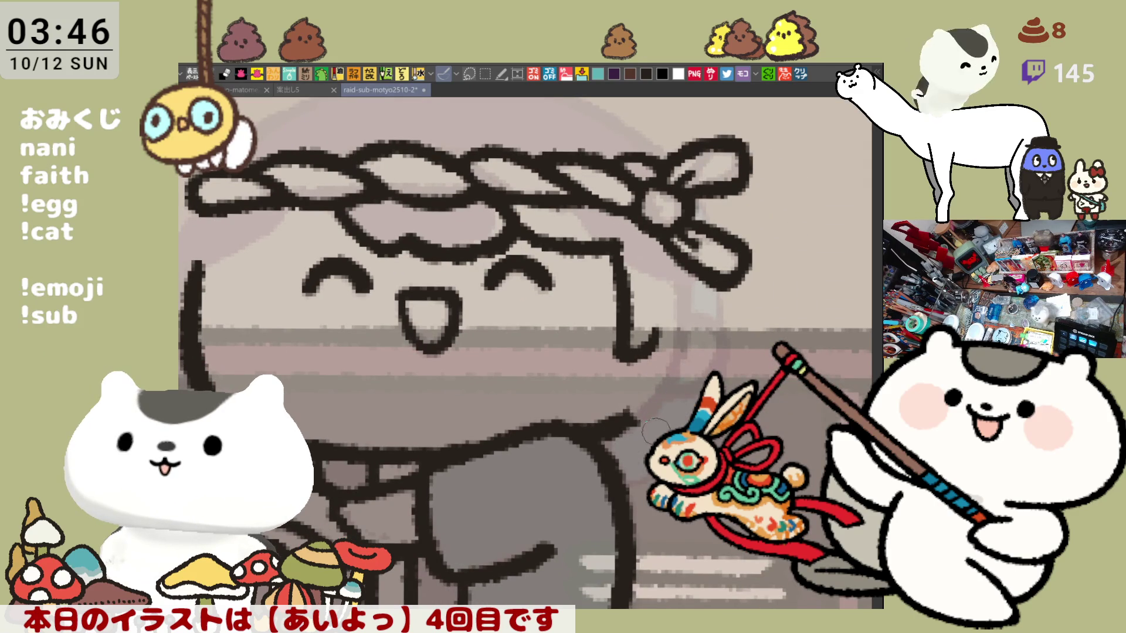
{"action": "mouse_move", "coordinate": [645, 337]}
{"action": "left_mouse_down"}
{"action": "mouse_move", "coordinate": [633, 411]}
{"action": "mouse_move", "coordinate": [645, 458]}
{"action": "mouse_move", "coordinate": [631, 405]}
{"action": "mouse_move", "coordinate": [645, 454]}
{"action": "left_mouse_up"}
{"action": "key", "text": "ctrl+z"}
{"action": "key", "text": "ctrl+z"}
{"action": "left_click_drag", "start_coordinate": [638, 351], "coordinate": [645, 478]}
{"action": "key", "text": "ctrl+z"}
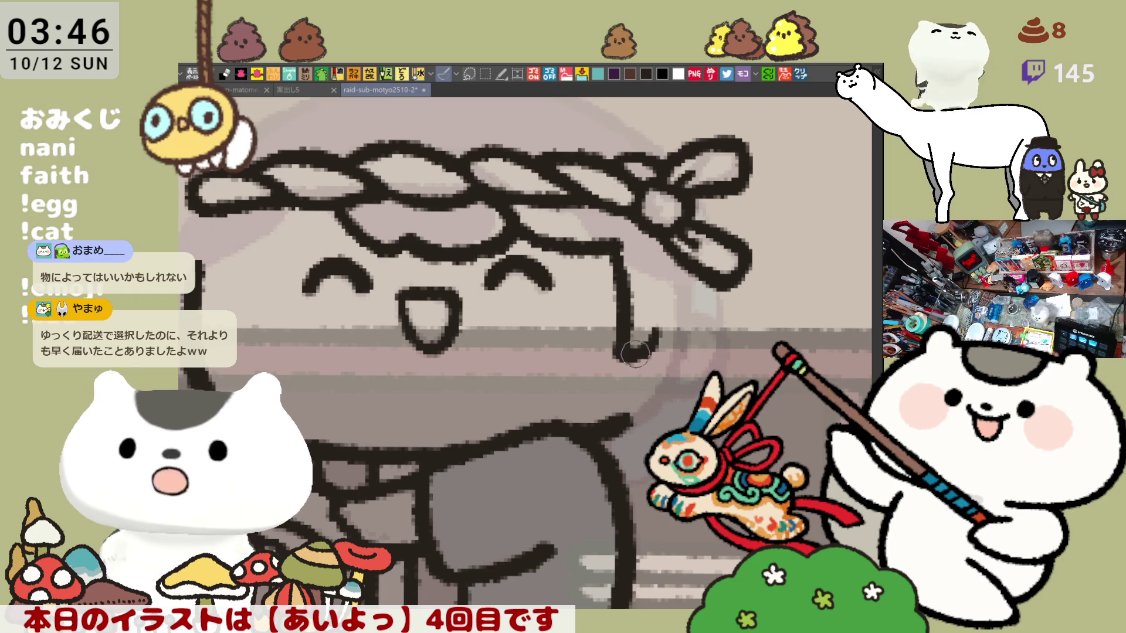
Draw the jaw line down toward the neck, retrying until the stroke fits.
{"action": "left_click_drag", "start_coordinate": [625, 357], "coordinate": [645, 472]}
{"action": "key", "text": "ctrl+z"}
{"action": "left_click_drag", "start_coordinate": [621, 352], "coordinate": [648, 478]}
{"action": "key", "text": "ctrl+z"}
{"action": "left_click_drag", "start_coordinate": [627, 343], "coordinate": [642, 477]}
{"action": "key", "text": "ctrl+z"}
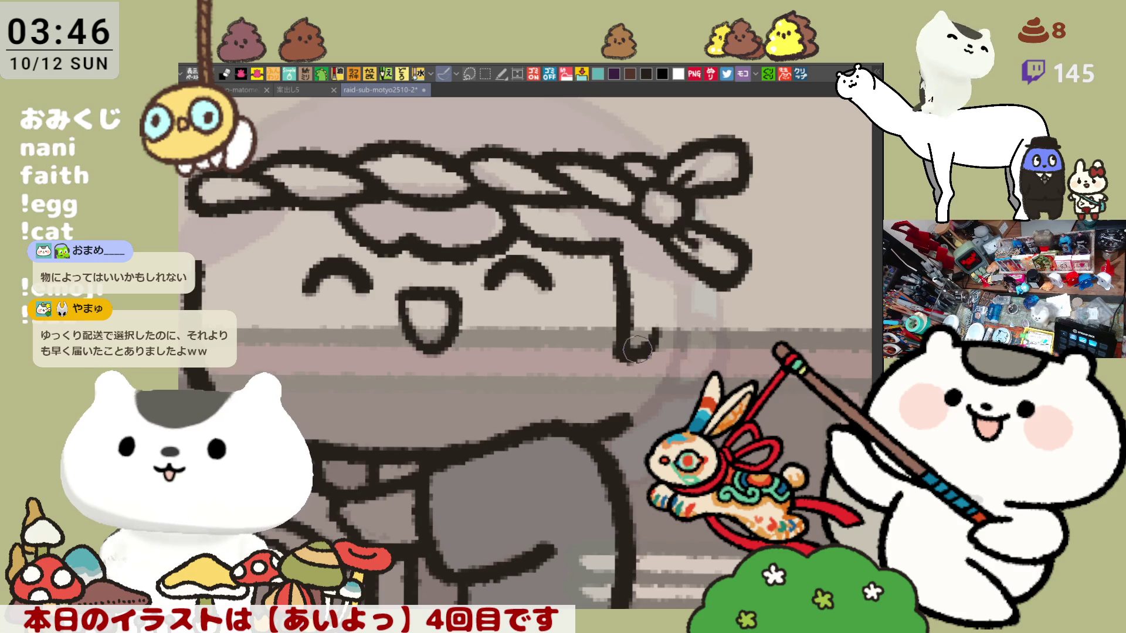
{"action": "left_click_drag", "start_coordinate": [624, 339], "coordinate": [647, 485]}
{"action": "key", "text": "ctrl+z"}
{"action": "left_click_drag", "start_coordinate": [622, 338], "coordinate": [650, 484]}
{"action": "key", "text": "ctrl+z"}
{"action": "left_click_drag", "start_coordinate": [623, 347], "coordinate": [645, 498]}
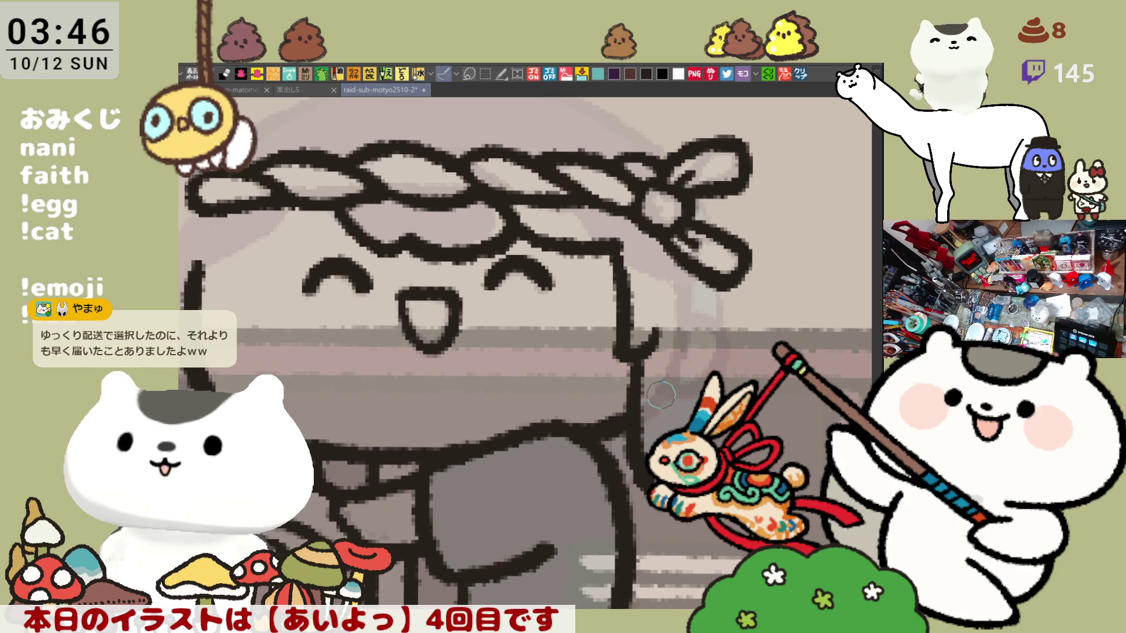
Draw a hair strand beside the girl's face.
{"action": "left_click_drag", "start_coordinate": [695, 290], "coordinate": [668, 413]}
{"action": "key", "text": "ctrl+z"}
{"action": "left_click_drag", "start_coordinate": [691, 269], "coordinate": [674, 398]}
{"action": "key", "text": "ctrl+z"}
{"action": "left_click_drag", "start_coordinate": [693, 271], "coordinate": [669, 418]}
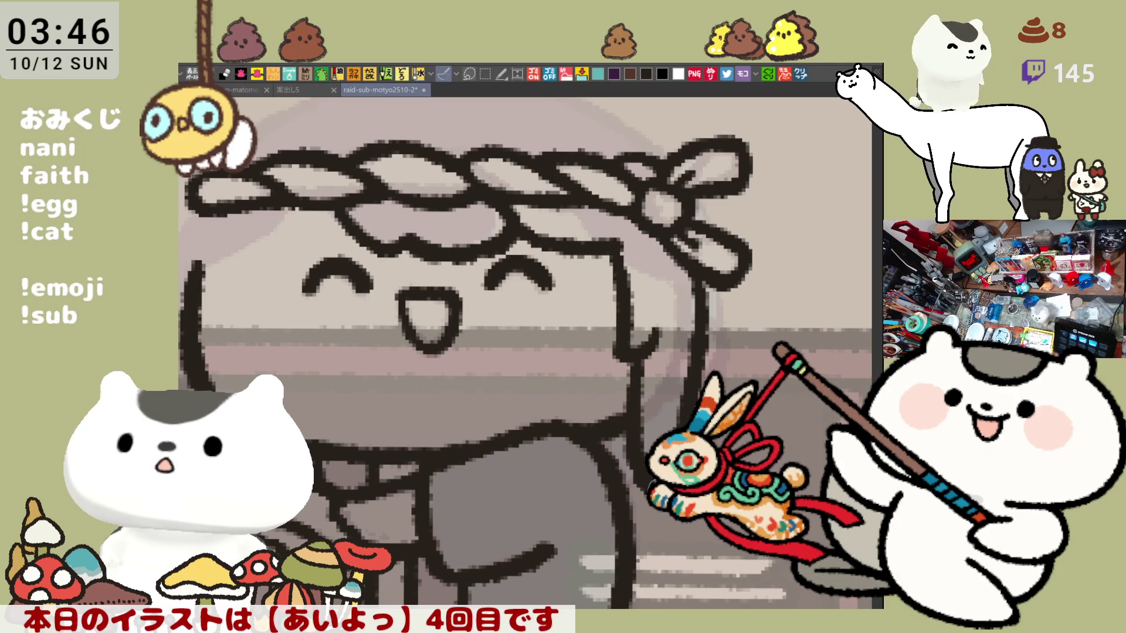
Add a small hooked hair strand under the headband.
{"action": "left_click_drag", "start_coordinate": [525, 352], "coordinate": [595, 362]}
{"action": "mouse_move", "coordinate": [302, 242]}
{"action": "left_mouse_down"}
{"action": "mouse_move", "coordinate": [312, 267]}
{"action": "mouse_move", "coordinate": [356, 241]}
{"action": "mouse_move", "coordinate": [313, 293]}
{"action": "mouse_move", "coordinate": [375, 218]}
{"action": "mouse_move", "coordinate": [337, 291]}
{"action": "left_mouse_up"}
{"action": "key", "text": "ctrl+z"}
{"action": "key", "text": "ctrl+z"}
{"action": "key", "text": "ctrl+z"}
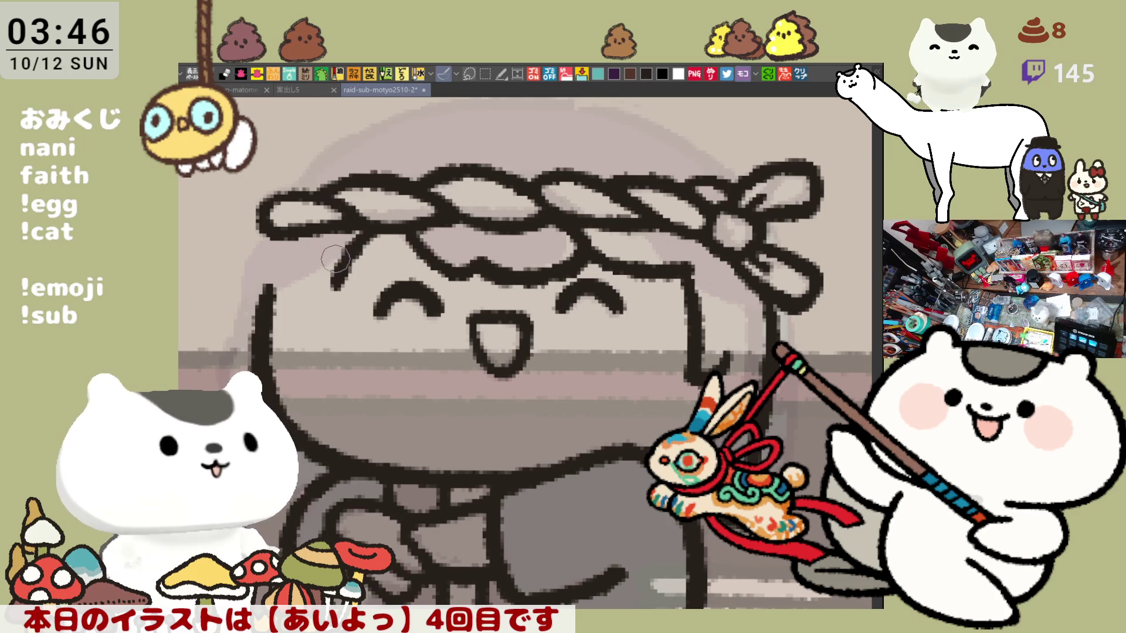
{"action": "mouse_move", "coordinate": [307, 254]}
{"action": "left_mouse_down"}
{"action": "mouse_move", "coordinate": [328, 287]}
{"action": "mouse_move", "coordinate": [341, 258]}
{"action": "left_mouse_up"}
{"action": "key", "text": "ctrl+z"}
{"action": "key", "text": "ctrl+z"}
{"action": "key", "text": "ctrl+z"}
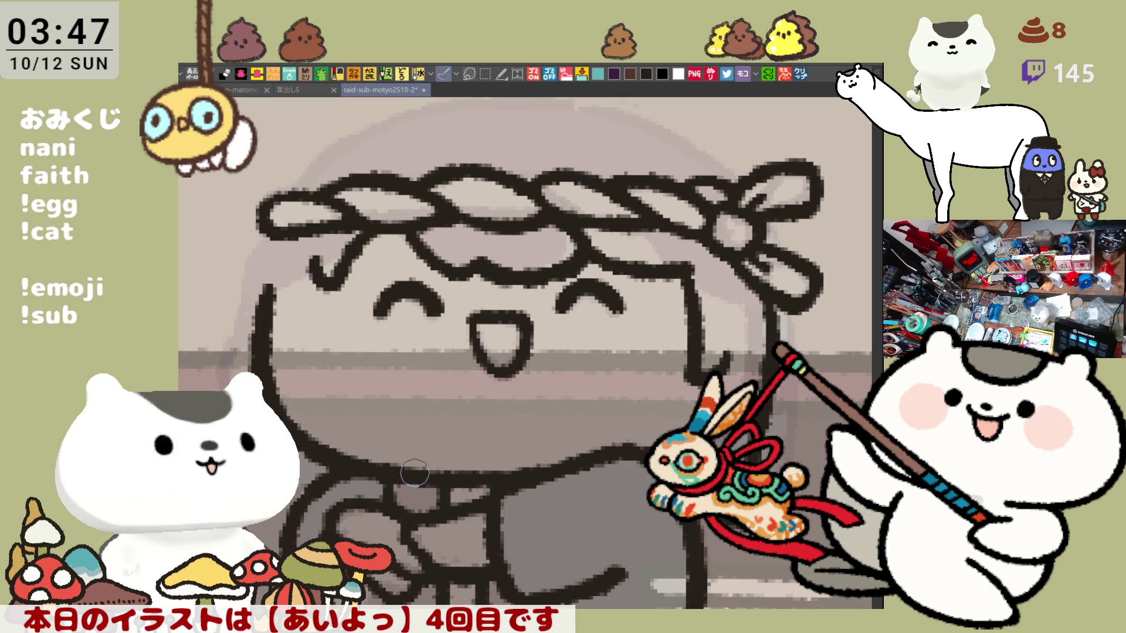
Erase the upper left face outline and redraw it as a thicker curve.
{"action": "left_click_drag", "start_coordinate": [636, 396], "coordinate": [681, 419]}
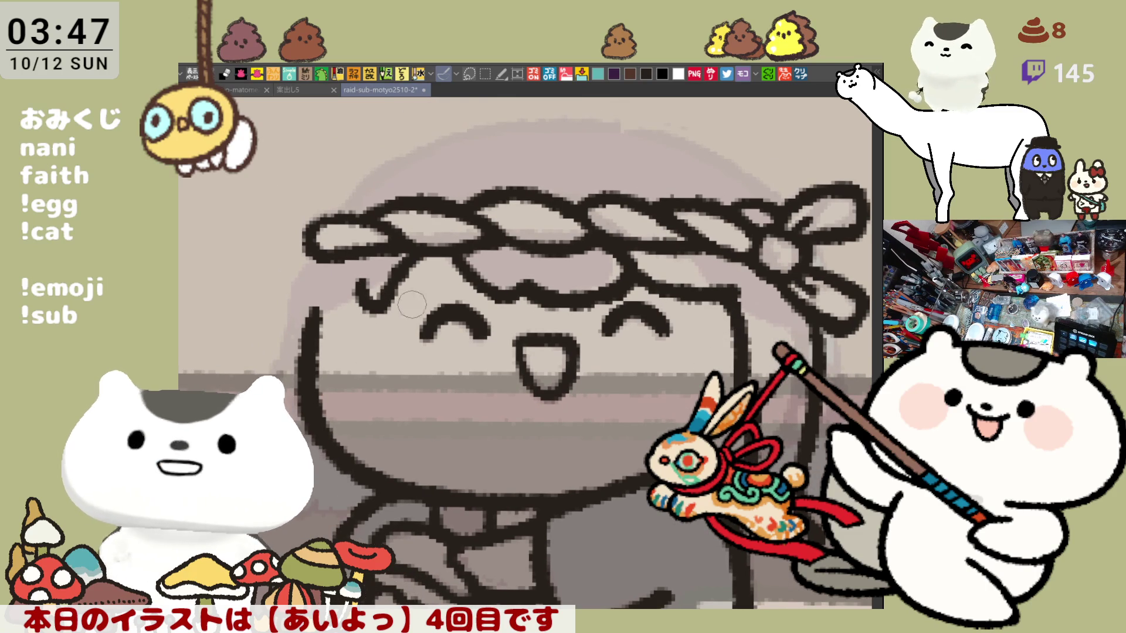
{"action": "mouse_move", "coordinate": [313, 300]}
{"action": "left_mouse_down"}
{"action": "mouse_move", "coordinate": [302, 334]}
{"action": "mouse_move", "coordinate": [311, 355]}
{"action": "mouse_move", "coordinate": [328, 349]}
{"action": "mouse_move", "coordinate": [294, 375]}
{"action": "left_mouse_up"}
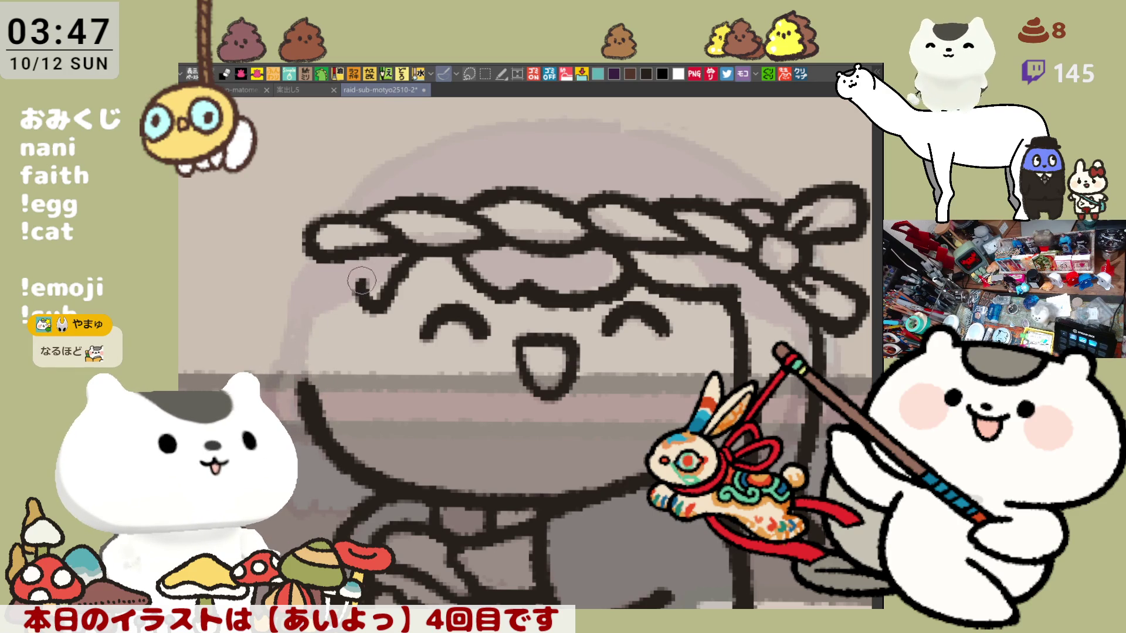
{"action": "left_click_drag", "start_coordinate": [343, 276], "coordinate": [315, 375]}
{"action": "key", "text": "ctrl+z"}
{"action": "mouse_move", "coordinate": [352, 280]}
{"action": "left_mouse_down"}
{"action": "mouse_move", "coordinate": [328, 317]}
{"action": "mouse_move", "coordinate": [321, 384]}
{"action": "left_mouse_up"}
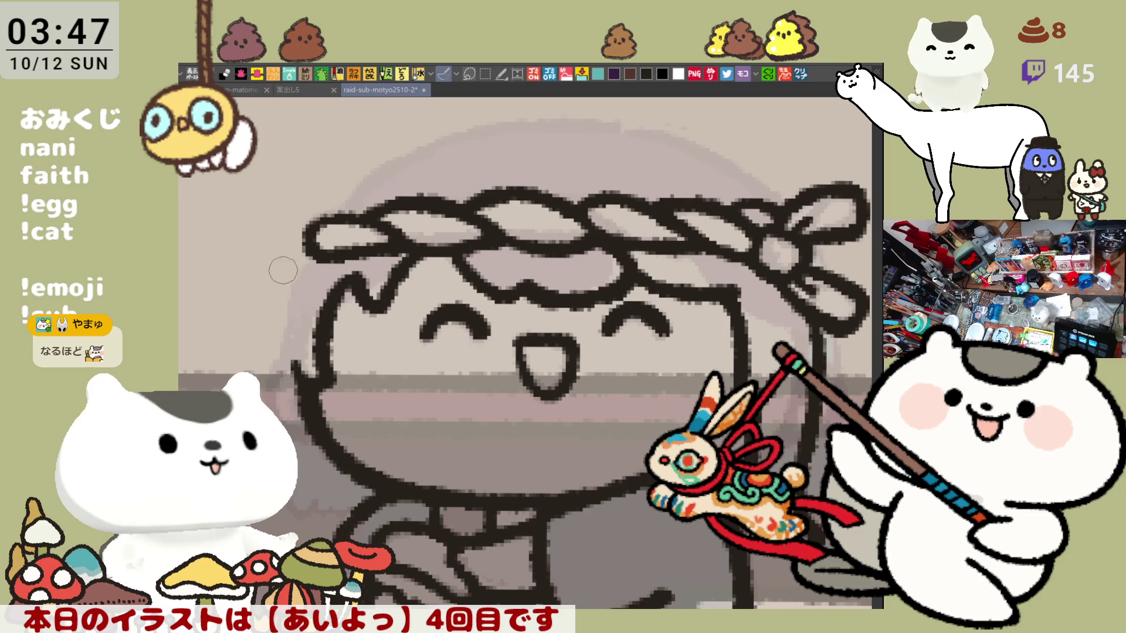
Draw the left head outline curving down from the headband's left end.
{"action": "left_click_drag", "start_coordinate": [308, 235], "coordinate": [258, 334]}
{"action": "key", "text": "ctrl+z"}
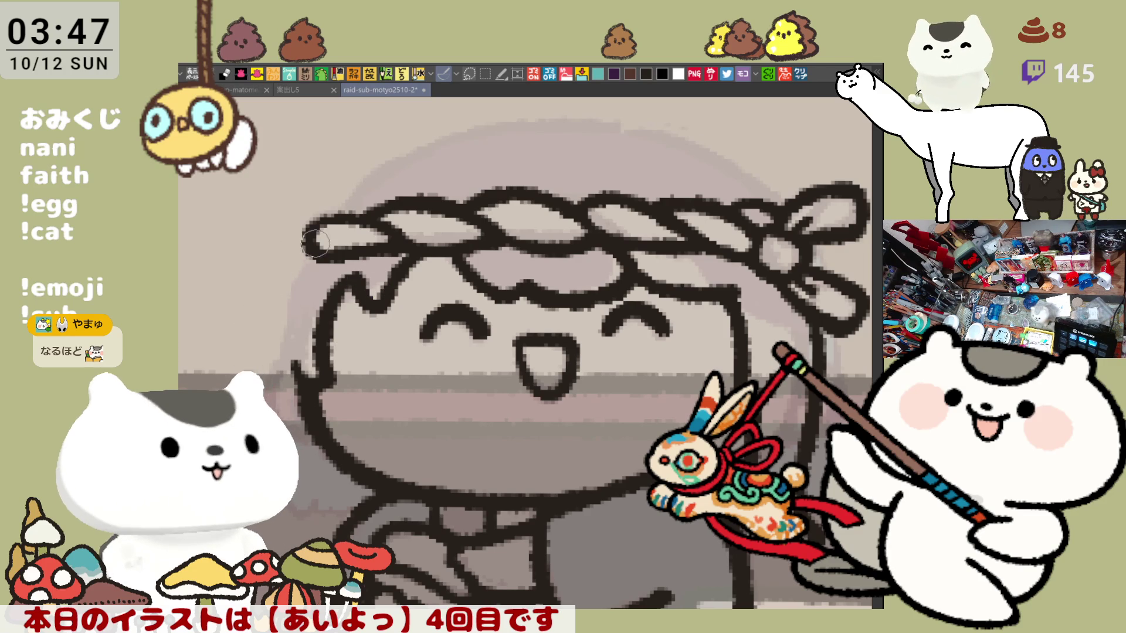
{"action": "left_click_drag", "start_coordinate": [302, 240], "coordinate": [258, 337]}
{"action": "key", "text": "ctrl+z"}
{"action": "left_click_drag", "start_coordinate": [302, 246], "coordinate": [274, 405]}
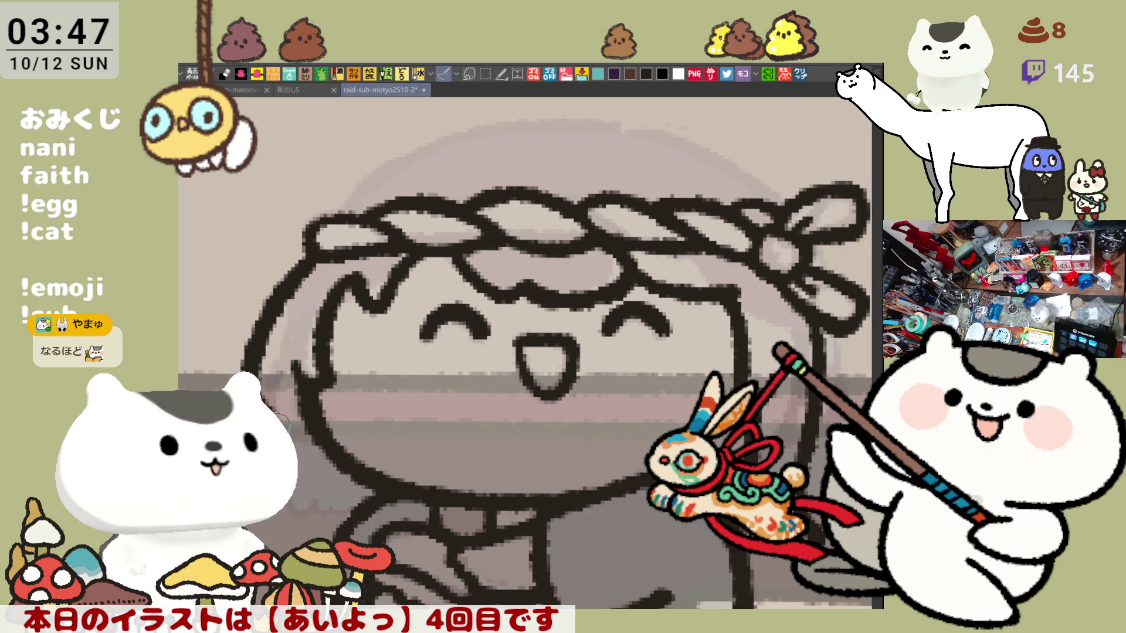
{"action": "key", "text": "ctrl+z"}
{"action": "left_click_drag", "start_coordinate": [302, 246], "coordinate": [271, 402]}
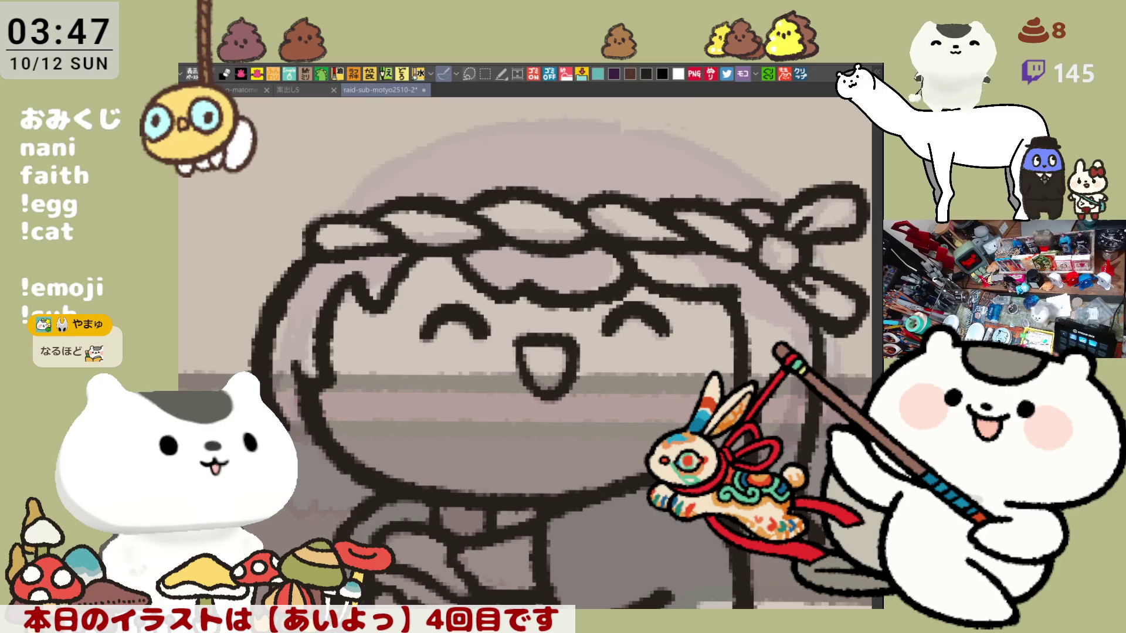
{"action": "scroll", "coordinate": [553, 312], "scroll_direction": "down", "scroll_amount": 3}
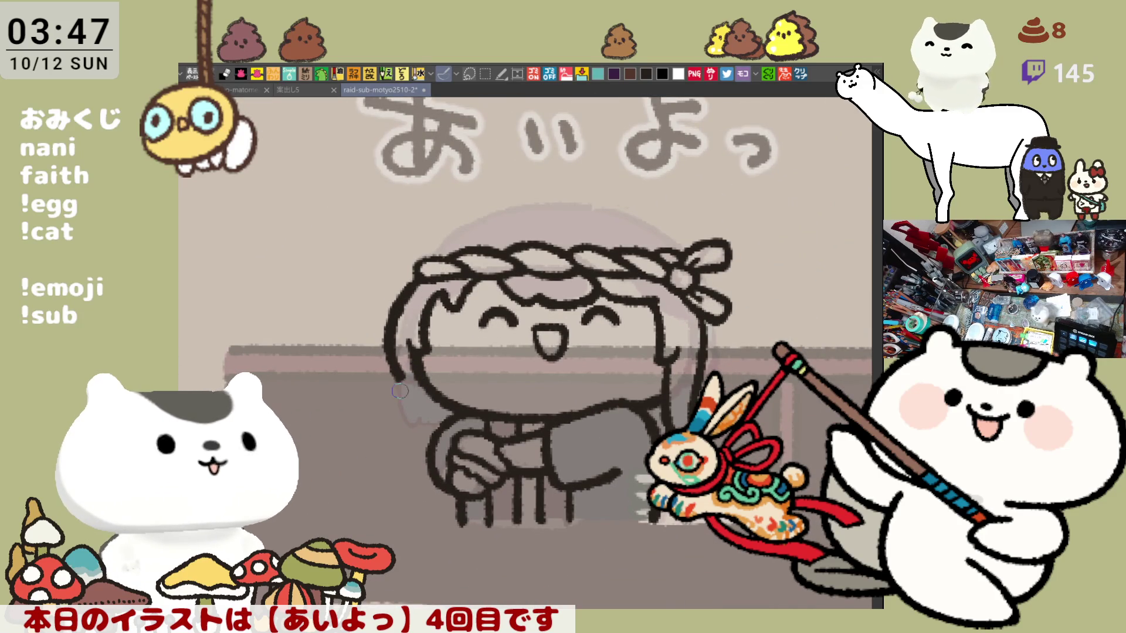
Try short hair lines down the left side of the head, undoing each.
{"action": "left_click_drag", "start_coordinate": [400, 383], "coordinate": [399, 458]}
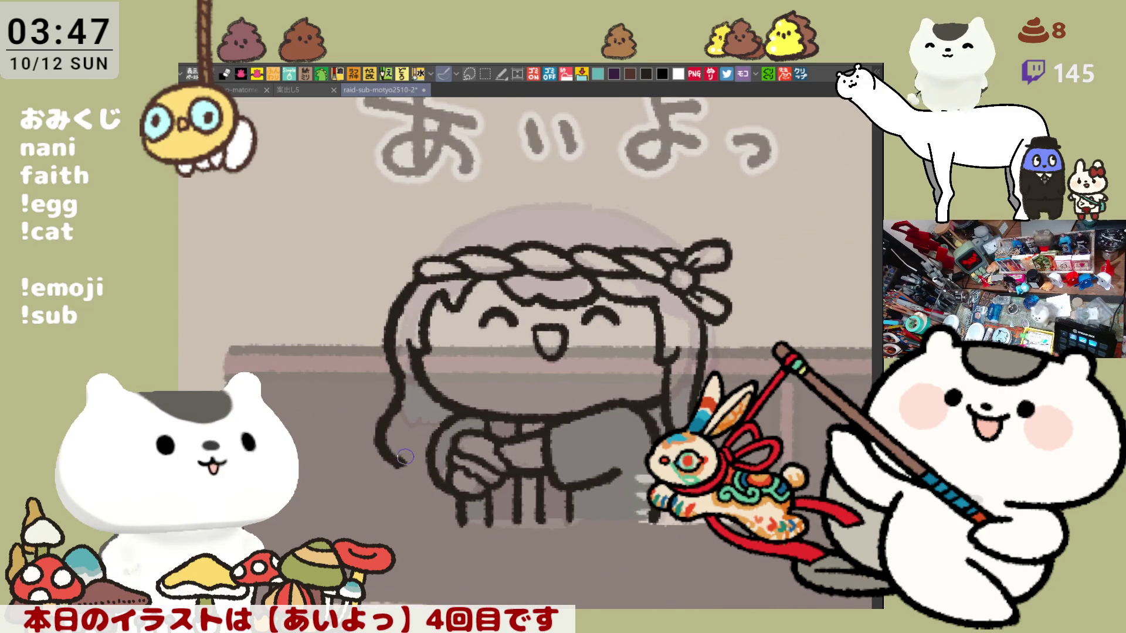
{"action": "key", "text": "ctrl+z"}
{"action": "left_click_drag", "start_coordinate": [404, 370], "coordinate": [384, 436]}
{"action": "key", "text": "ctrl+z"}
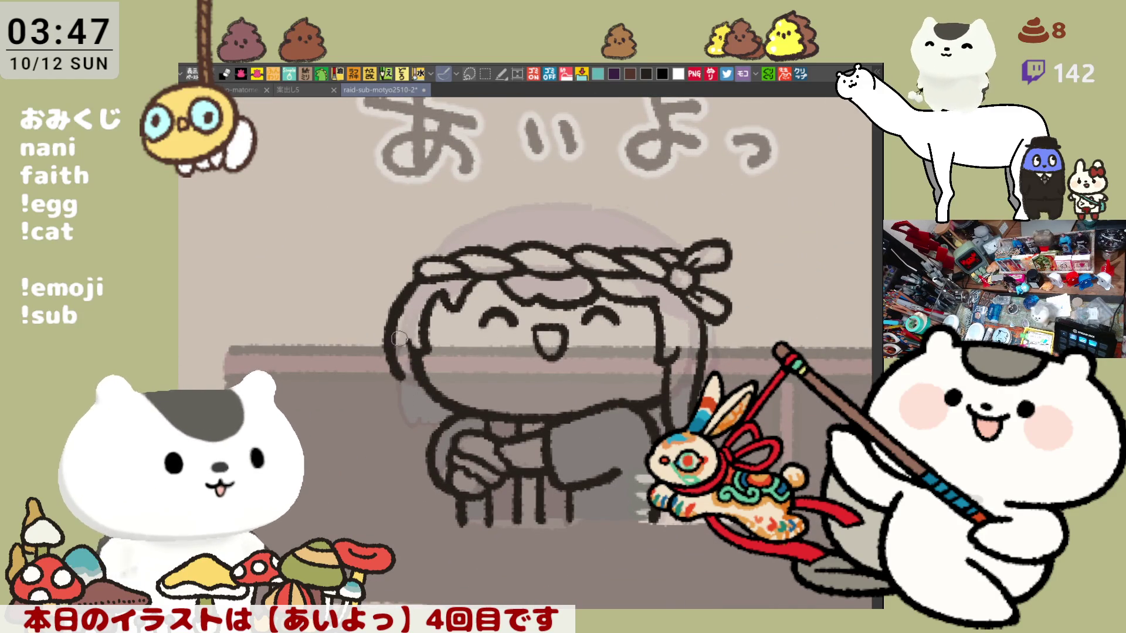
{"action": "left_click_drag", "start_coordinate": [389, 332], "coordinate": [405, 390]}
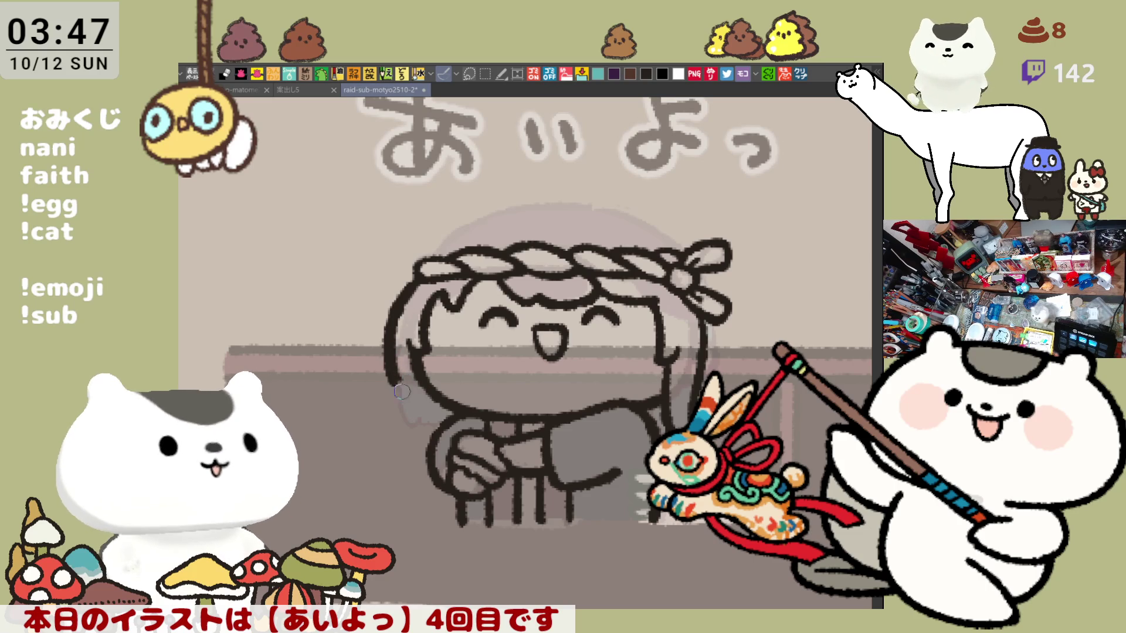
{"action": "key", "text": "ctrl+z"}
{"action": "left_click_drag", "start_coordinate": [390, 333], "coordinate": [405, 404]}
{"action": "key", "text": "ctrl+z"}
{"action": "key", "text": "ctrl+z"}
{"action": "left_click_drag", "start_coordinate": [394, 311], "coordinate": [390, 361]}
Draw a long curved hair line from the headband down the left side.
{"action": "key", "text": "ctrl+z"}
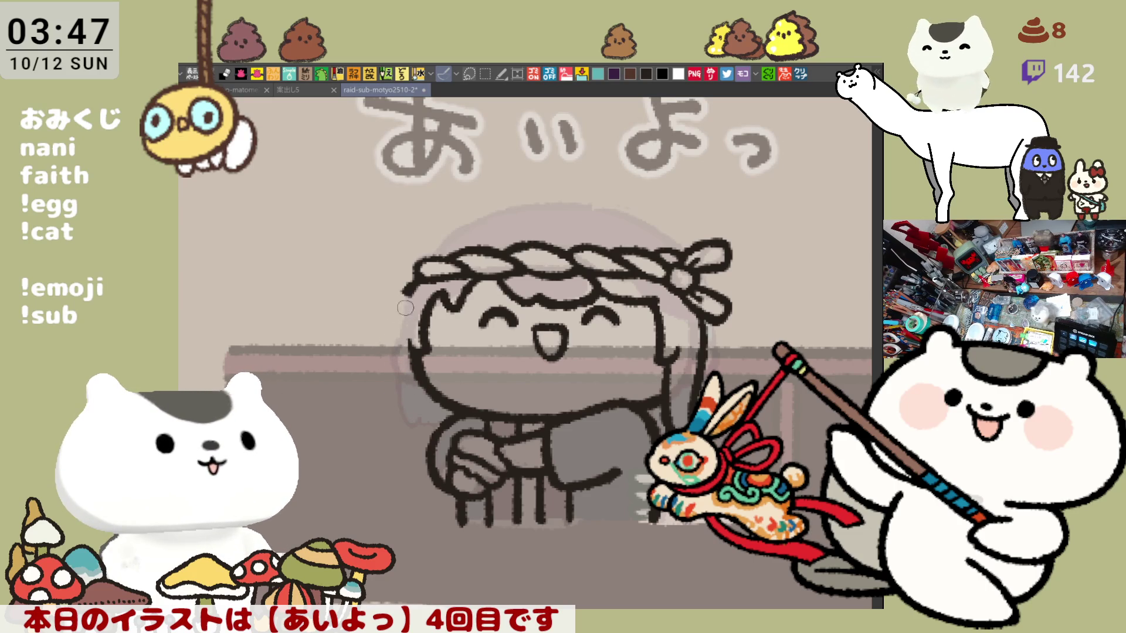
{"action": "left_click_drag", "start_coordinate": [413, 288], "coordinate": [398, 375]}
{"action": "key", "text": "ctrl+z"}
{"action": "left_click_drag", "start_coordinate": [412, 269], "coordinate": [405, 400]}
{"action": "key", "text": "ctrl+z"}
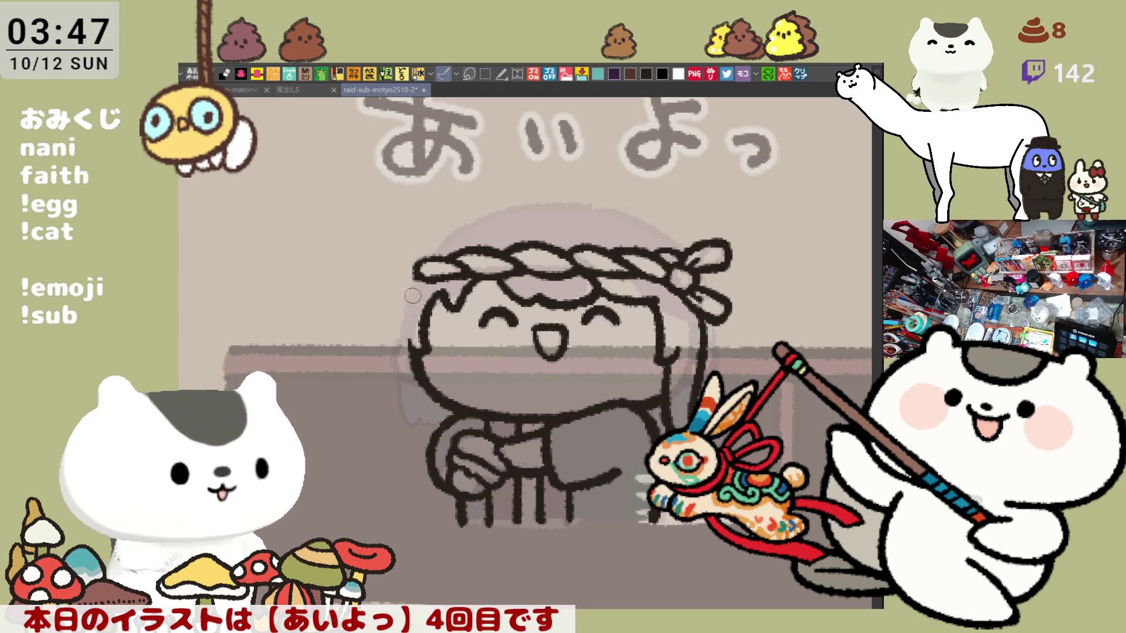
{"action": "left_click_drag", "start_coordinate": [416, 276], "coordinate": [400, 402]}
{"action": "key", "text": "ctrl+z"}
{"action": "left_click_drag", "start_coordinate": [414, 270], "coordinate": [399, 401]}
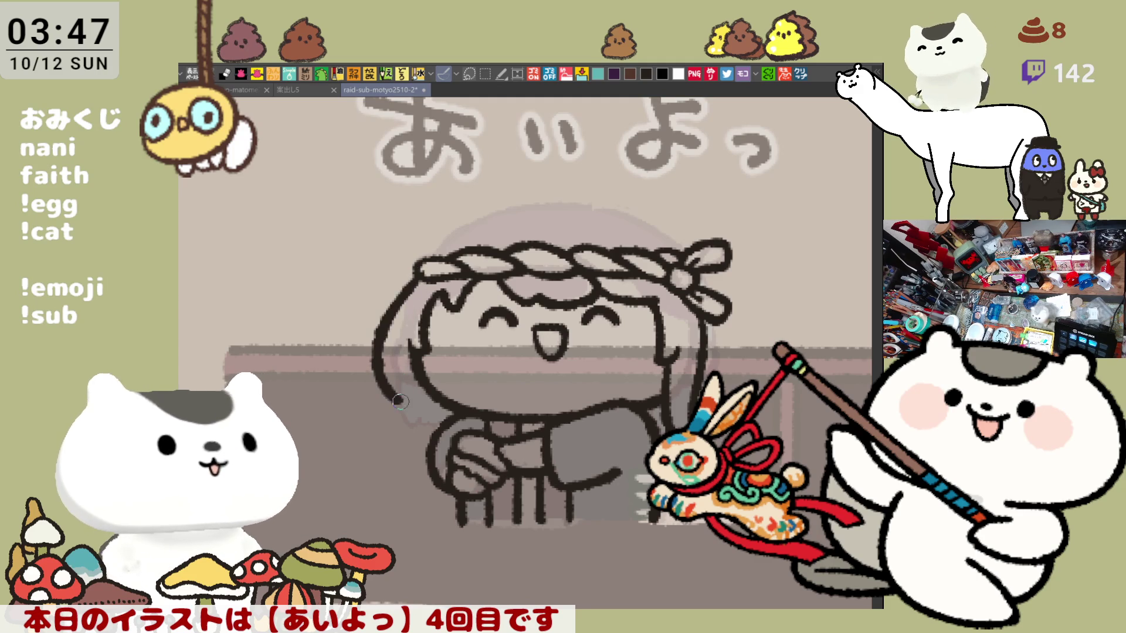
{"action": "key", "text": "ctrl+z"}
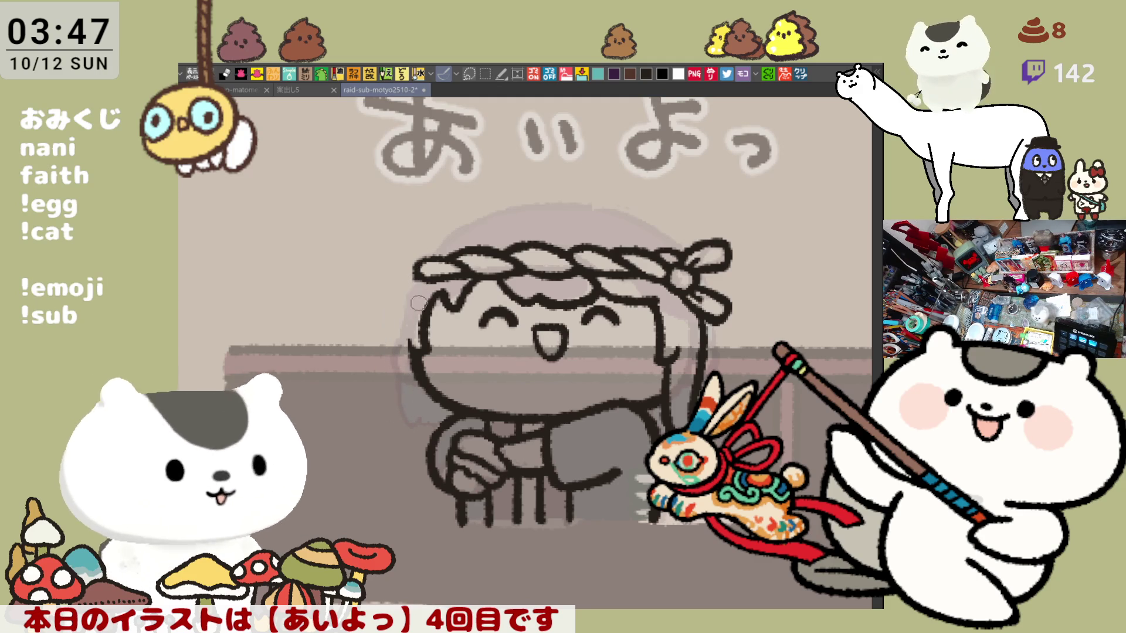
{"action": "left_click_drag", "start_coordinate": [415, 271], "coordinate": [391, 397]}
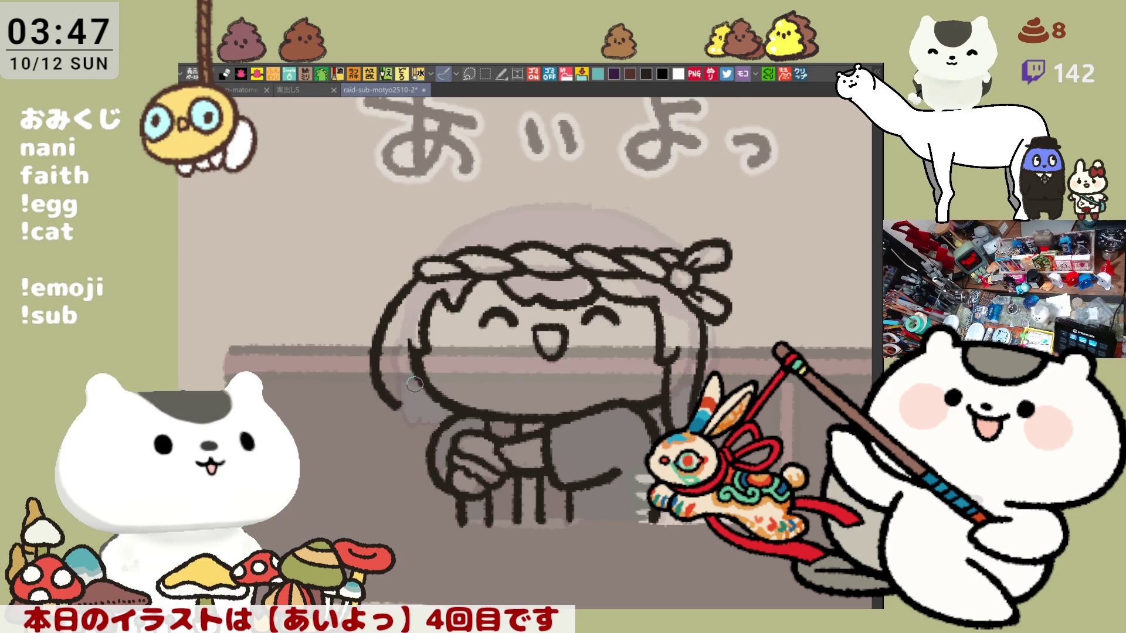
{"action": "key", "text": "ctrl+z"}
{"action": "mouse_move", "coordinate": [417, 273]}
{"action": "left_mouse_down"}
{"action": "mouse_move", "coordinate": [391, 394]}
{"action": "mouse_move", "coordinate": [411, 401]}
{"action": "mouse_move", "coordinate": [403, 466]}
{"action": "left_mouse_up"}
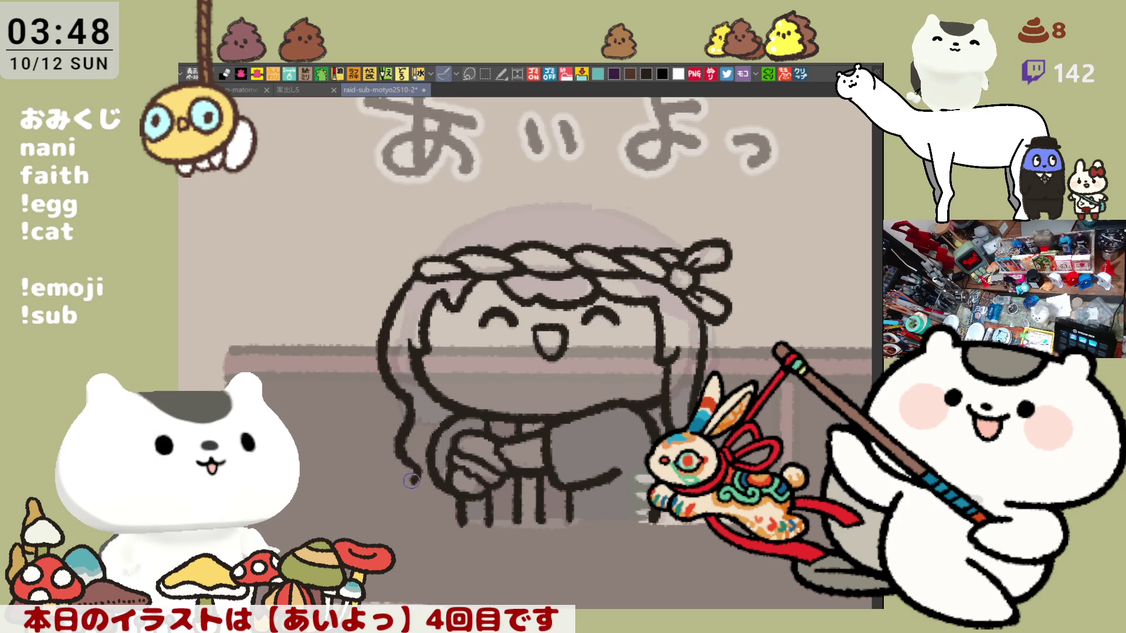
Extend the hair line past the shoulder and add a short stroke at the arm line's end.
{"action": "left_click_drag", "start_coordinate": [408, 466], "coordinate": [414, 482]}
{"action": "key", "text": "ctrl+z"}
{"action": "key", "text": "ctrl+z"}
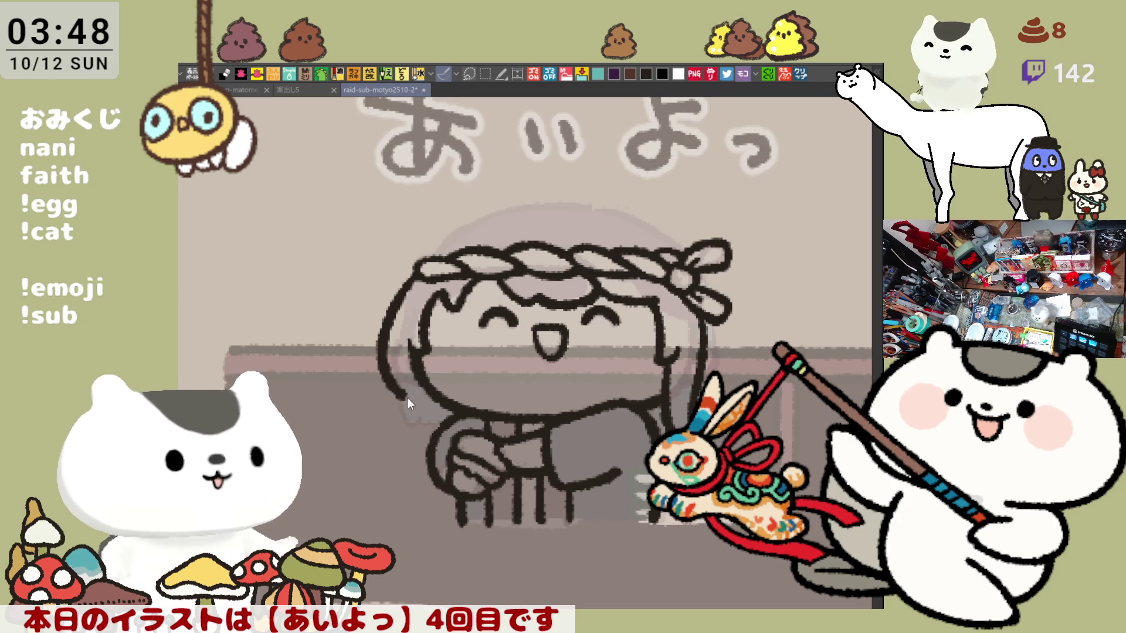
{"action": "left_click_drag", "start_coordinate": [400, 405], "coordinate": [408, 457]}
{"action": "key", "text": "ctrl+z"}
{"action": "left_click_drag", "start_coordinate": [391, 394], "coordinate": [409, 467]}
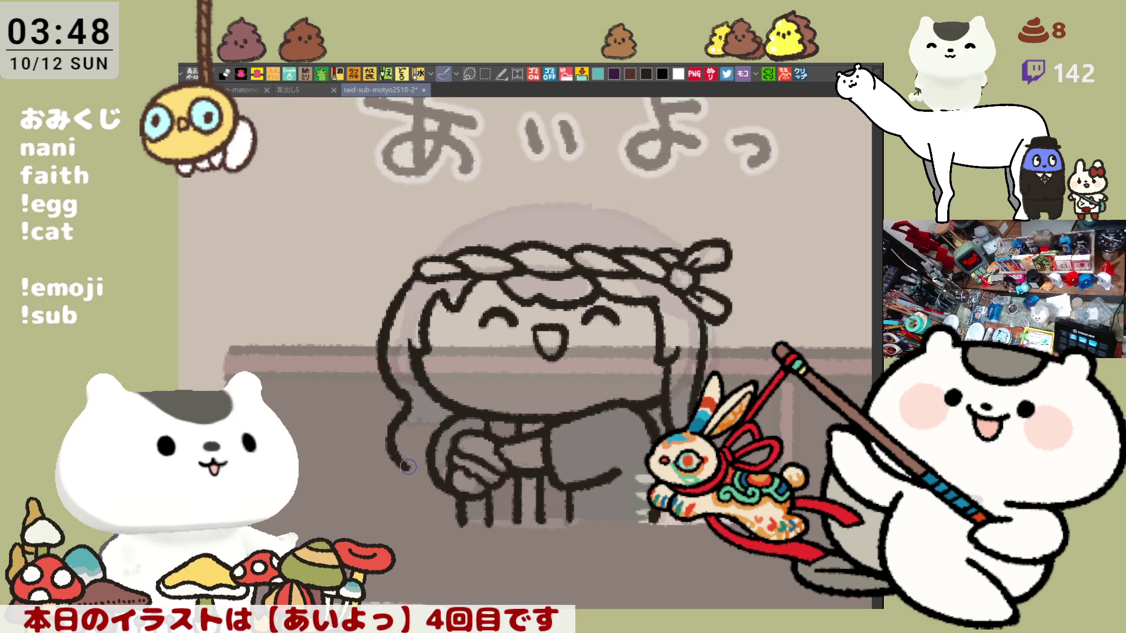
{"action": "key", "text": "ctrl+z"}
{"action": "left_click_drag", "start_coordinate": [392, 387], "coordinate": [405, 463]}
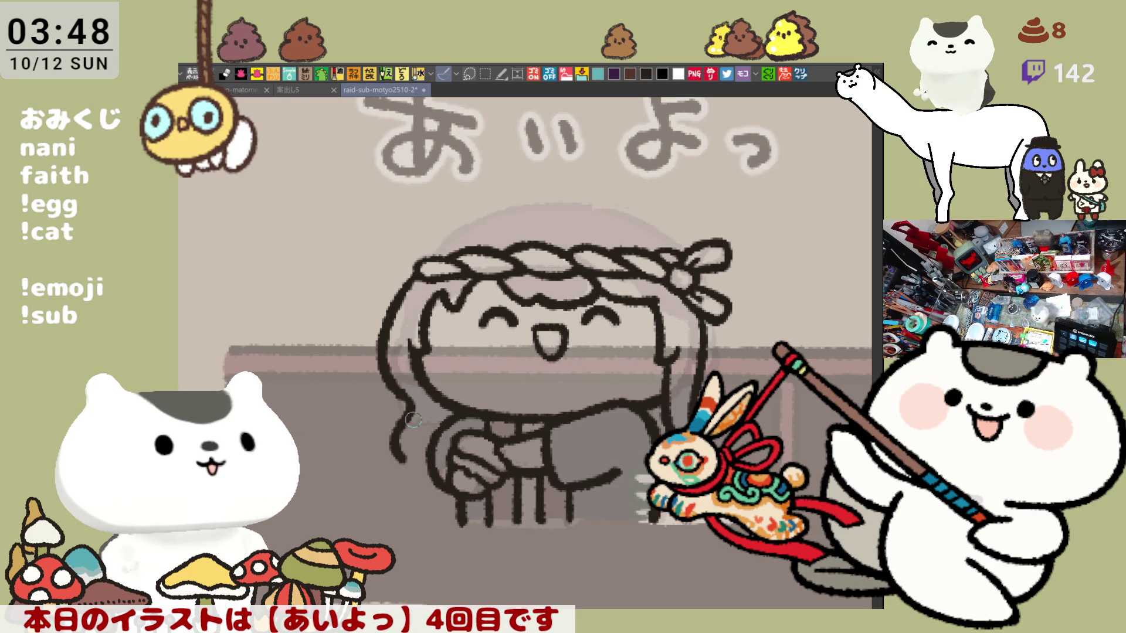
{"action": "key", "text": "ctrl+z"}
{"action": "left_click_drag", "start_coordinate": [411, 387], "coordinate": [404, 465]}
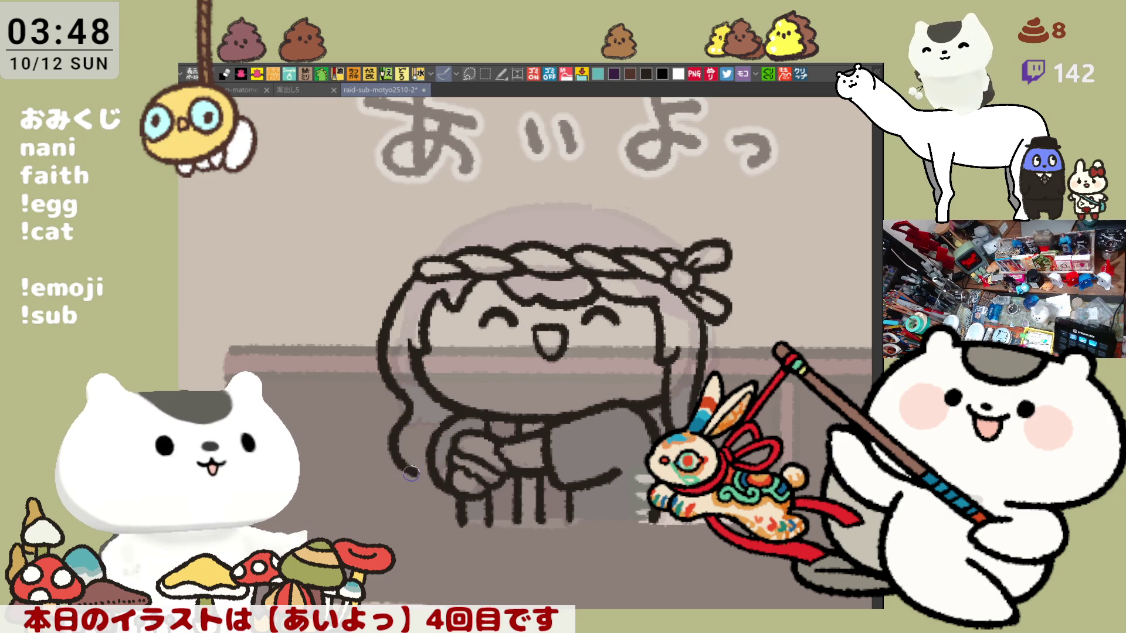
{"action": "left_click_drag", "start_coordinate": [405, 466], "coordinate": [443, 484]}
{"action": "key", "text": "ctrl+z"}
{"action": "left_click_drag", "start_coordinate": [482, 471], "coordinate": [448, 450]}
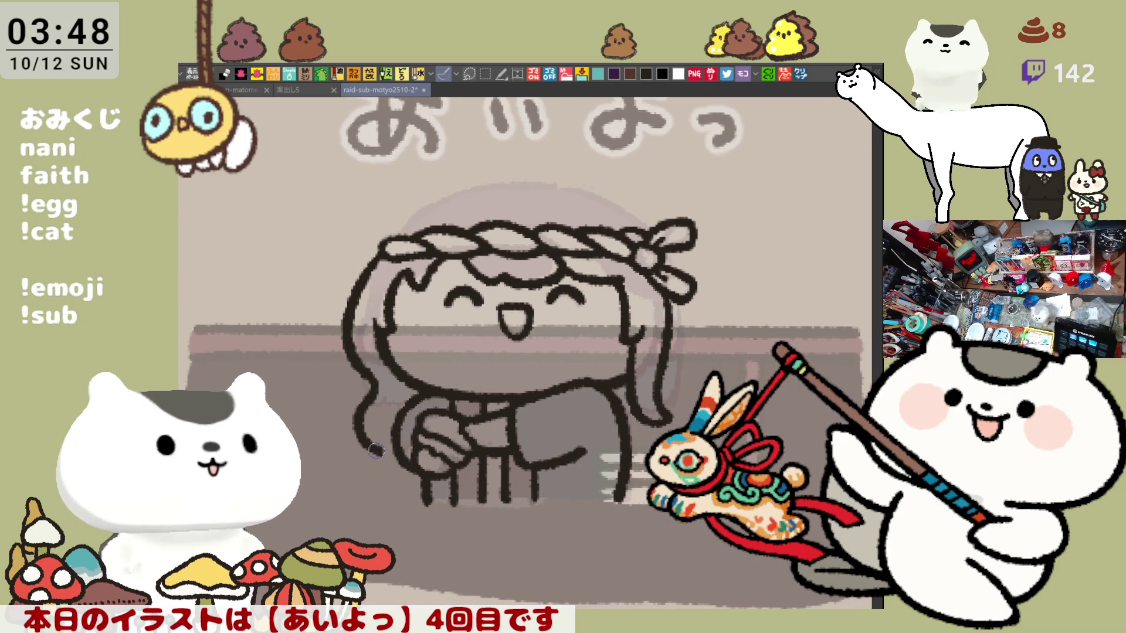
{"action": "left_click_drag", "start_coordinate": [370, 446], "coordinate": [404, 465]}
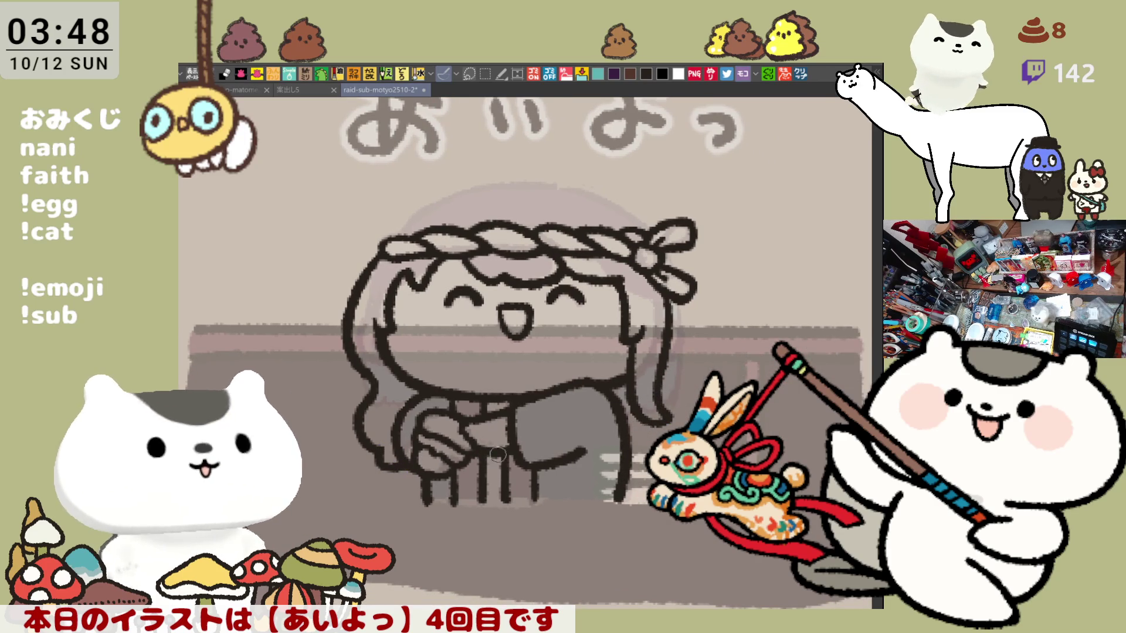